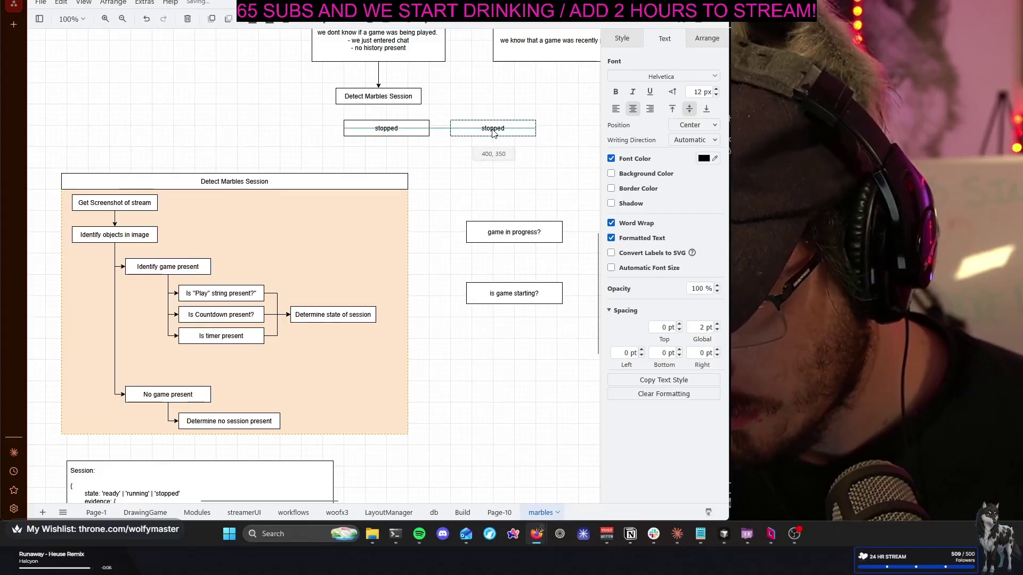
# Relabel the copied stopped box as 'running'
pyautogui.doubleClick(493, 130)
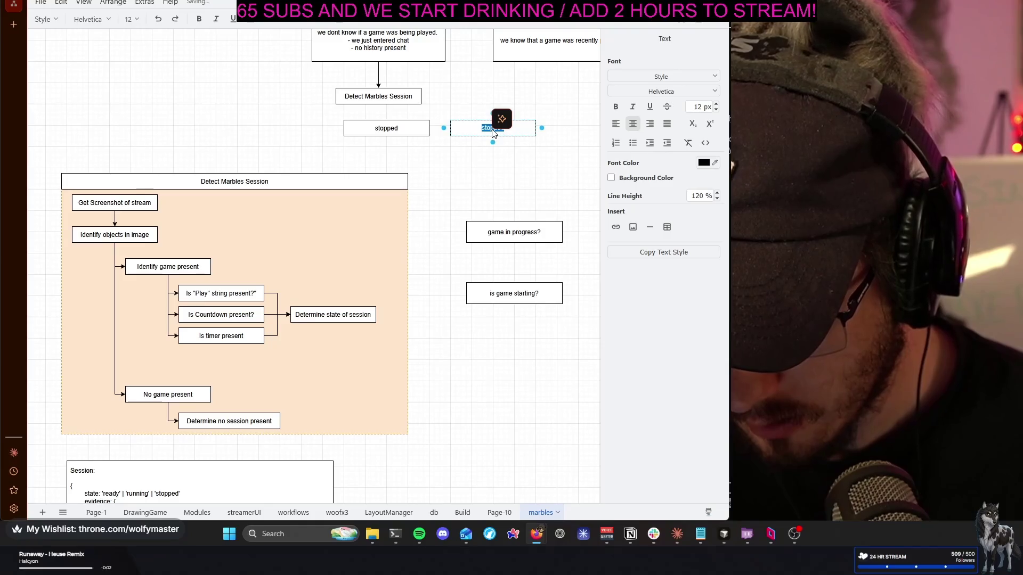
pyautogui.write('ru')
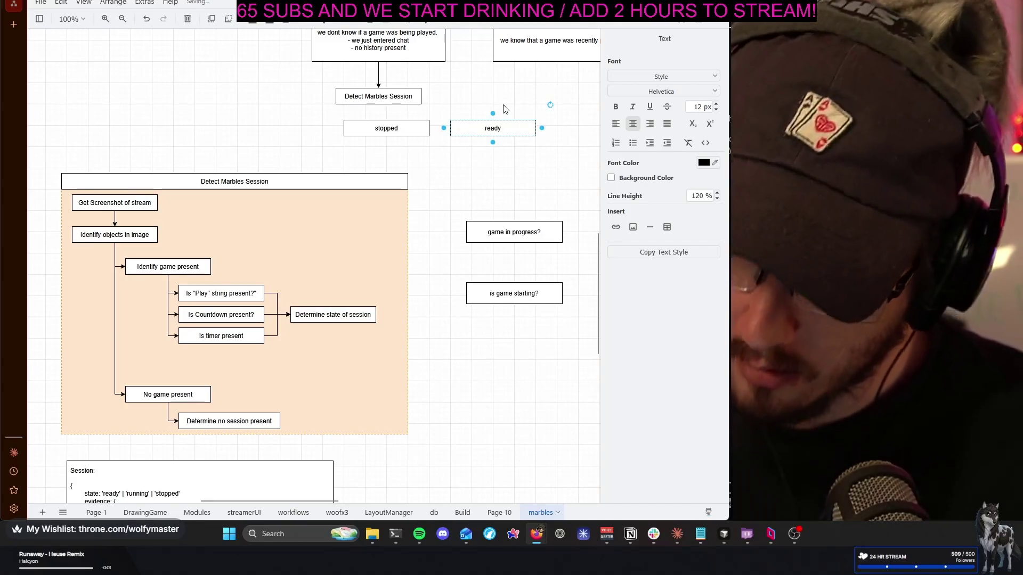
pyautogui.click(510, 110)
pyautogui.doubleClick(496, 128)
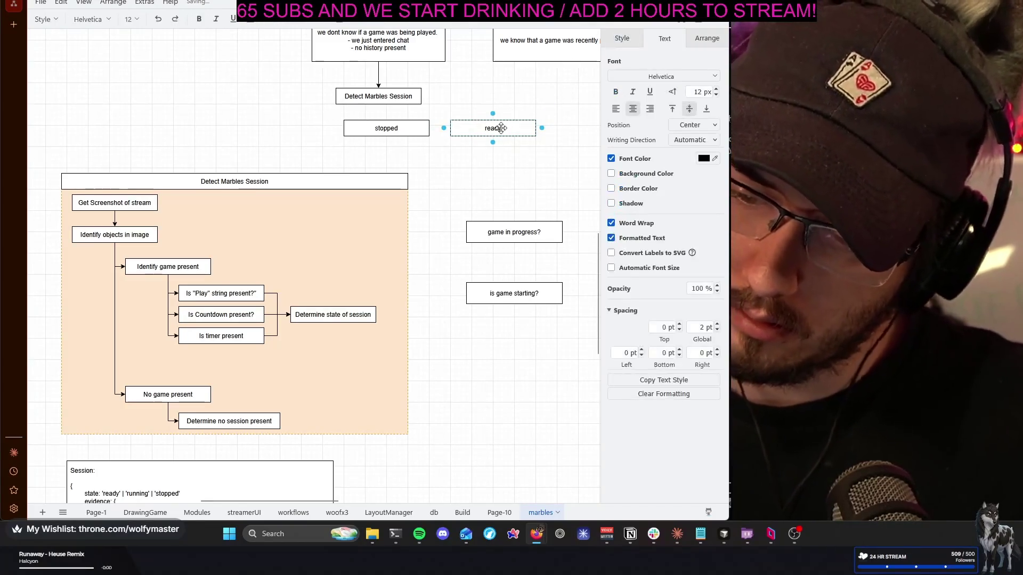
pyautogui.write('running')
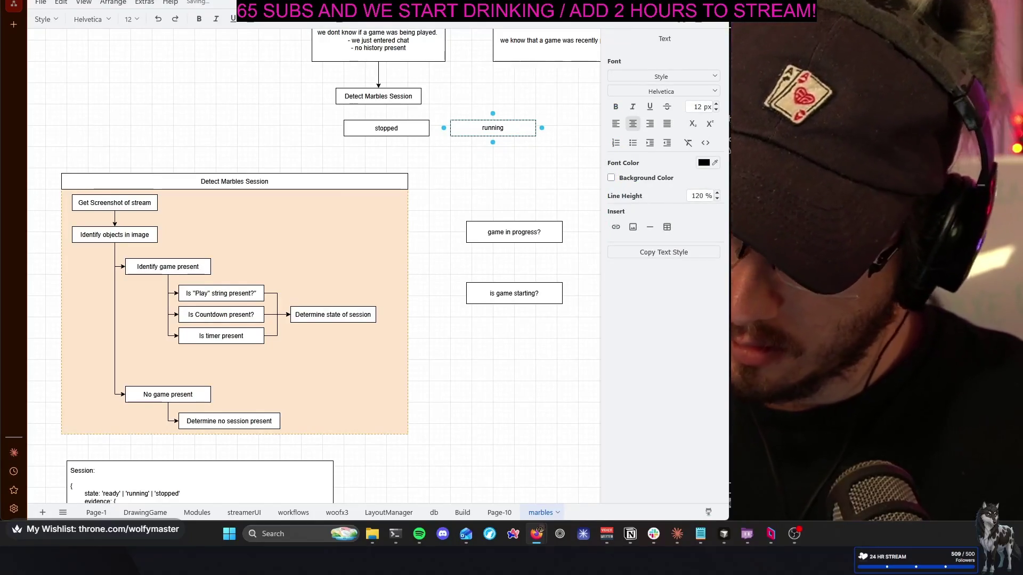
pyautogui.click(523, 176)
# Duplicate the running box, label the copy 'ready' and place it beside running
pyautogui.click(513, 128)
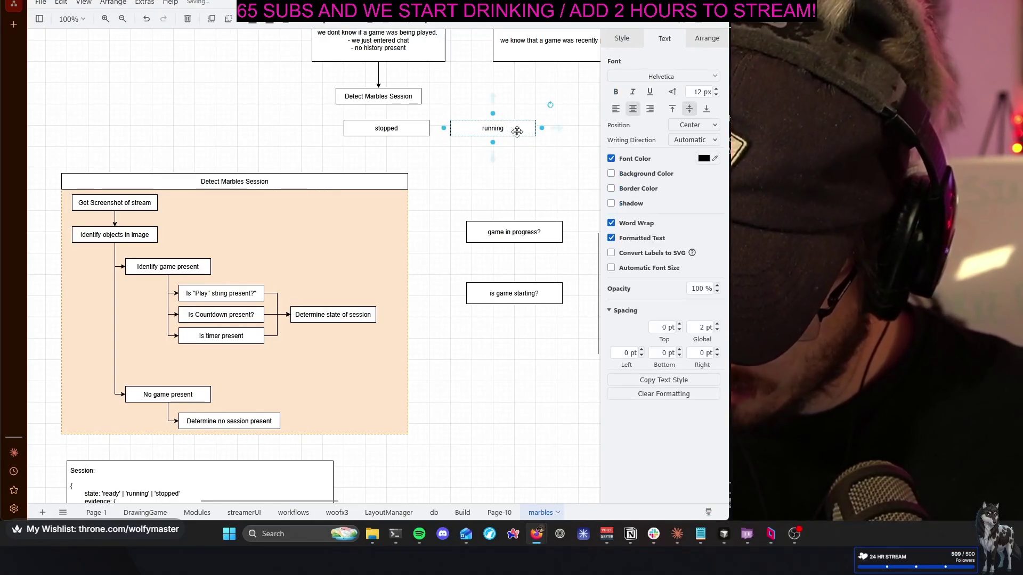
pyautogui.hotkey('ctrl', 'v')
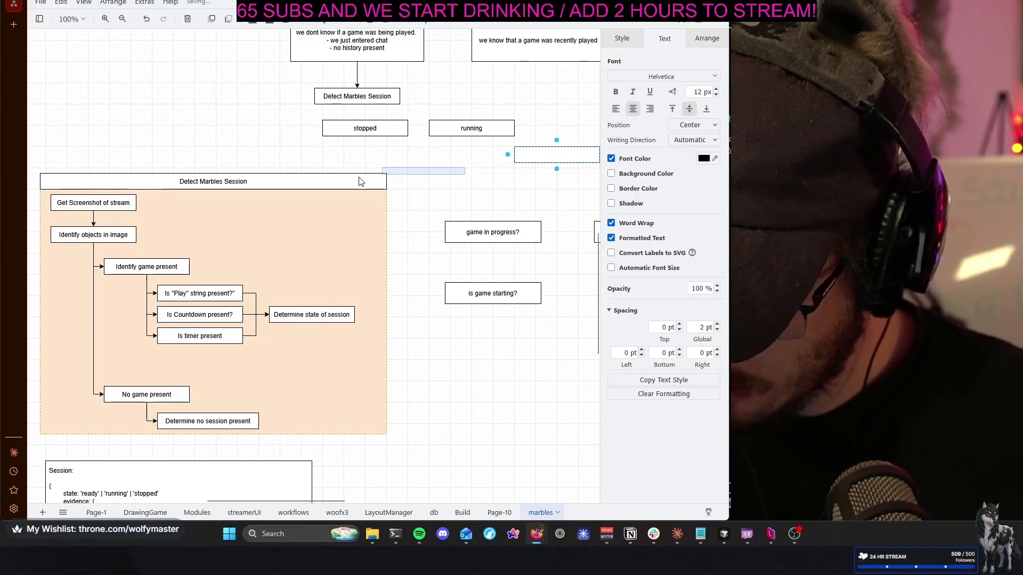
pyautogui.press('F2')
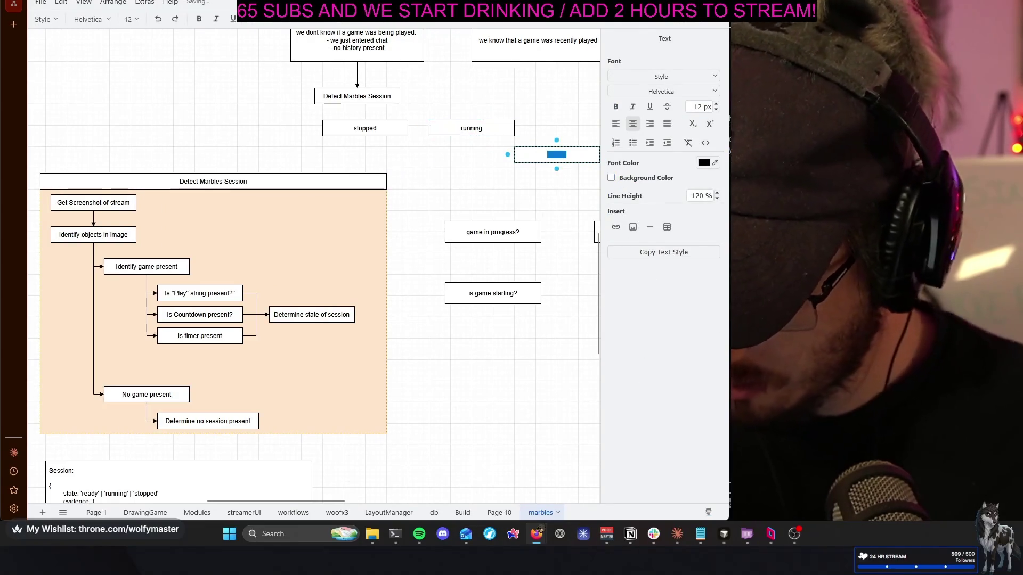
pyautogui.write('ready')
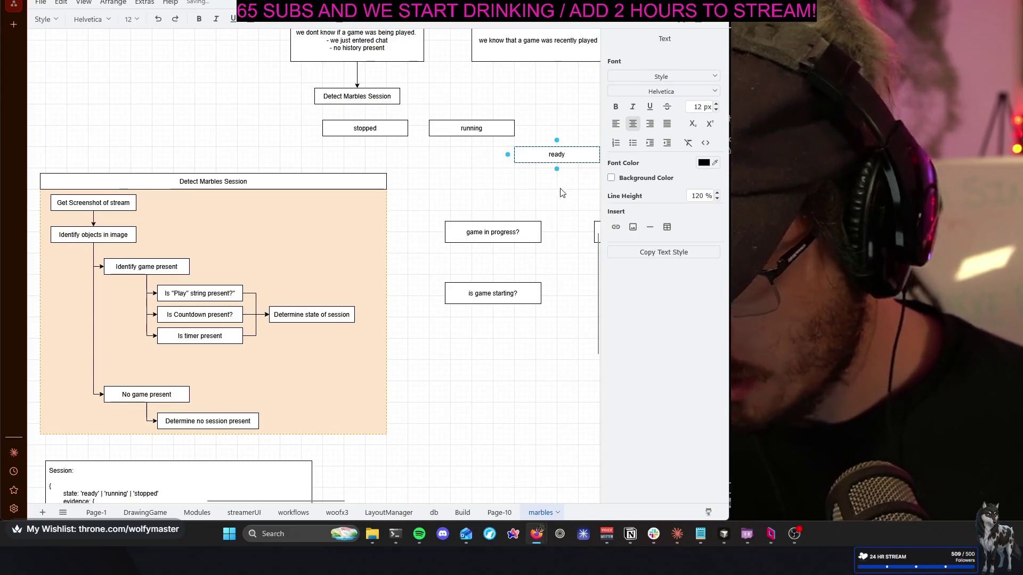
pyautogui.click(559, 192)
pyautogui.moveTo(574, 162); pyautogui.dragTo(583, 136)
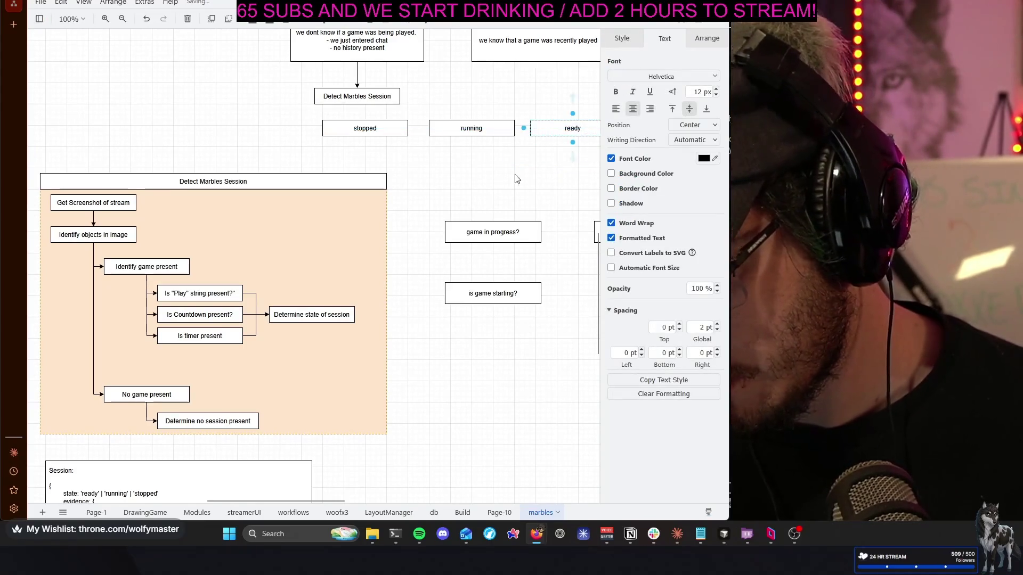
pyautogui.click(440, 182)
pyautogui.moveTo(441, 183)
pyautogui.mouseDown()
pyautogui.moveTo(398, 195)
pyautogui.moveTo(394, 398)
pyautogui.mouseUp()
pyautogui.scroll(-1, 394, 398)
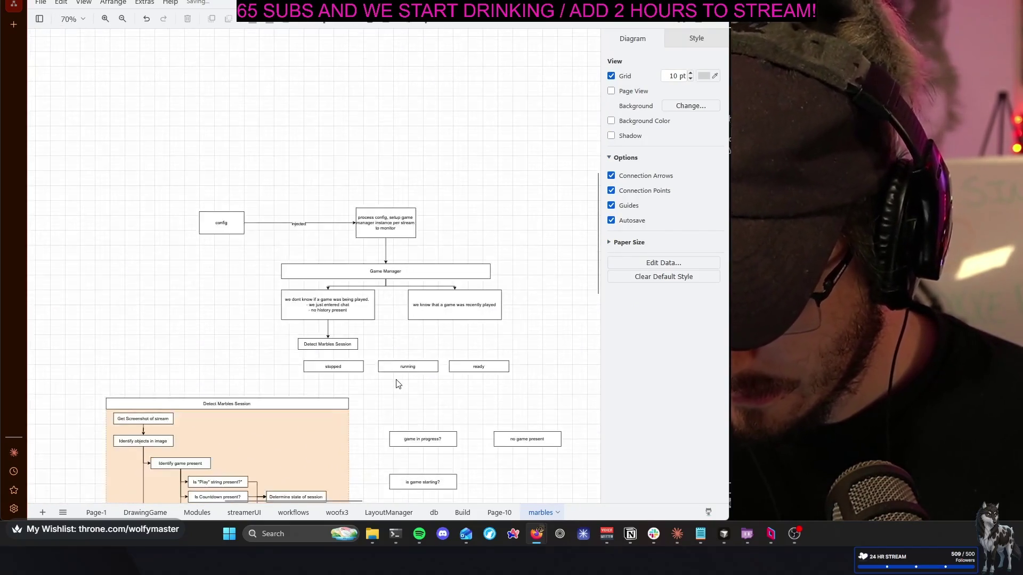
pyautogui.scroll(-1, 133, 297)
pyautogui.scroll(-1, 123, 137)
# Move the whole upper flowchart up and to the left
pyautogui.moveTo(111, 121); pyautogui.dragTo(514, 333)
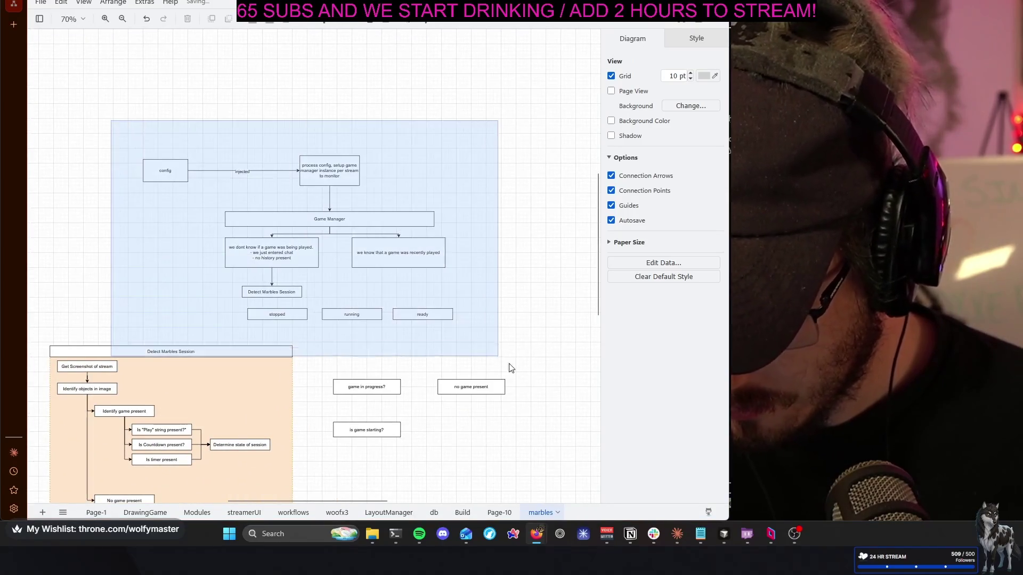
pyautogui.moveTo(324, 228); pyautogui.dragTo(327, 219)
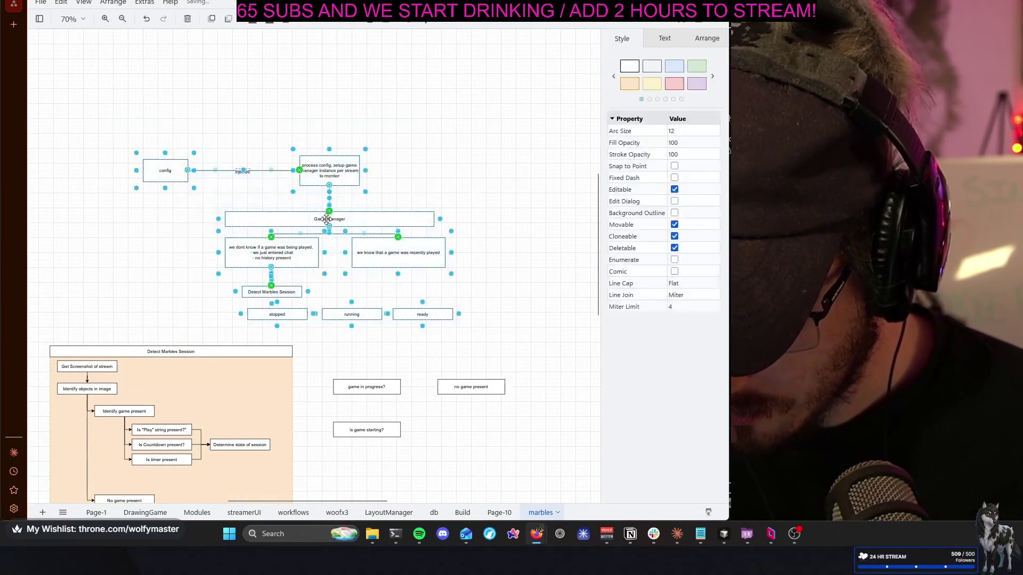
pyautogui.moveTo(317, 155); pyautogui.dragTo(300, 130)
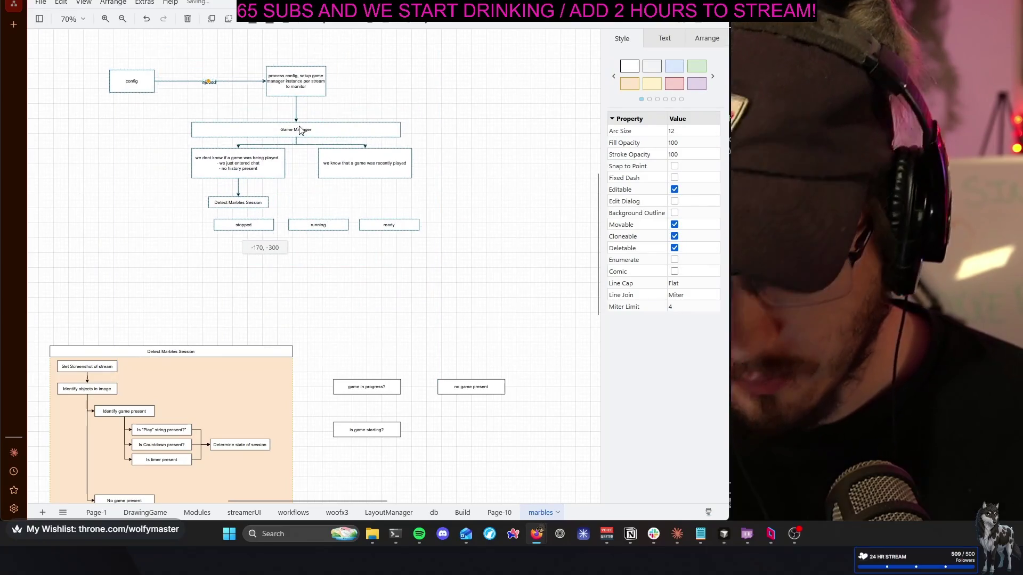
pyautogui.keyDown('ctrl'); pyautogui.scroll(2, 178, 216); pyautogui.keyUp('ctrl')
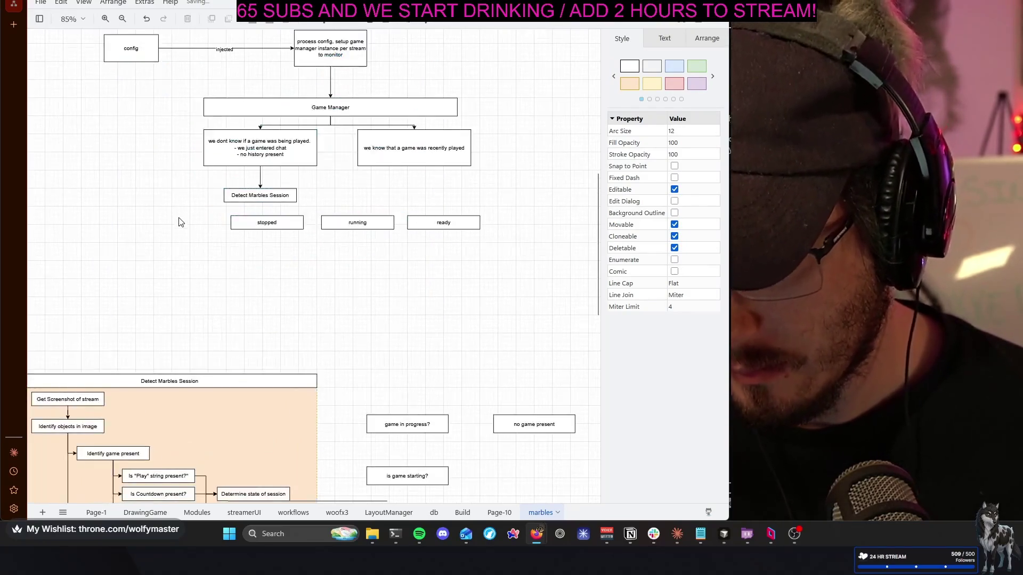
pyautogui.click(416, 322)
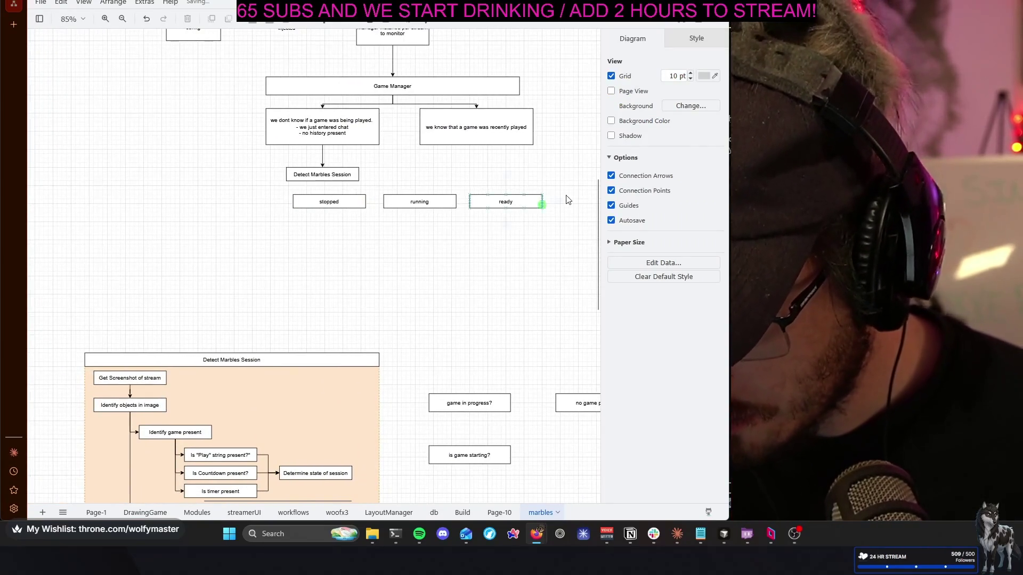
# Shift the stopped, running and ready boxes down below Detect Marbles Session
pyautogui.moveTo(564, 187); pyautogui.dragTo(242, 259)
pyautogui.moveTo(380, 213); pyautogui.dragTo(343, 233)
pyautogui.click(338, 192)
pyautogui.click(320, 207)
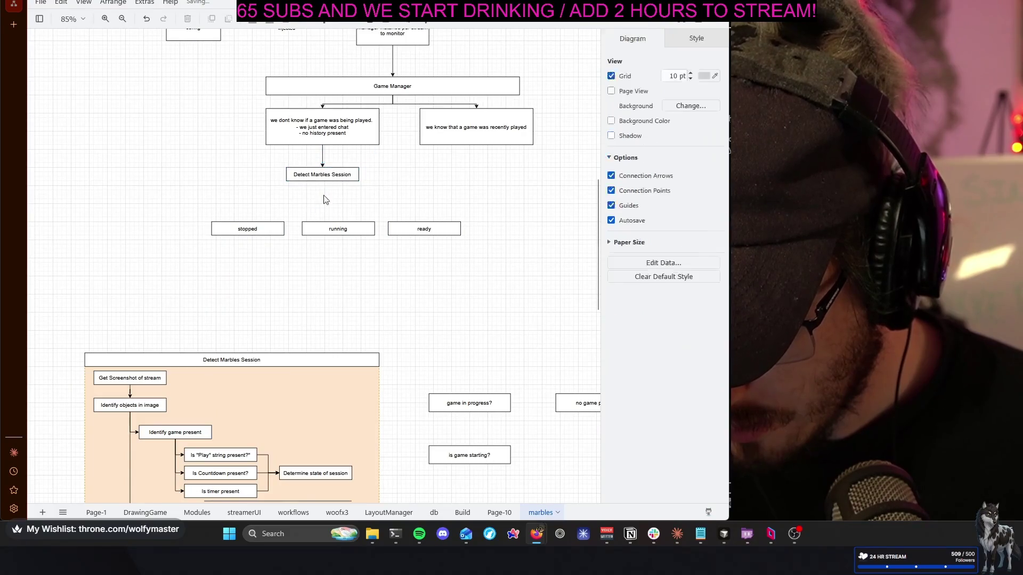
# Draw arrows from Detect Marbles Session to the stopped and running boxes
pyautogui.moveTo(323, 187); pyautogui.dragTo(258, 216)
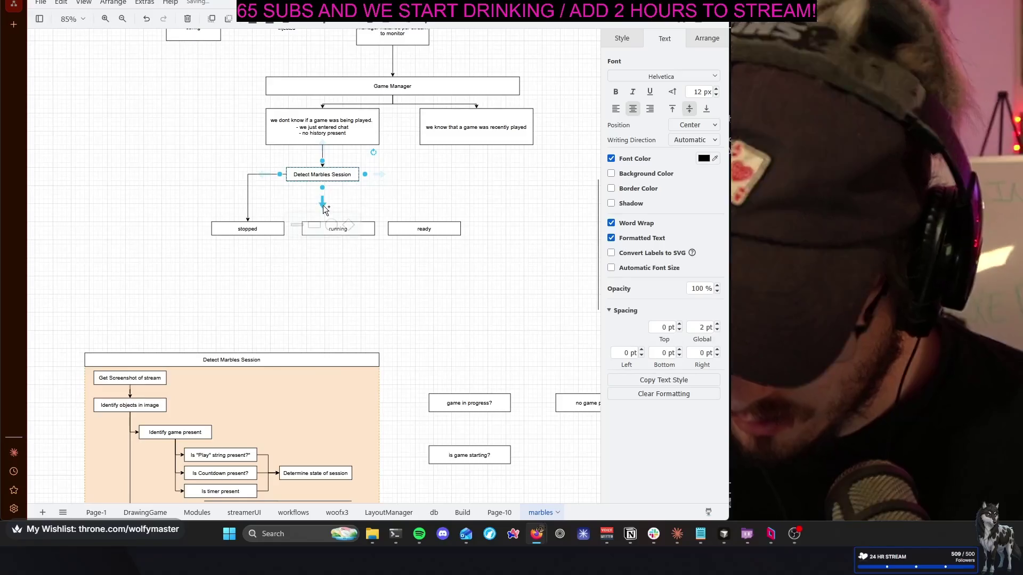
pyautogui.moveTo(324, 213)
pyautogui.mouseDown()
pyautogui.moveTo(337, 223)
pyautogui.moveTo(421, 218)
pyautogui.mouseUp()
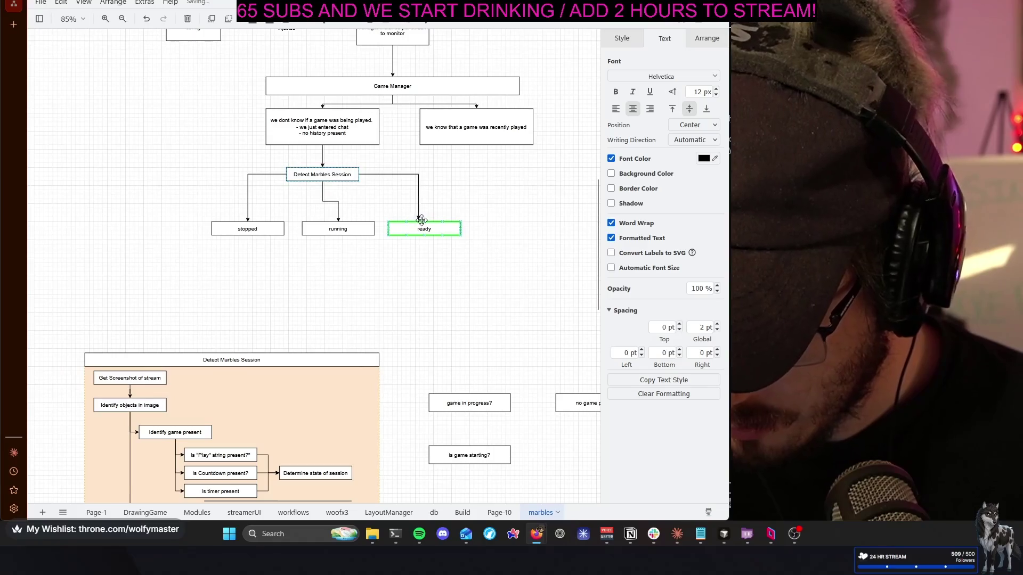
pyautogui.press('Escape')
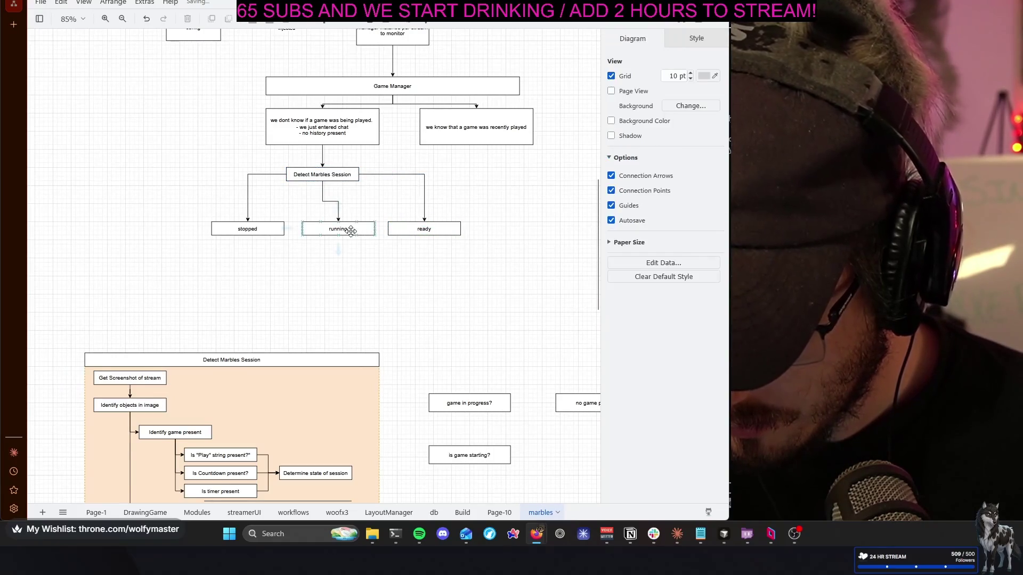
# Nudge the three state boxes left to centre them under Detect Marbles Session
pyautogui.click(423, 231)
pyautogui.moveTo(344, 230); pyautogui.dragTo(339, 232)
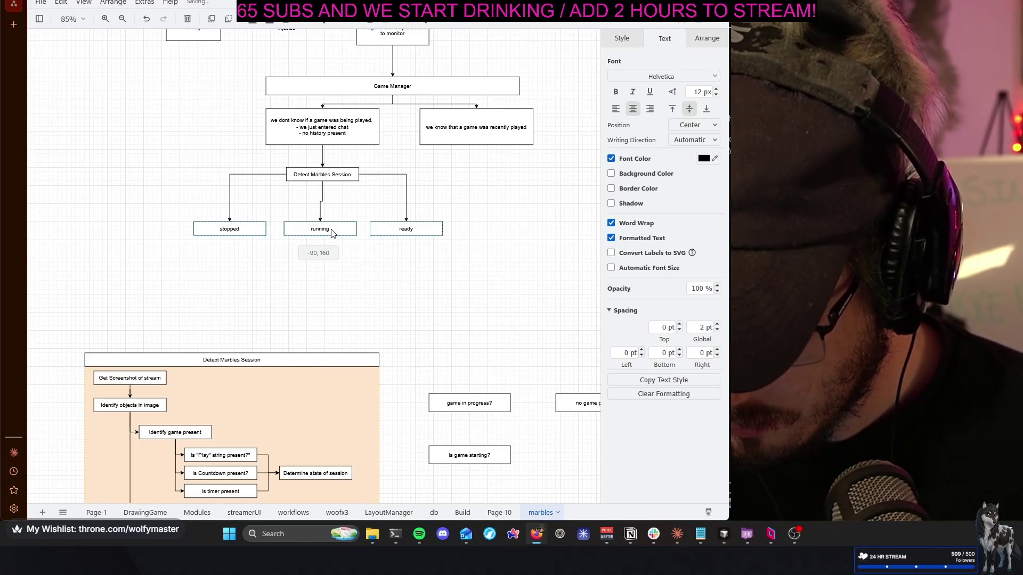
pyautogui.moveTo(334, 233); pyautogui.dragTo(329, 232)
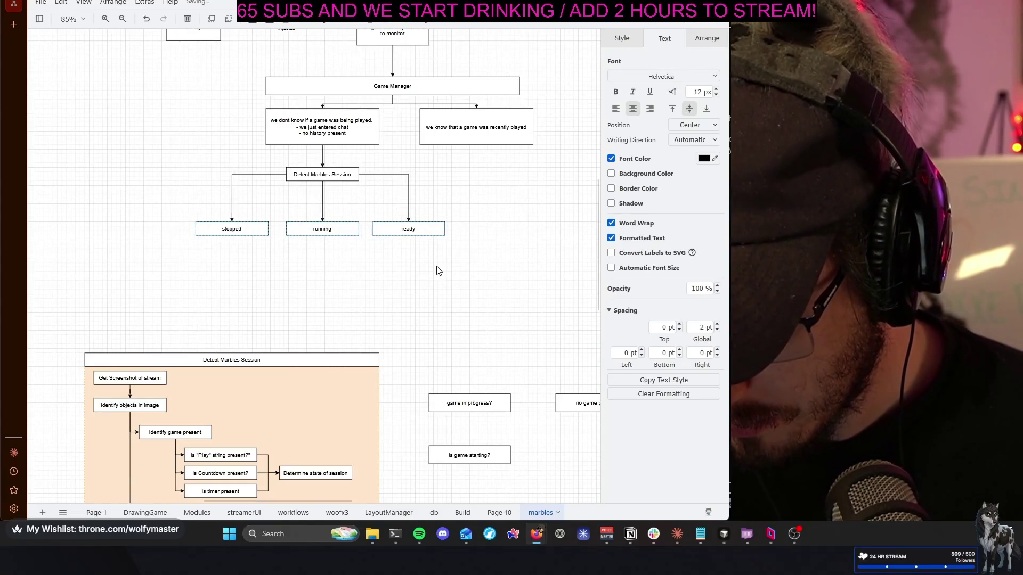
pyautogui.click(439, 273)
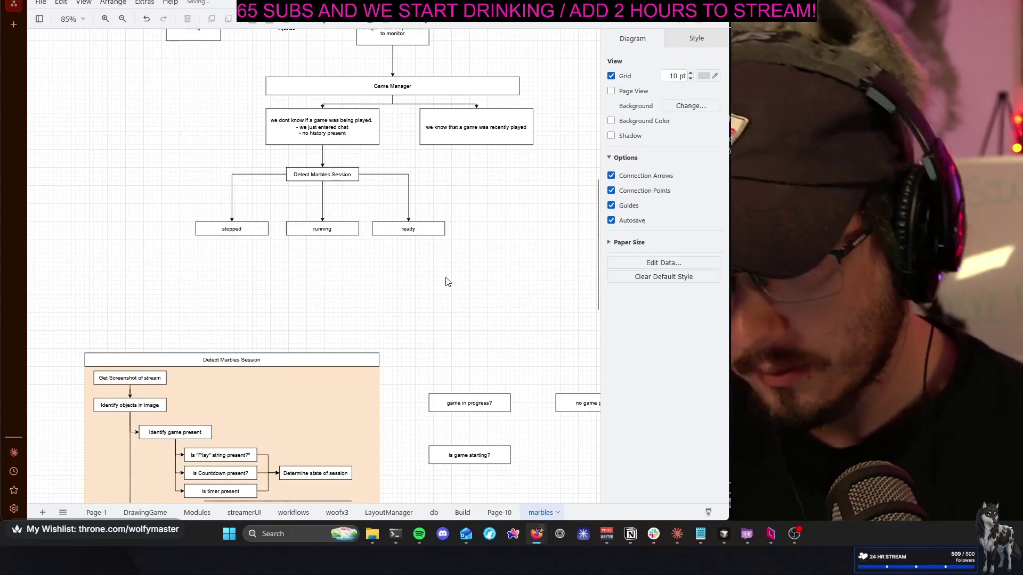
pyautogui.scroll(1, 447, 272)
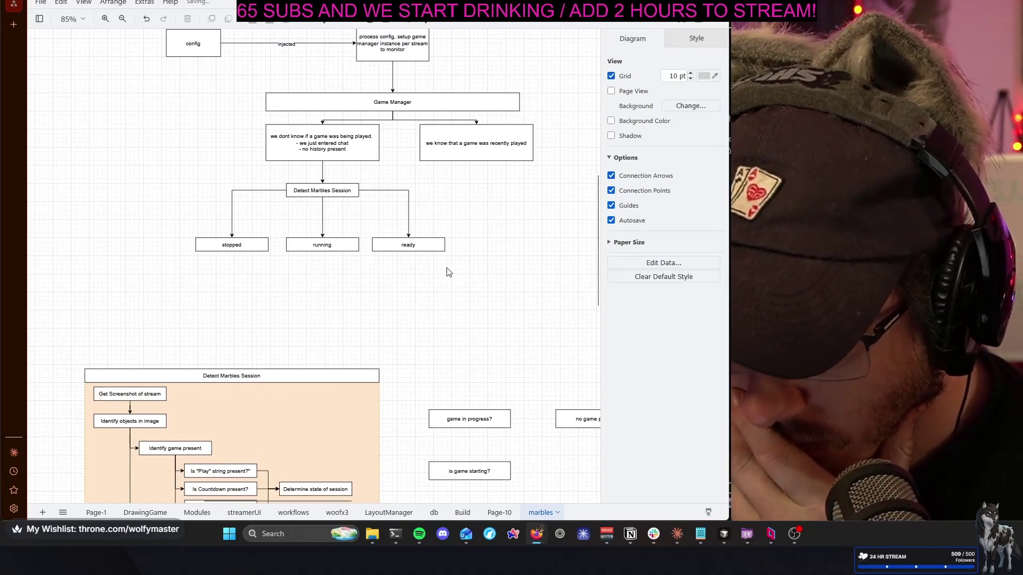
pyautogui.scroll(-1, 447, 273)
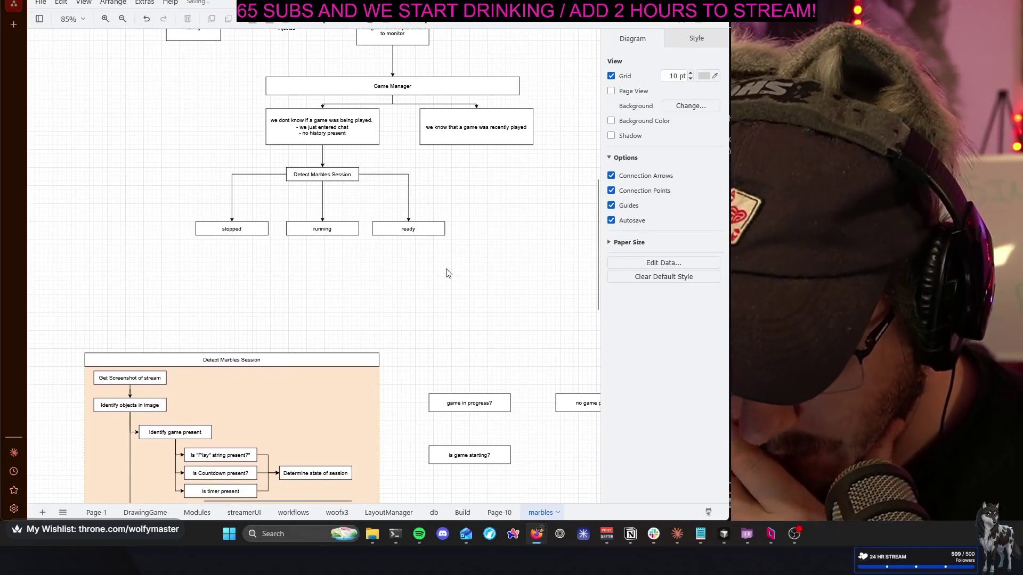
# Add a connected box below stopped labelled 'sleep until wake up'
pyautogui.click(232, 242)
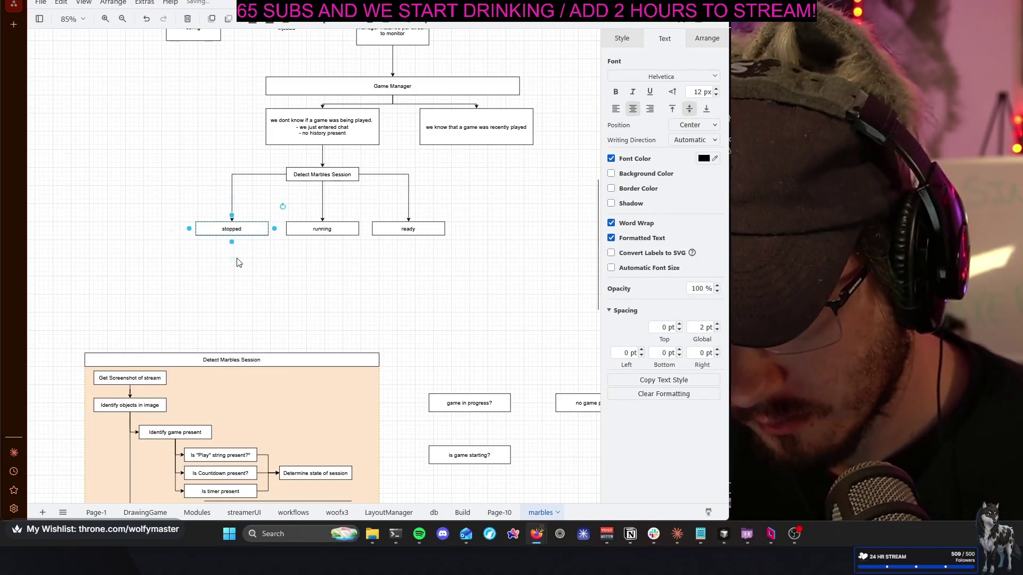
pyautogui.click(233, 245)
pyautogui.click(231, 232)
pyautogui.click(233, 278)
pyautogui.click(245, 274)
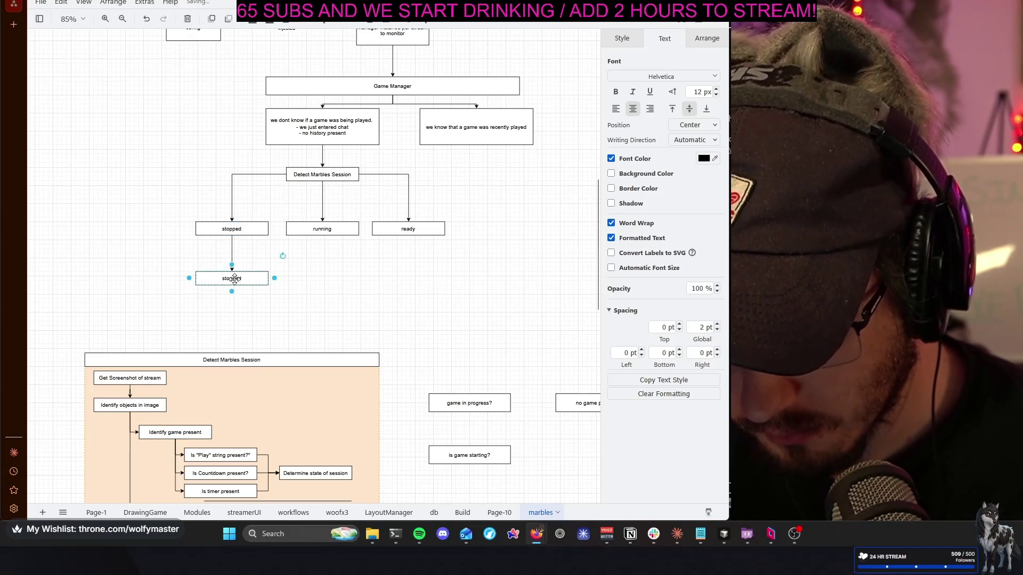
pyautogui.press('F2')
pyautogui.write('w')
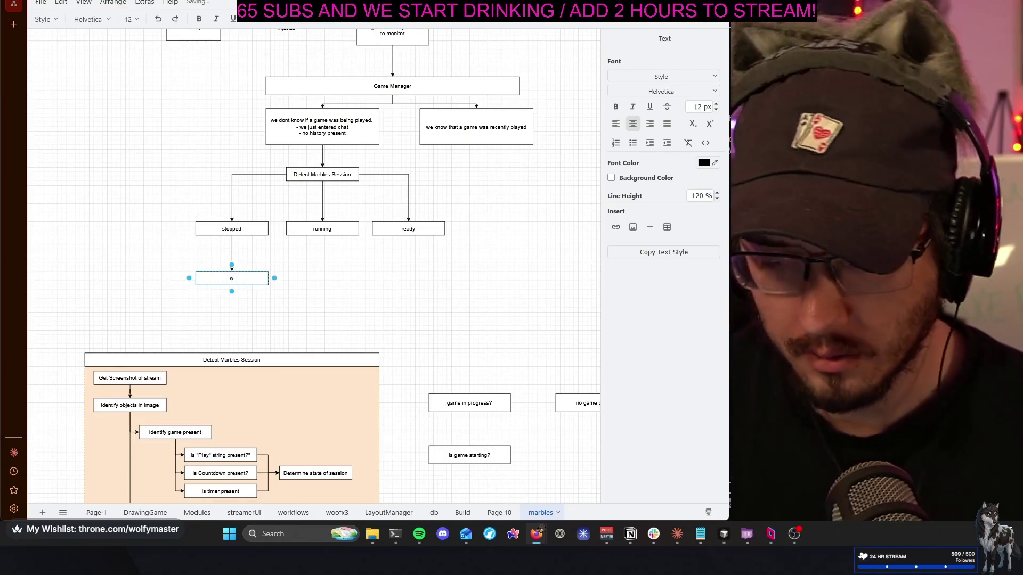
pyautogui.press('BackSpace')
pyautogui.write('sleep')
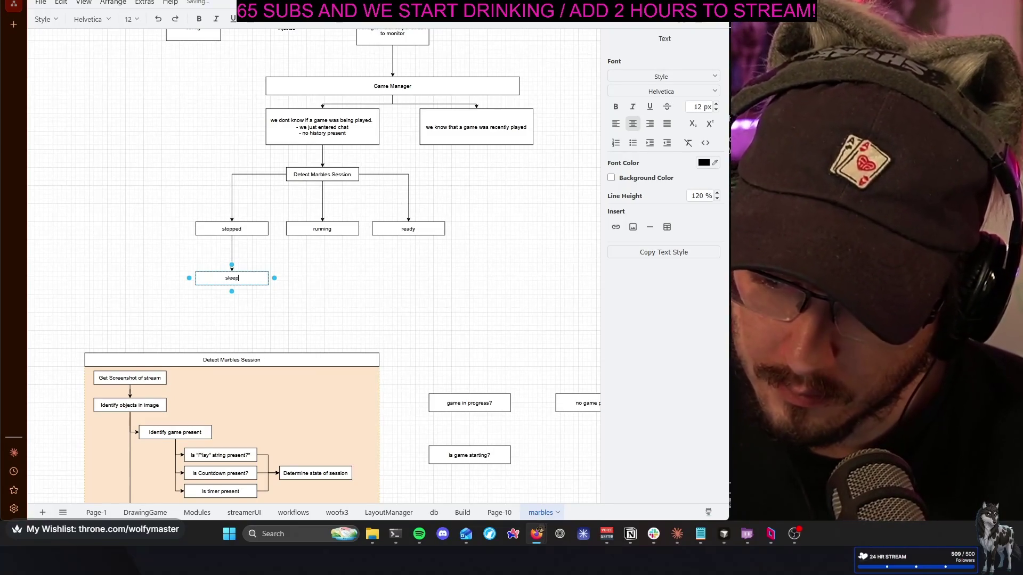
pyautogui.write(' until wakeu')
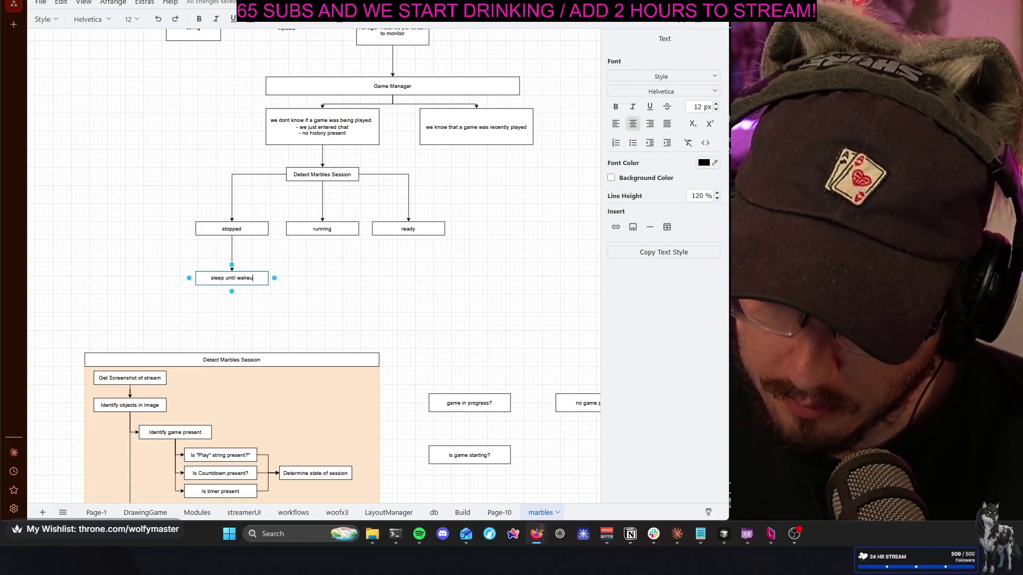
pyautogui.press('BackSpace')
pyautogui.write(' up')
pyautogui.click(411, 279)
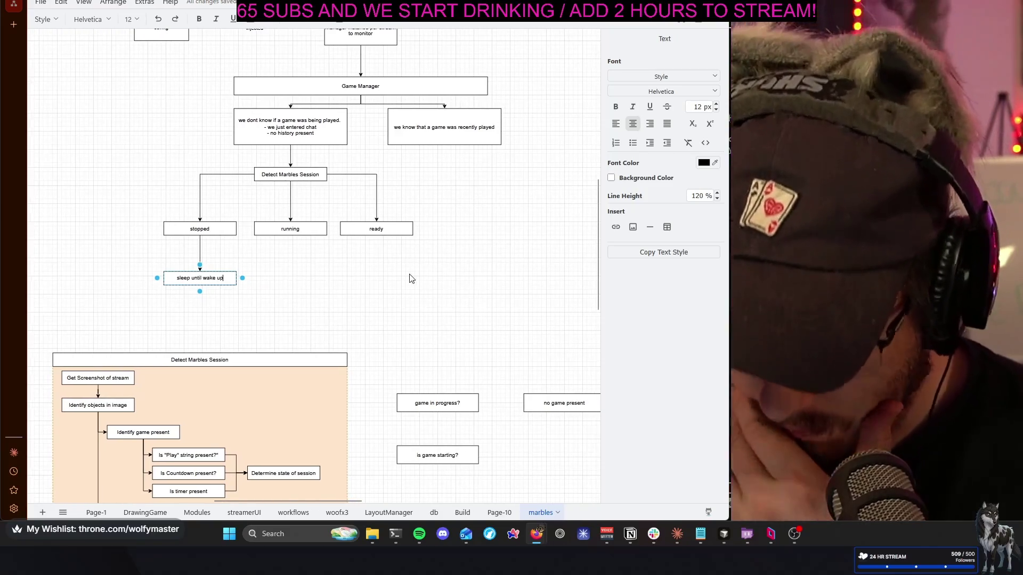
pyautogui.scroll(2, 411, 279)
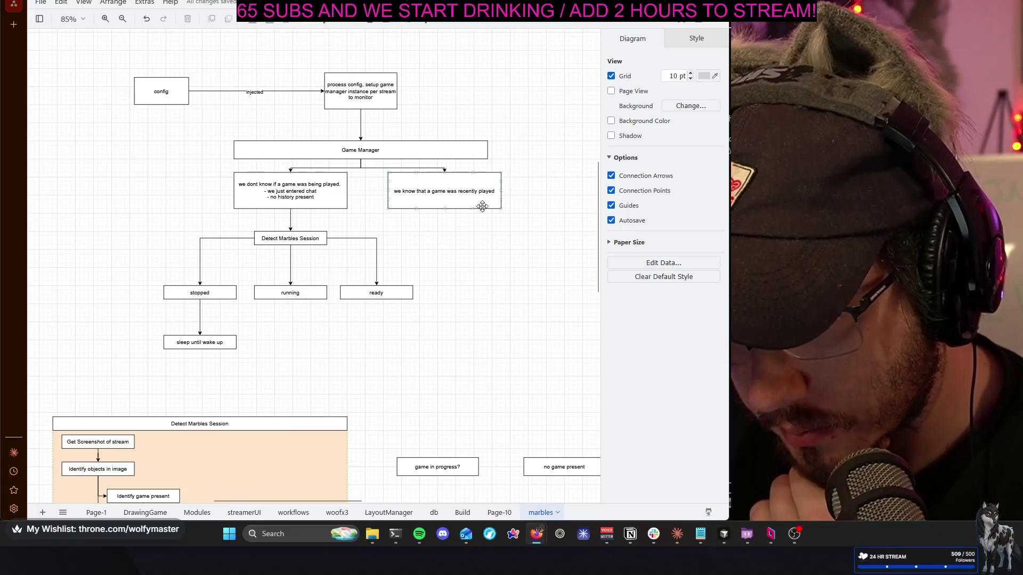
# Lower the branch boxes and place a copy of process config below Game Manager, relabelled 'wake up'
pyautogui.moveTo(88, 153); pyautogui.dragTo(548, 378)
pyautogui.scroll(-1, 562, 285)
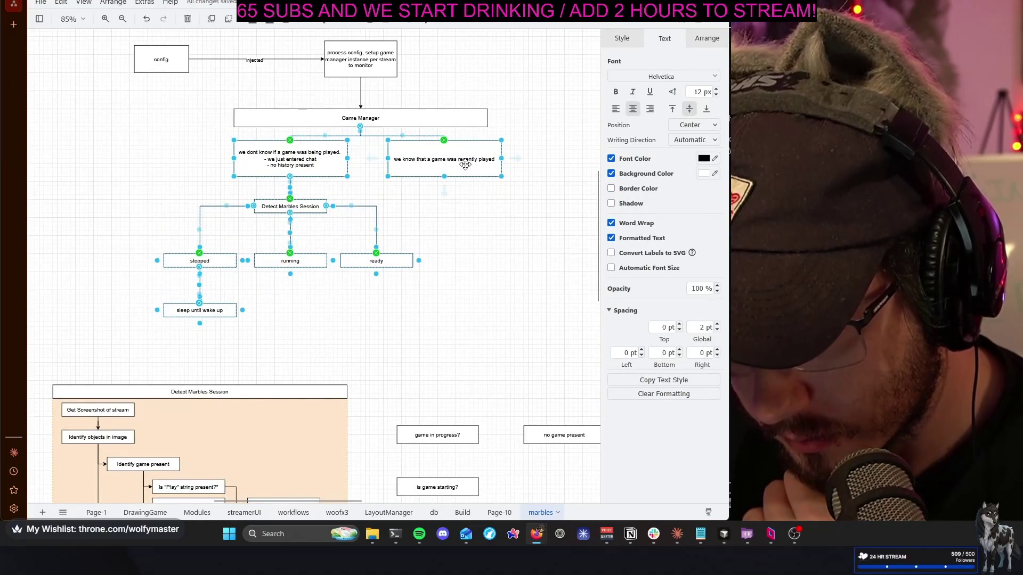
pyautogui.moveTo(467, 185); pyautogui.dragTo(462, 214)
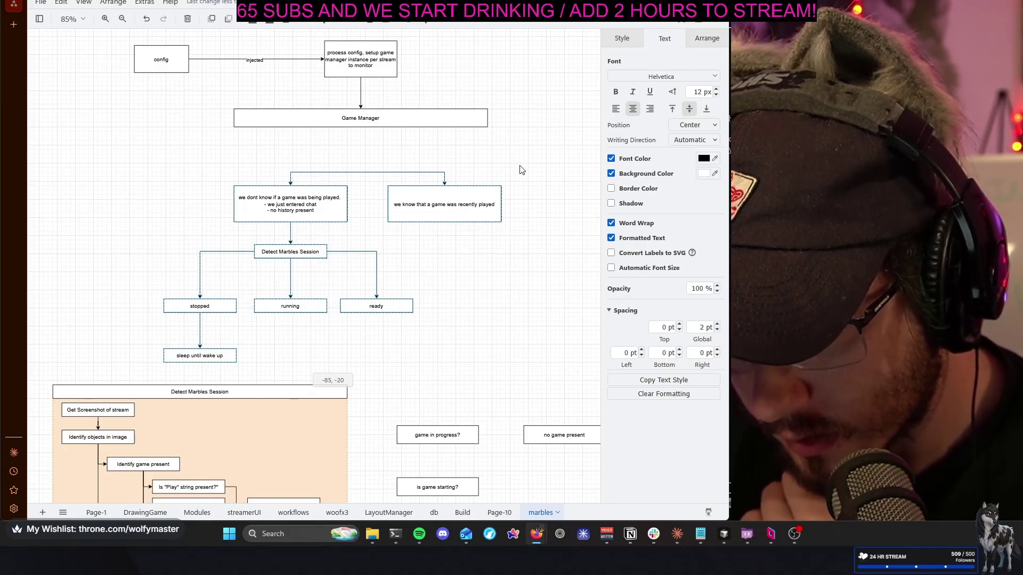
pyautogui.click(475, 160)
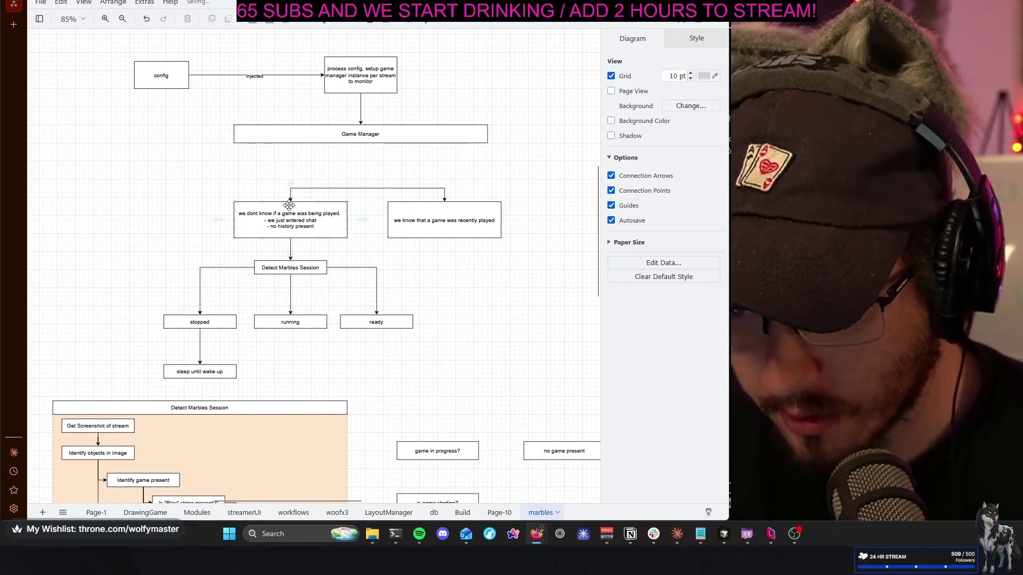
pyautogui.click(347, 69)
pyautogui.moveTo(346, 70)
pyautogui.mouseDown()
pyautogui.moveTo(428, 150)
pyautogui.moveTo(364, 178)
pyautogui.mouseUp()
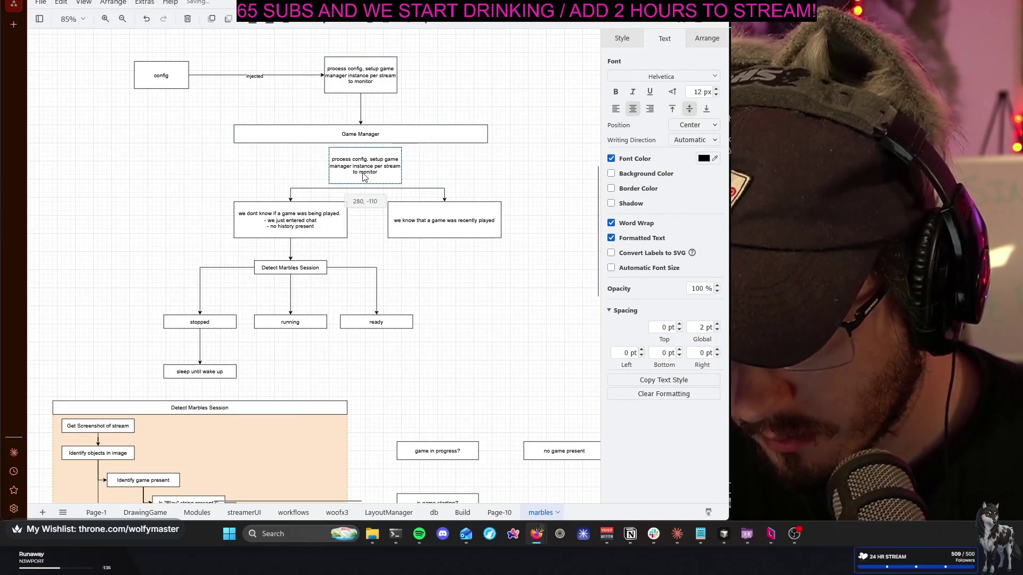
pyautogui.doubleClick(364, 171)
pyautogui.write('wake up')
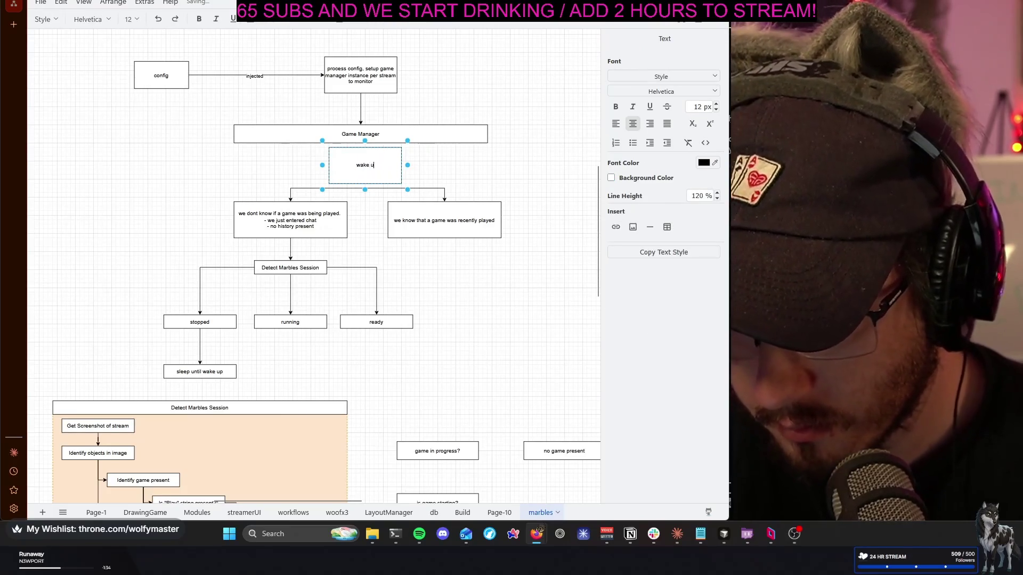
pyautogui.scroll(-3, 498, 278)
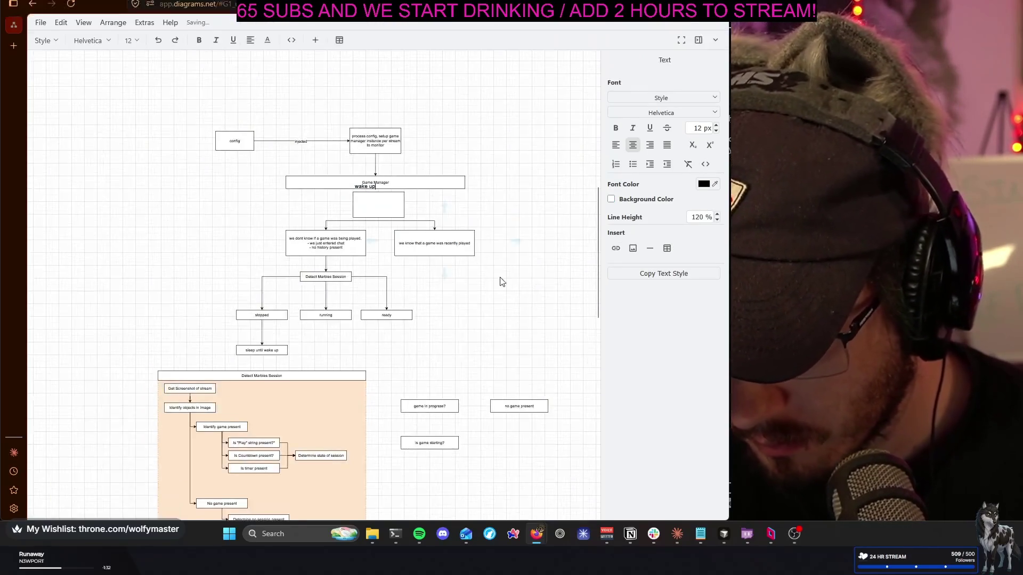
pyautogui.scroll(3, 455, 268)
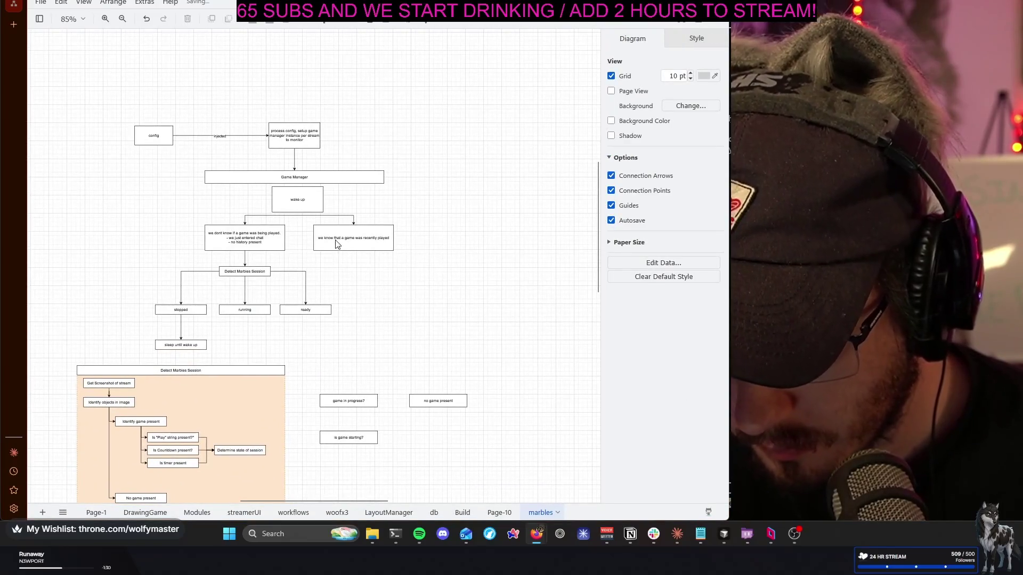
# Move the top flowchart up and the branches further down to make room around wake up
pyautogui.moveTo(160, 191); pyautogui.dragTo(426, 376)
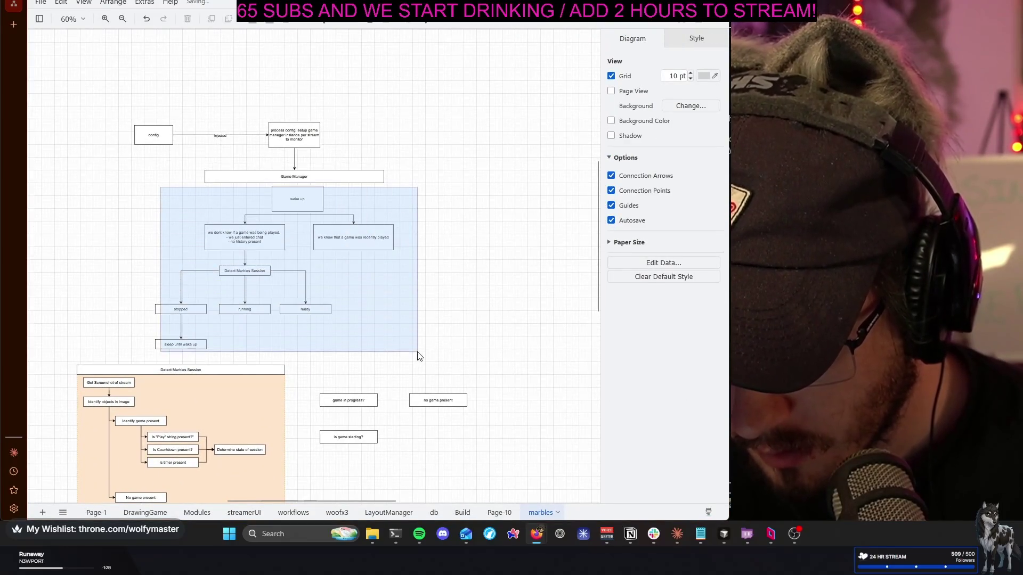
pyautogui.click(439, 368)
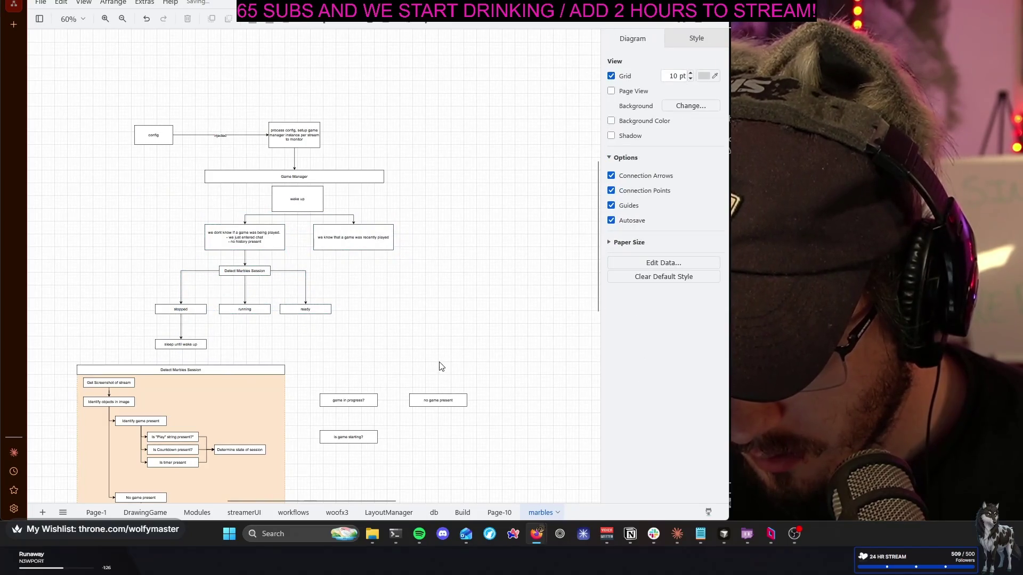
pyautogui.moveTo(63, 97); pyautogui.dragTo(471, 347)
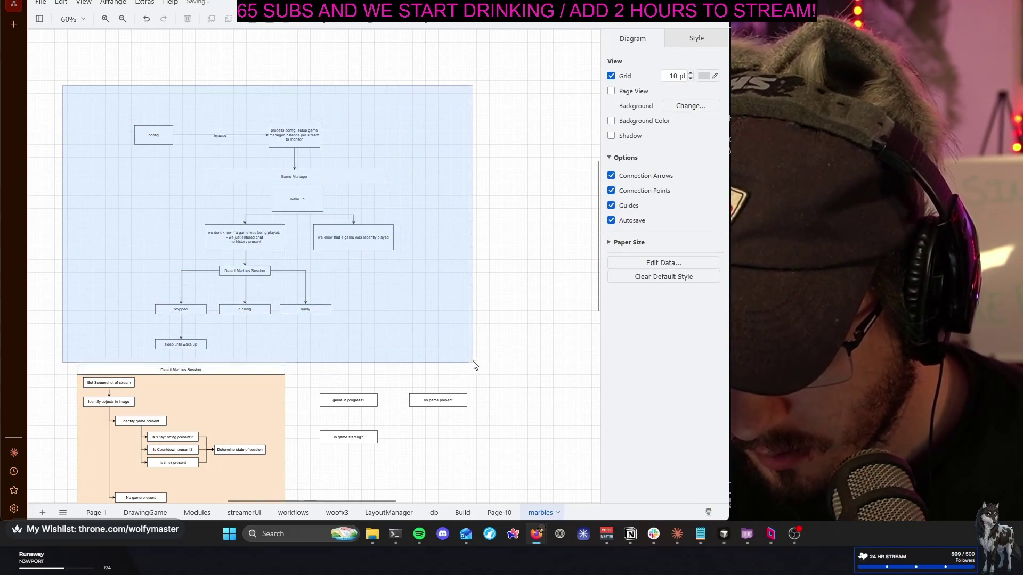
pyautogui.moveTo(354, 243); pyautogui.dragTo(353, 195)
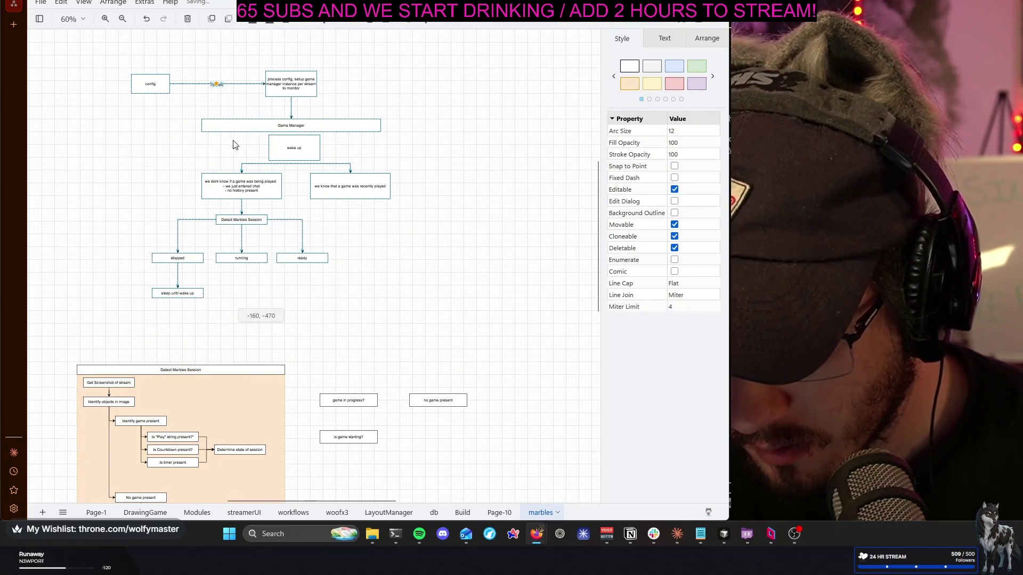
pyautogui.moveTo(157, 160); pyautogui.dragTo(446, 333)
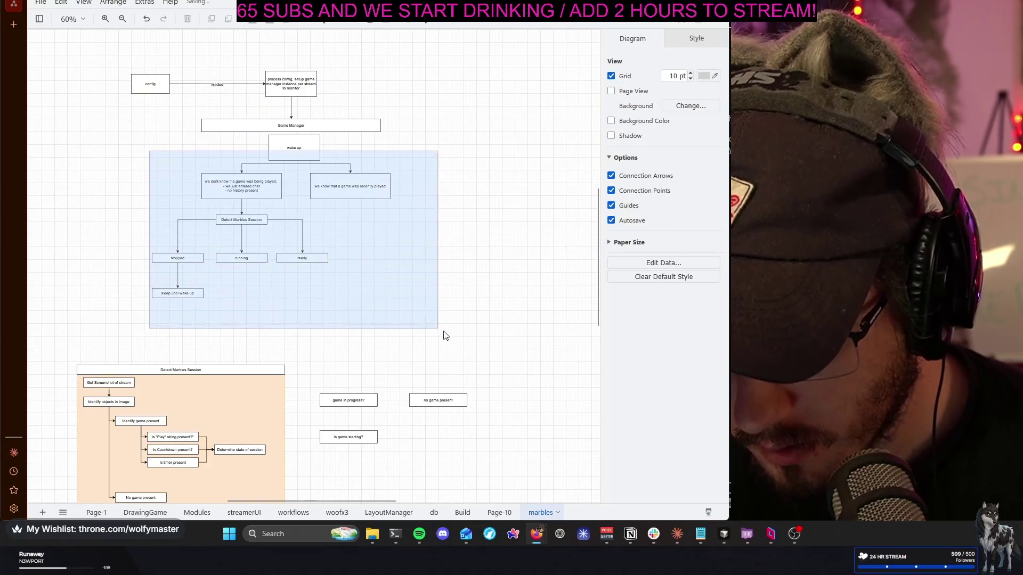
pyautogui.moveTo(361, 189); pyautogui.dragTo(363, 207)
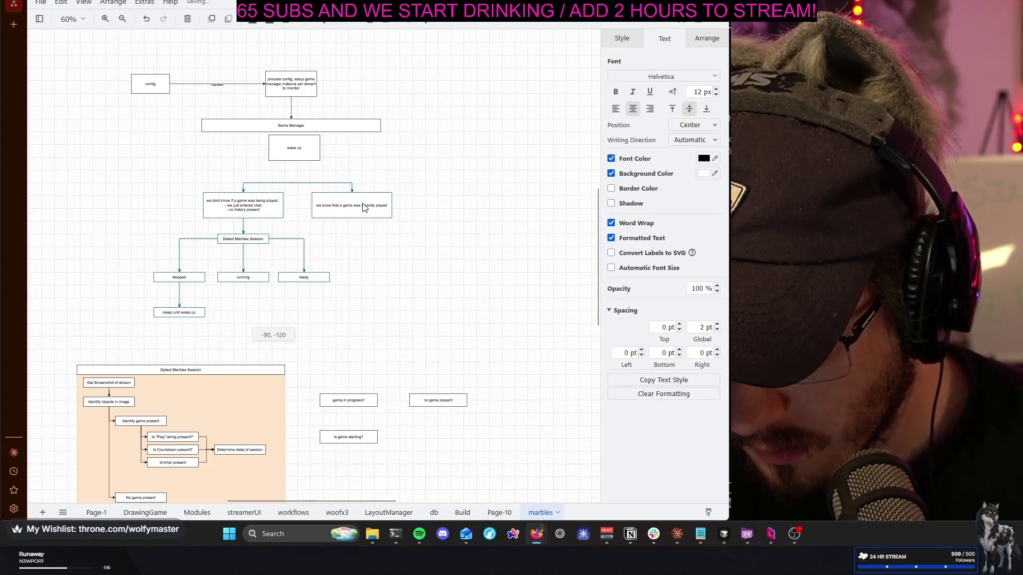
pyautogui.click(222, 150)
pyautogui.scroll(3, 221, 150)
pyautogui.scroll(2, 222, 150)
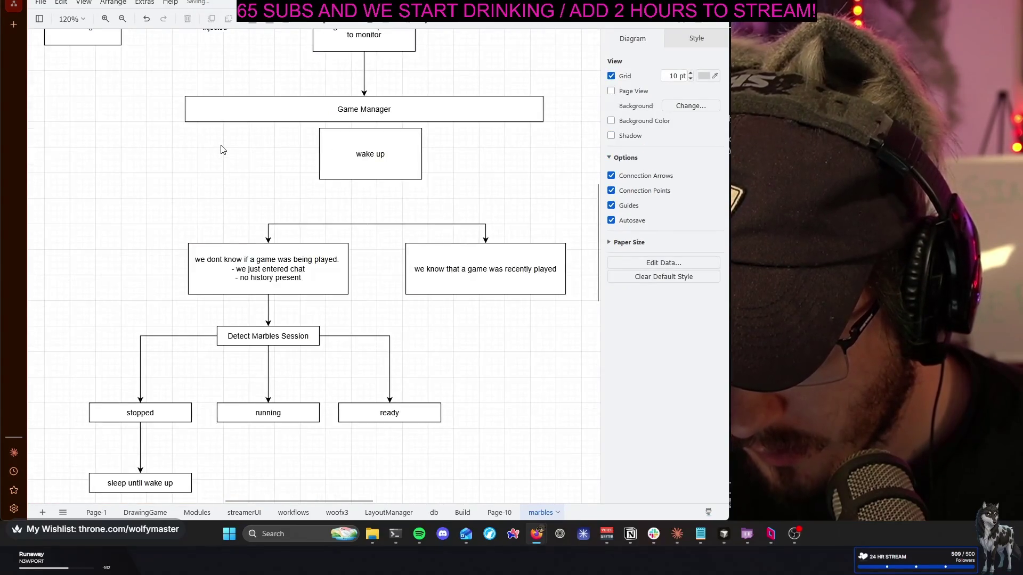
# Shorten the wake up box, align it under Game Manager and drop a copy to its left
pyautogui.click(385, 162)
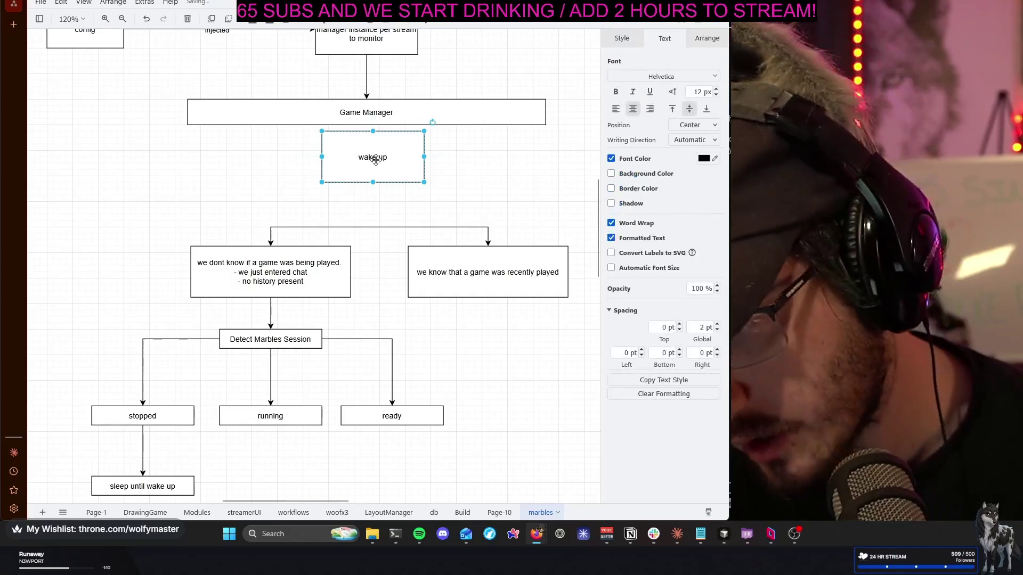
pyautogui.moveTo(373, 164); pyautogui.dragTo(372, 151)
pyautogui.click(377, 123)
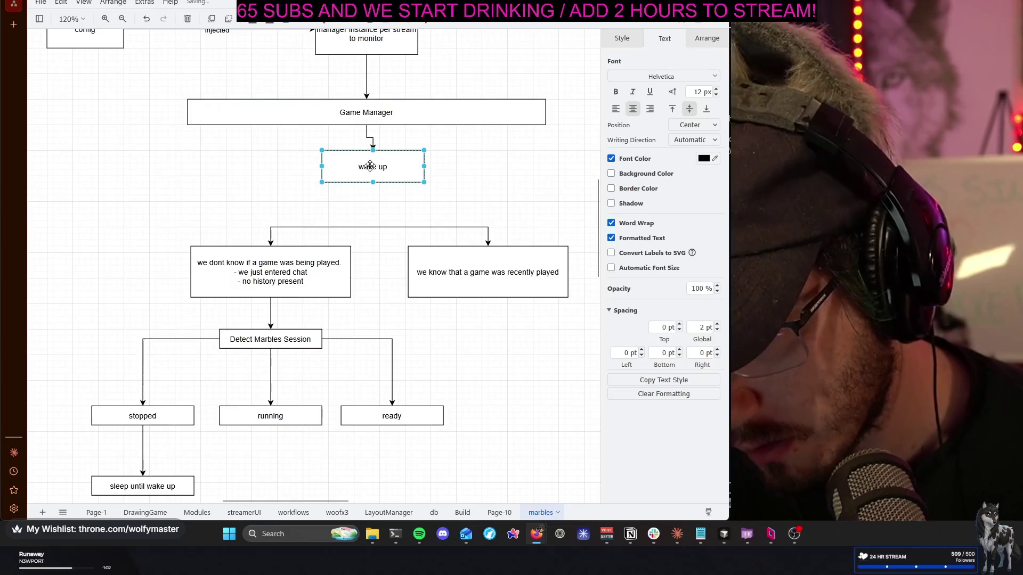
pyautogui.moveTo(374, 165); pyautogui.dragTo(368, 171)
pyautogui.moveTo(488, 178)
pyautogui.mouseDown()
pyautogui.moveTo(465, 194)
pyautogui.moveTo(524, 196)
pyautogui.mouseUp()
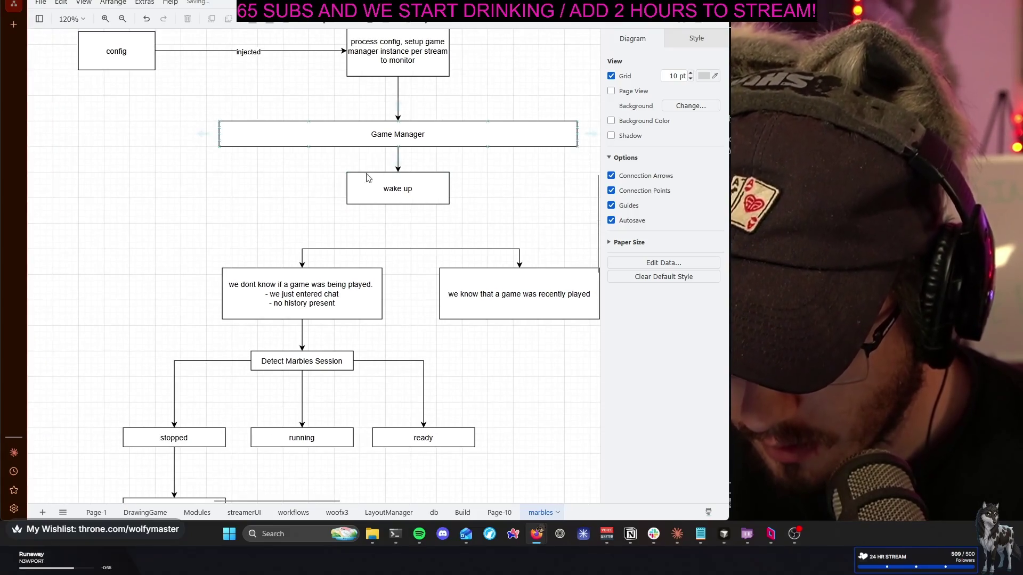
pyautogui.moveTo(397, 188); pyautogui.dragTo(154, 202)
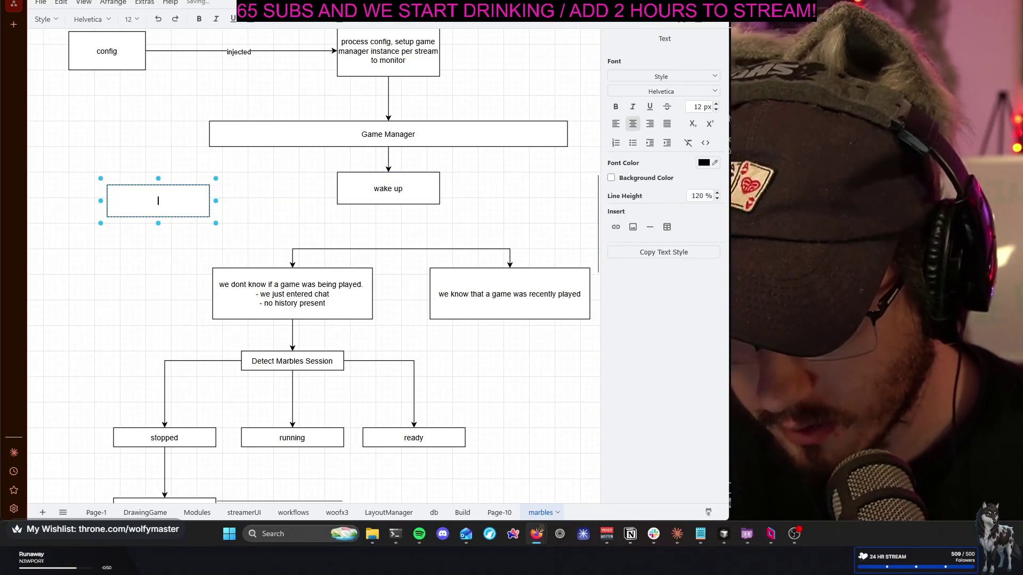
pyautogui.write('Connect to s')
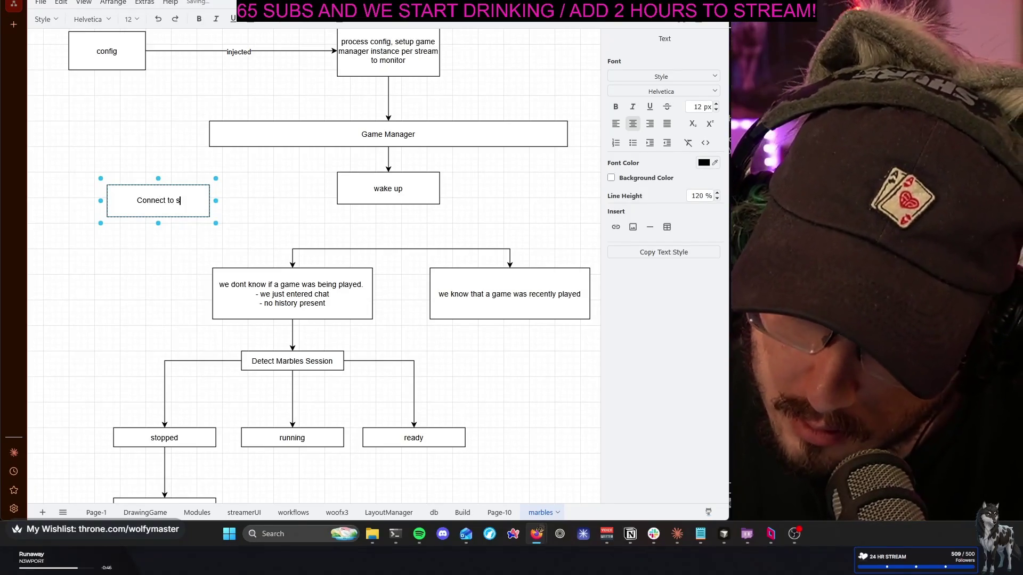
pyautogui.write('tream c')
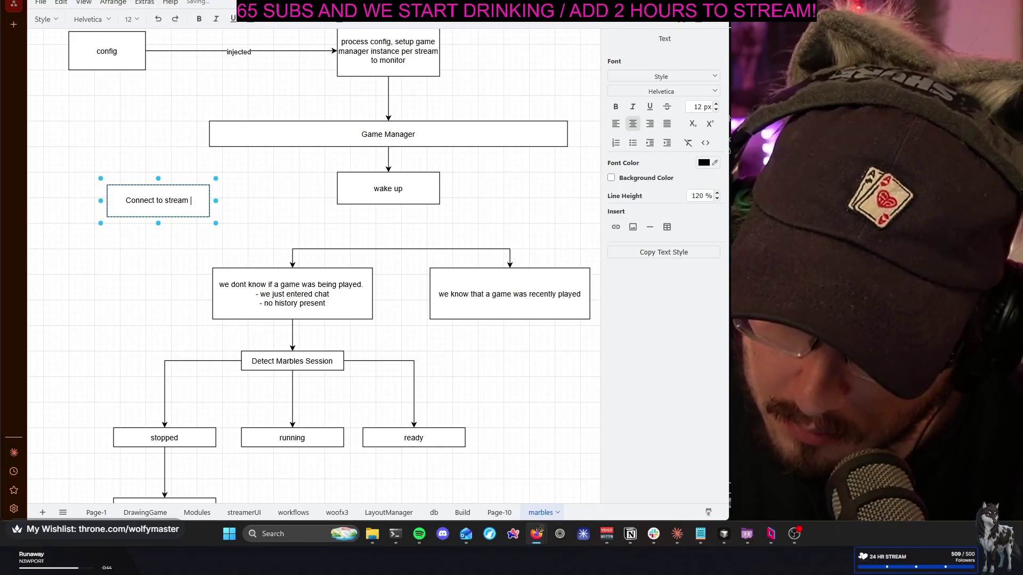
pyautogui.write('hat')
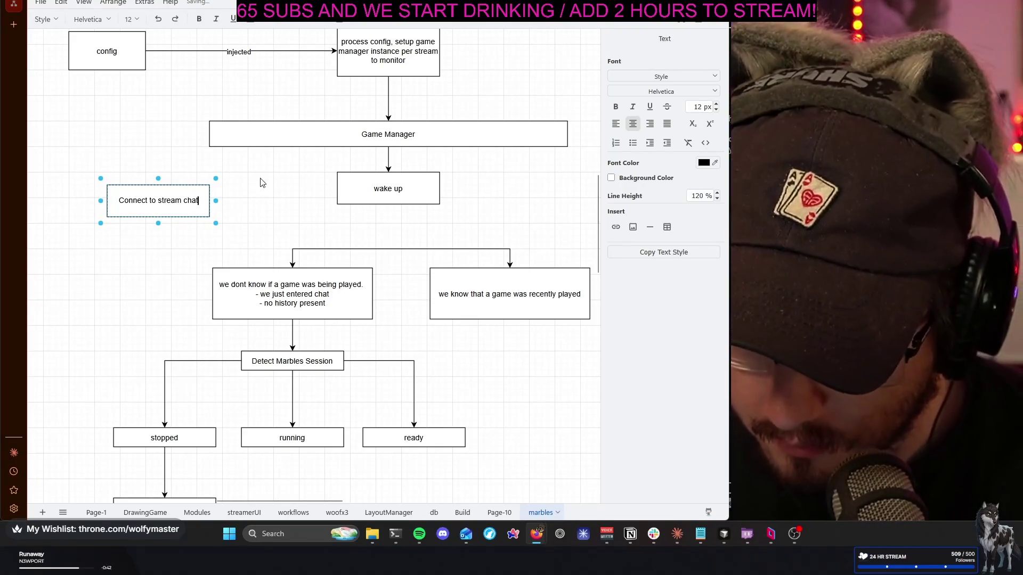
# Label the copy 'Connect to stream chat' and connect it from Game Manager
pyautogui.click(215, 164)
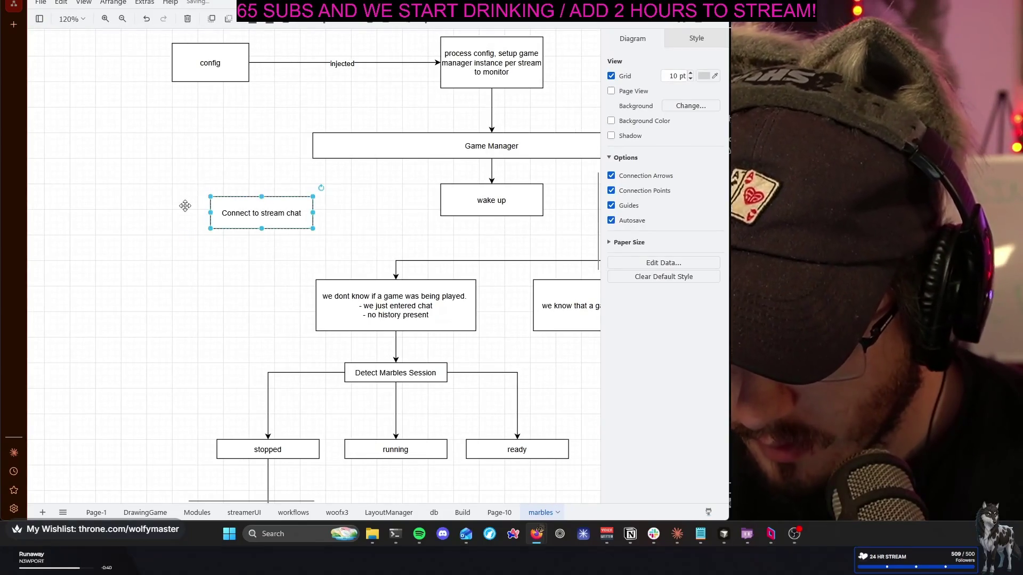
pyautogui.moveTo(185, 206); pyautogui.dragTo(185, 210)
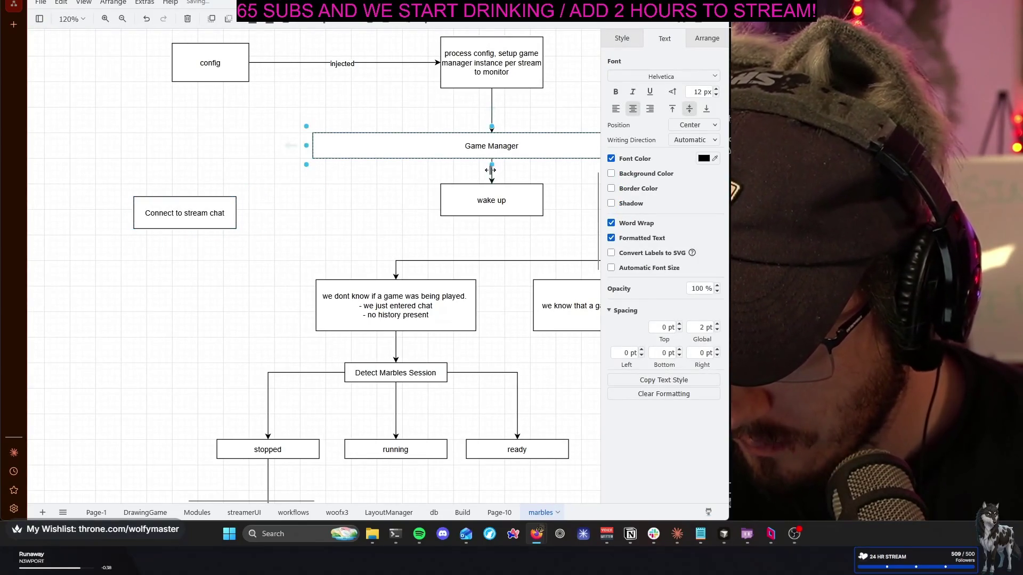
pyautogui.moveTo(492, 176); pyautogui.dragTo(183, 200)
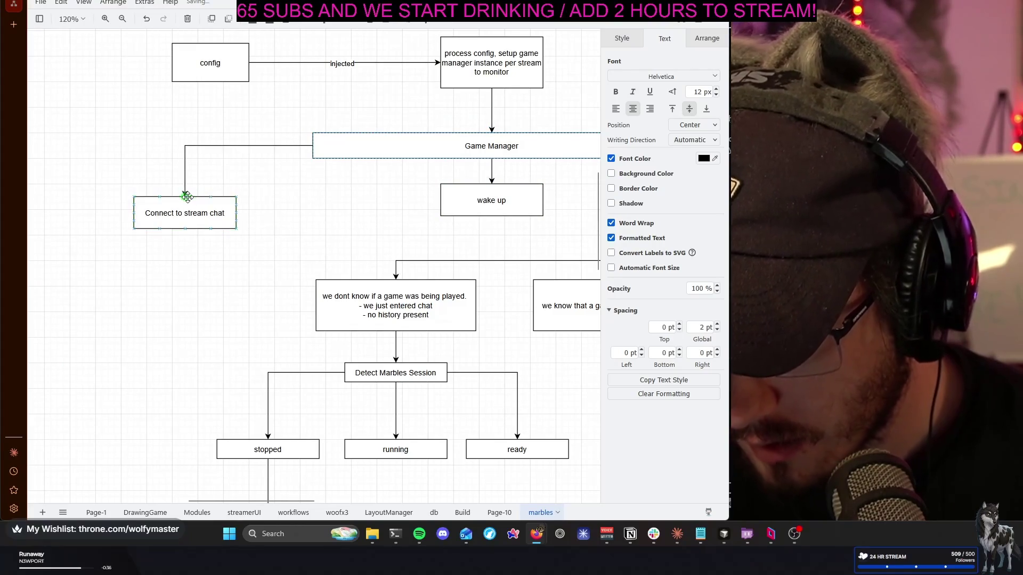
pyautogui.click(331, 201)
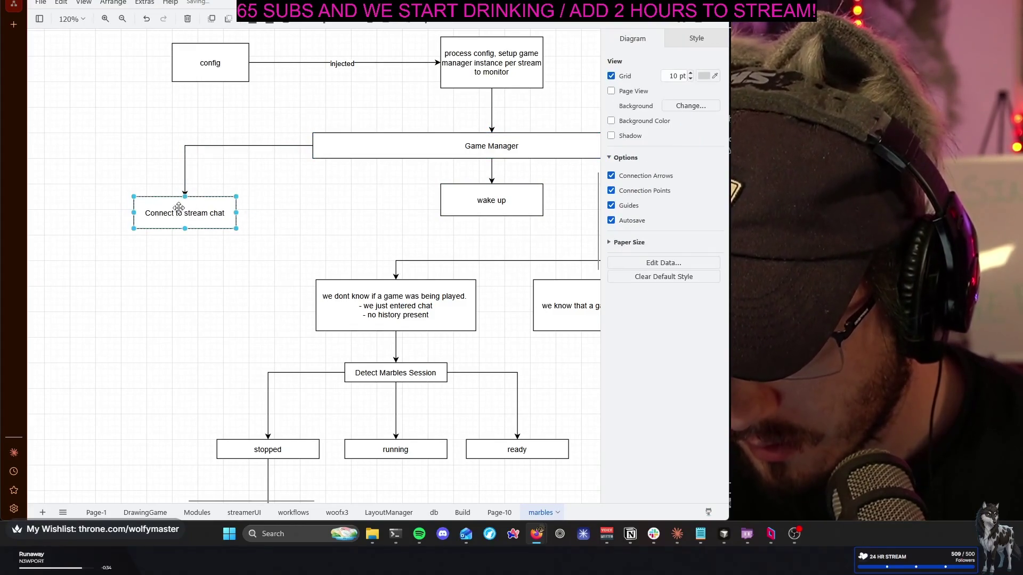
# Align the chat box level with wake up and extend its label with 'monitor chat messages for wake words'
pyautogui.moveTo(181, 209); pyautogui.dragTo(145, 206)
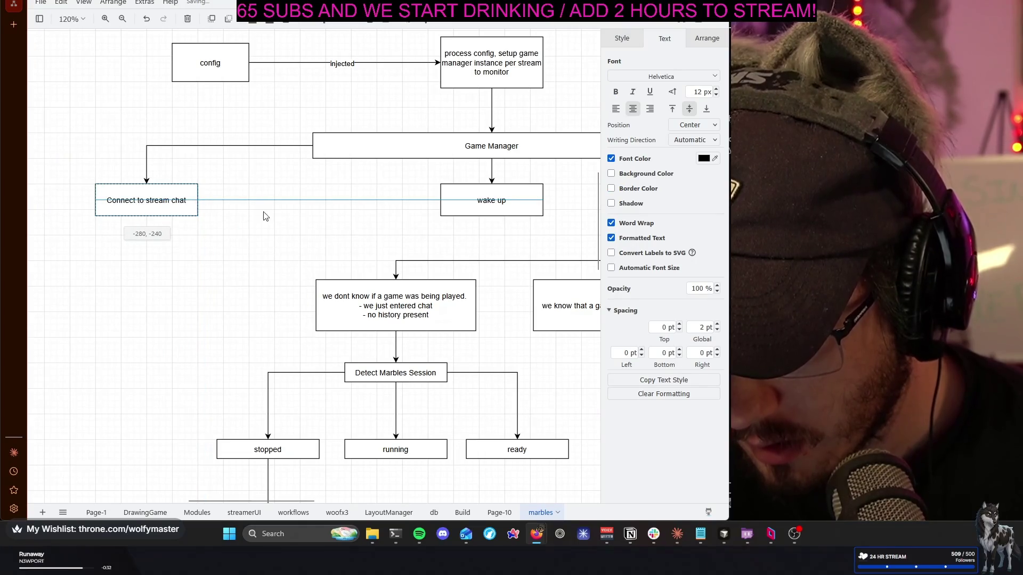
pyautogui.moveTo(242, 216); pyautogui.dragTo(276, 217)
pyautogui.doubleClick(167, 201)
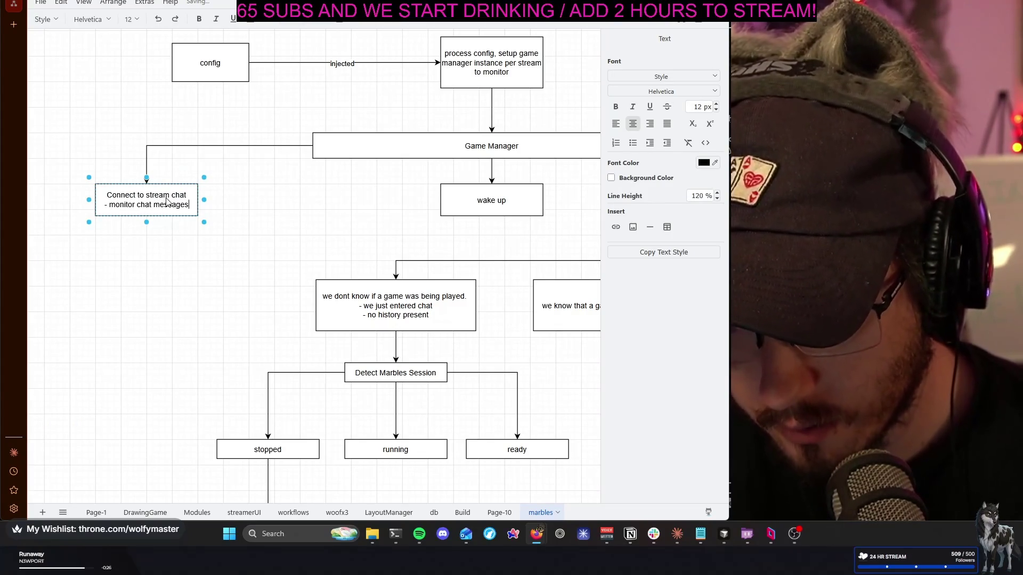
pyautogui.write('for wake words')
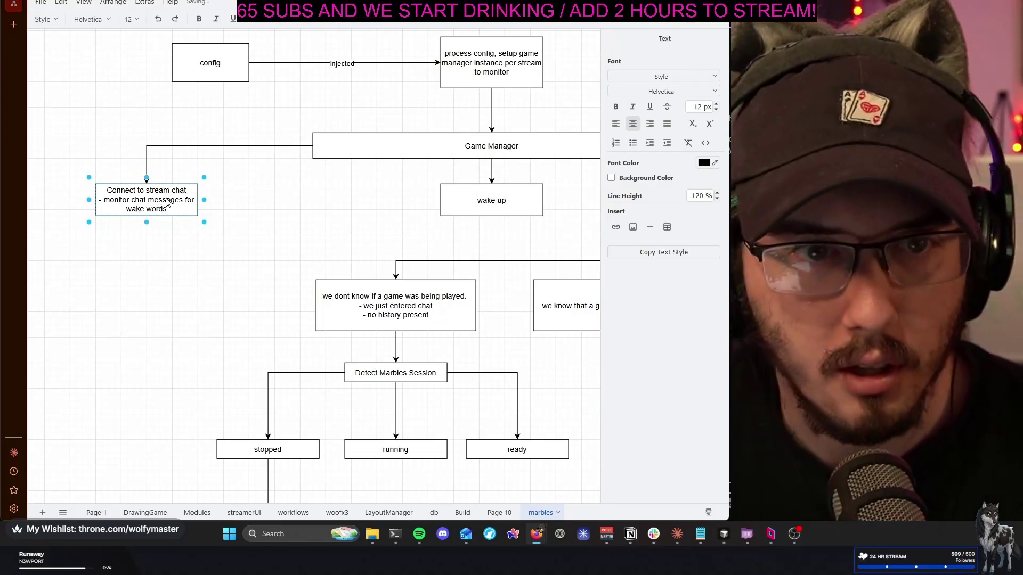
pyautogui.click(268, 232)
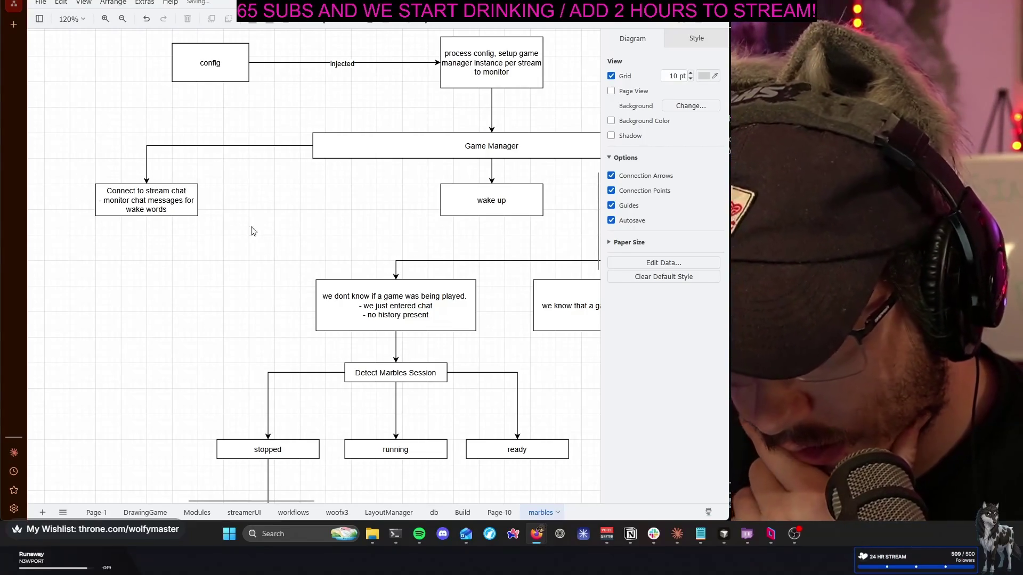
pyautogui.click(189, 209)
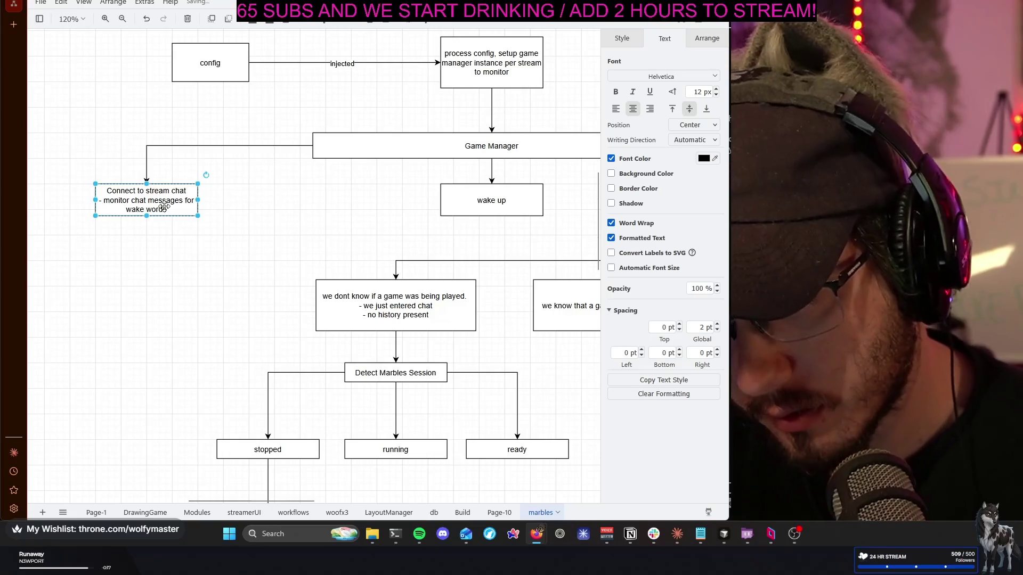
# Drop a stray copy of wake up under Connect to stream chat and select it
pyautogui.click(320, 224)
pyautogui.click(532, 212)
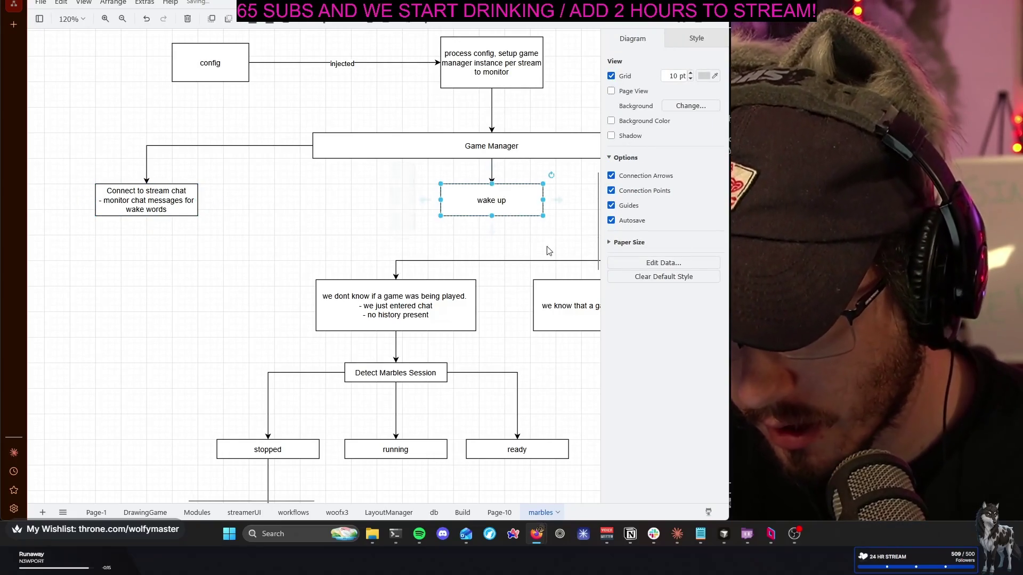
pyautogui.moveTo(491, 201); pyautogui.dragTo(128, 244)
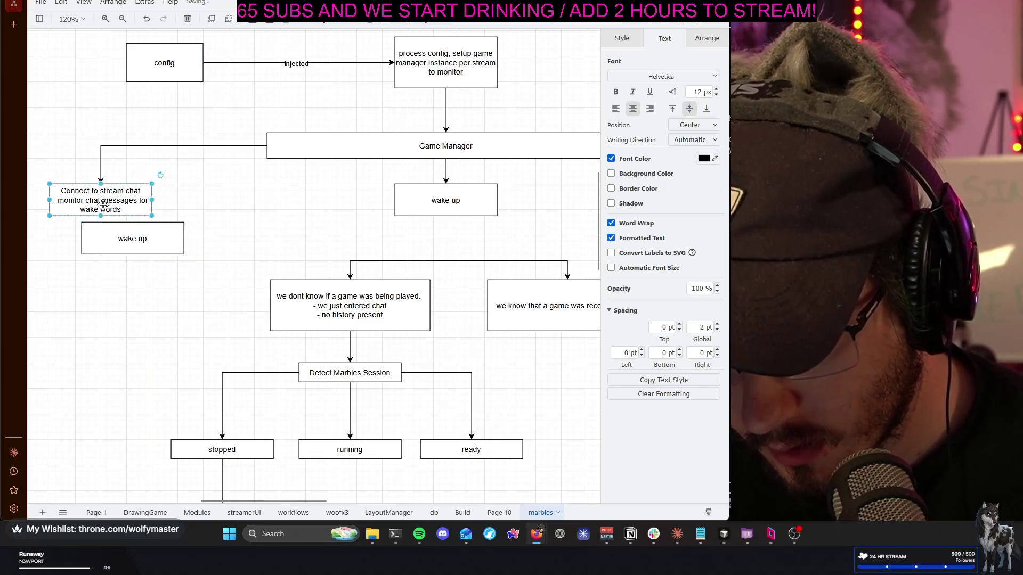
pyautogui.moveTo(123, 243); pyautogui.dragTo(135, 250)
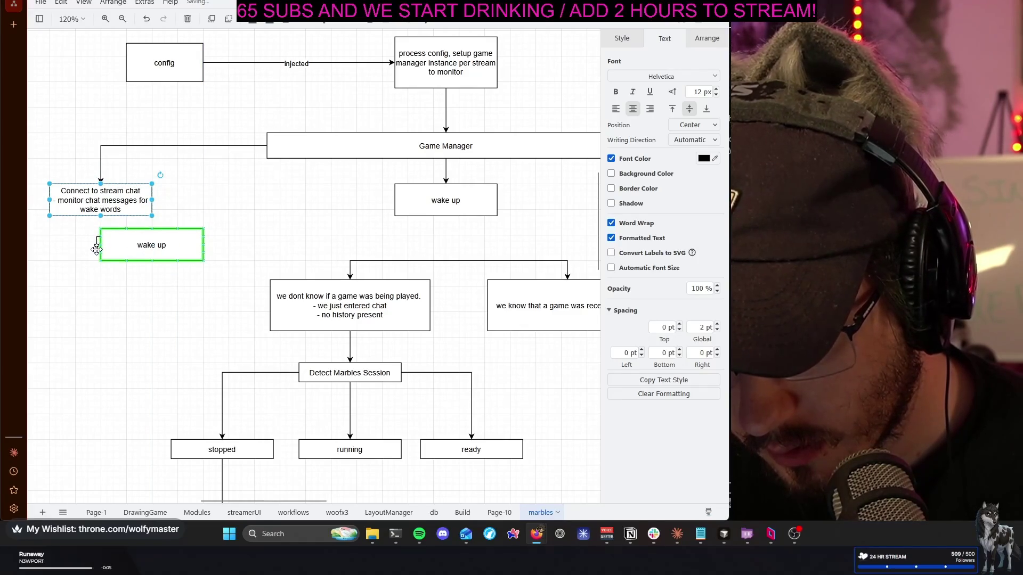
pyautogui.click(97, 256)
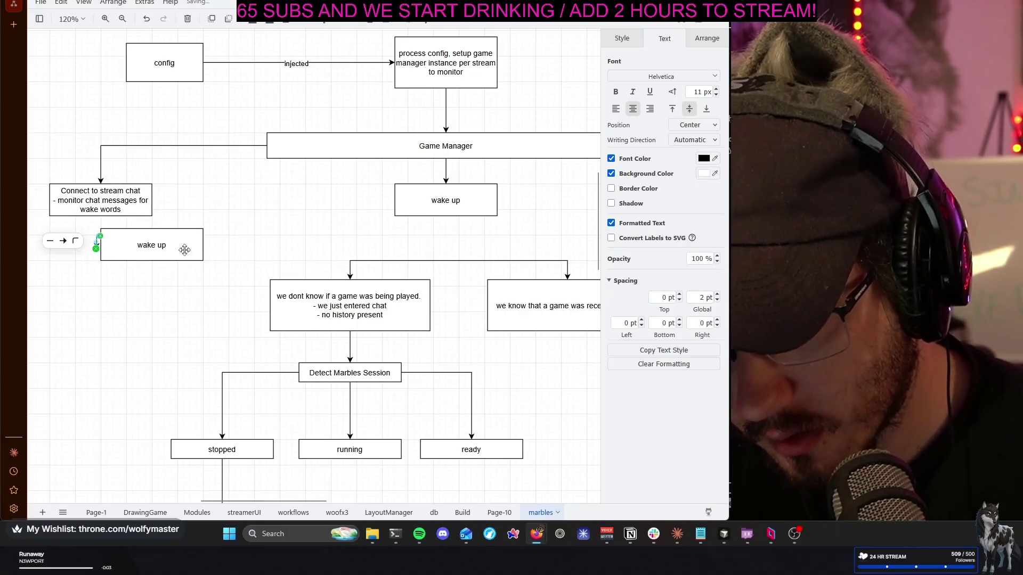
pyautogui.click(159, 245)
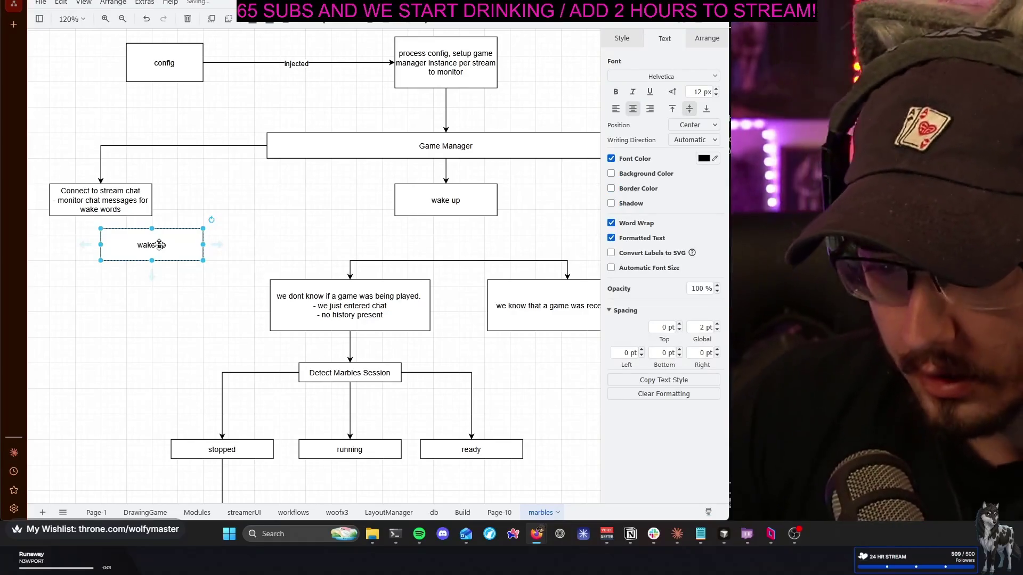
pyautogui.moveTo(208, 202); pyautogui.dragTo(369, 211)
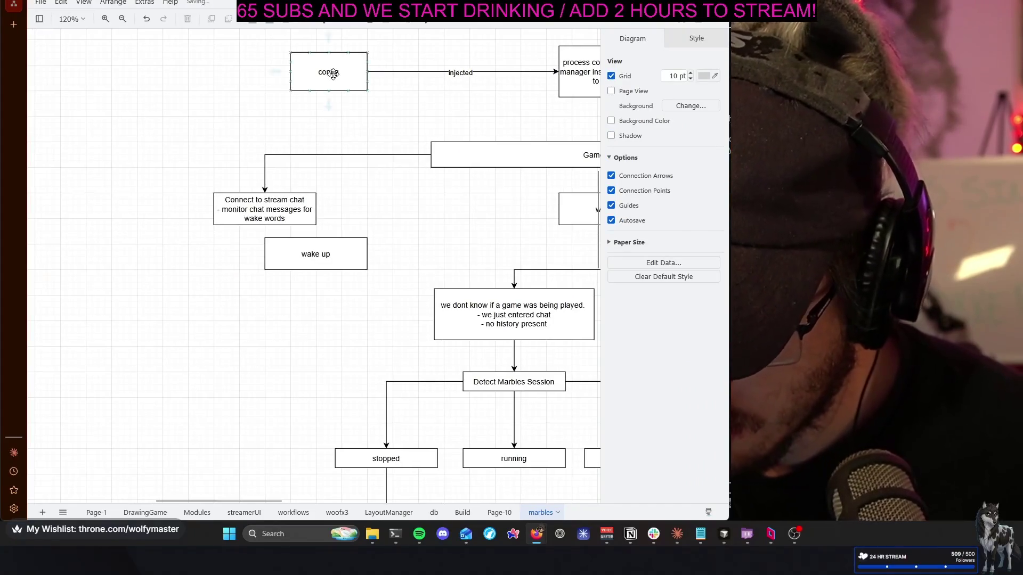
# Copy the config box beside the chat box, then delete the stray wake up boxes
pyautogui.doubleClick(333, 74)
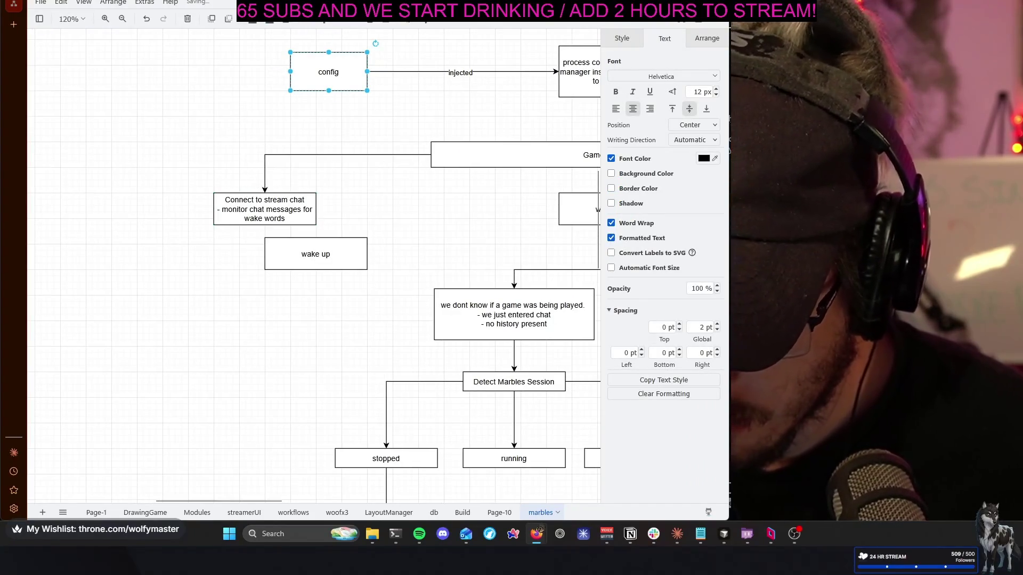
pyautogui.moveTo(206, 211); pyautogui.dragTo(116, 242)
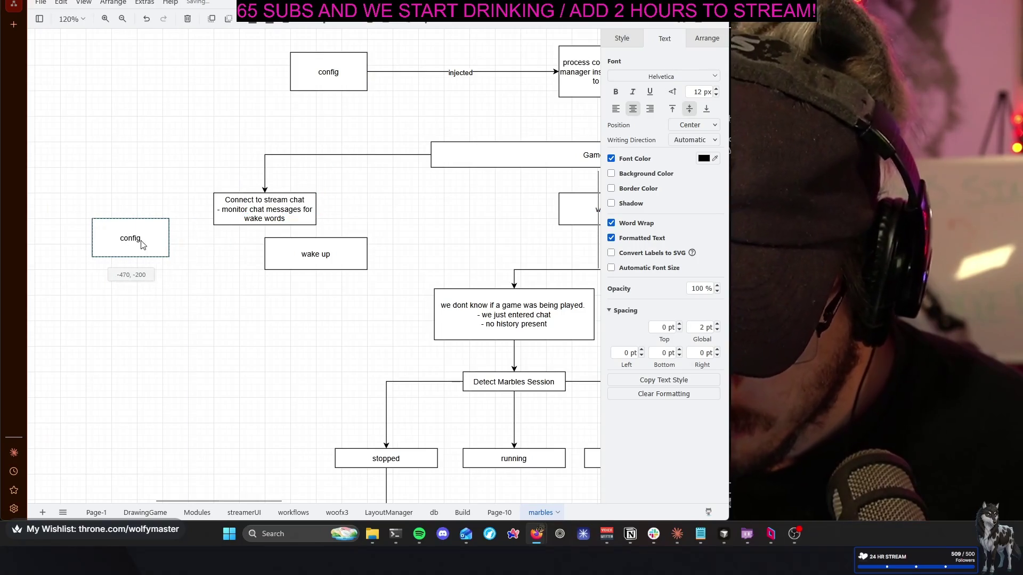
pyautogui.click(231, 253)
pyautogui.click(316, 254)
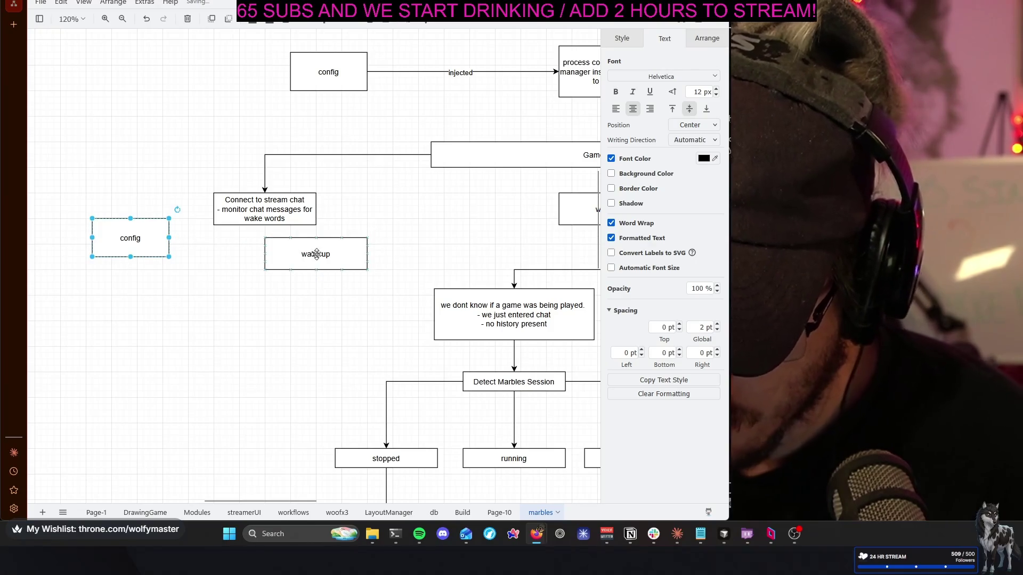
pyautogui.press('Delete')
pyautogui.click(295, 213)
# Extend the chat box text with 'for this stream.' and 'wake words are found in the config.'
pyautogui.doubleClick(295, 214)
pyautogui.click(285, 217)
pyautogui.write('configured')
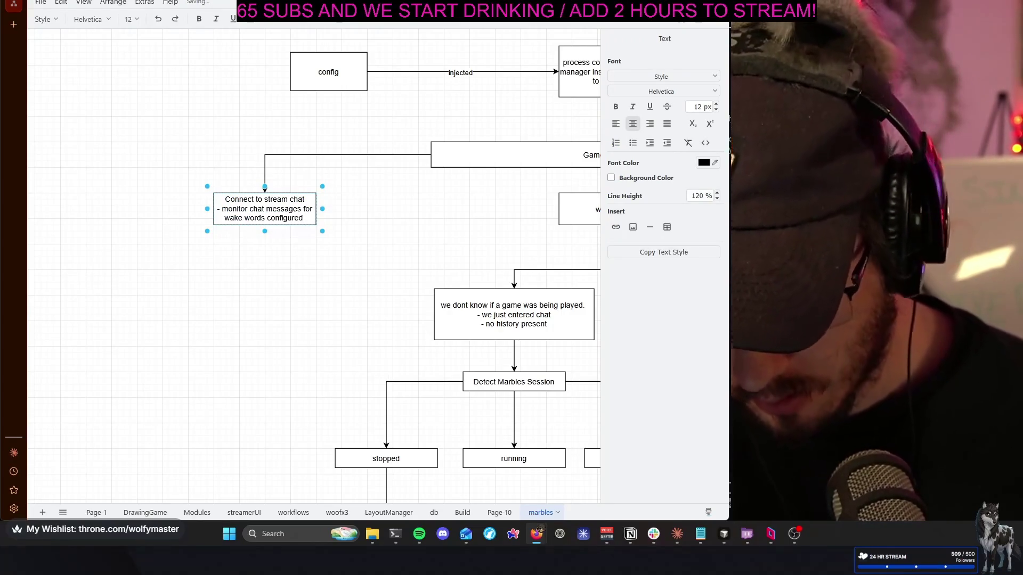
pyautogui.press('BackSpace')
pyautogui.press('BackSpace')
pyautogui.press('BackSpace')
pyautogui.press('BackSpace')
pyautogui.press('BackSpace')
pyautogui.press('BackSpace')
pyautogui.press('BackSpace')
pyautogui.press('BackSpace')
pyautogui.press('BackSpace')
pyautogui.write('for this s')
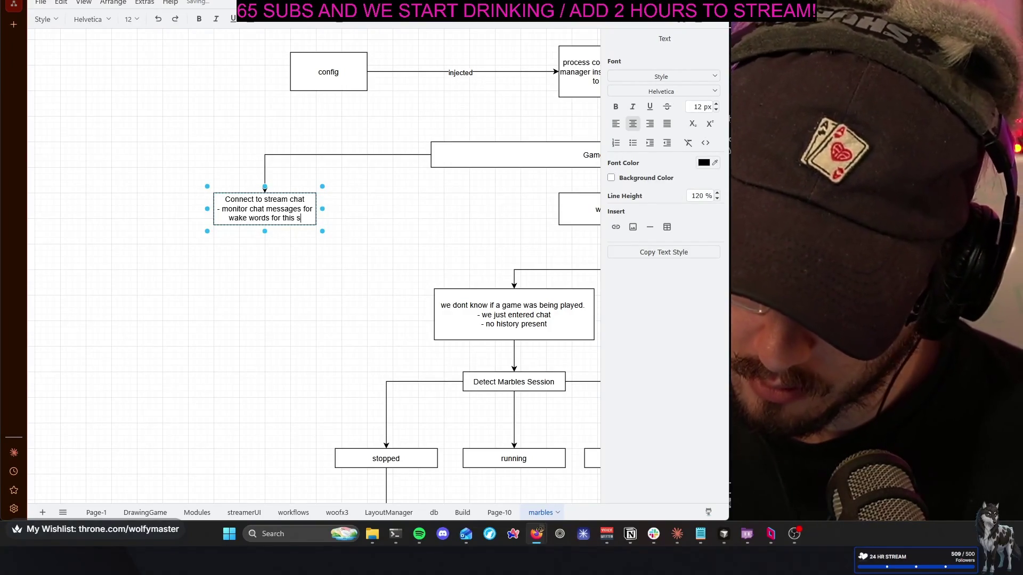
pyautogui.press('BackSpace')
pyautogui.press('BackSpace')
pyautogui.press('BackSpace')
pyautogui.write('ream')
pyautogui.press('BackSpace')
pyautogui.press('BackSpace')
pyautogui.press('BackSpace')
pyautogui.write('tream ')
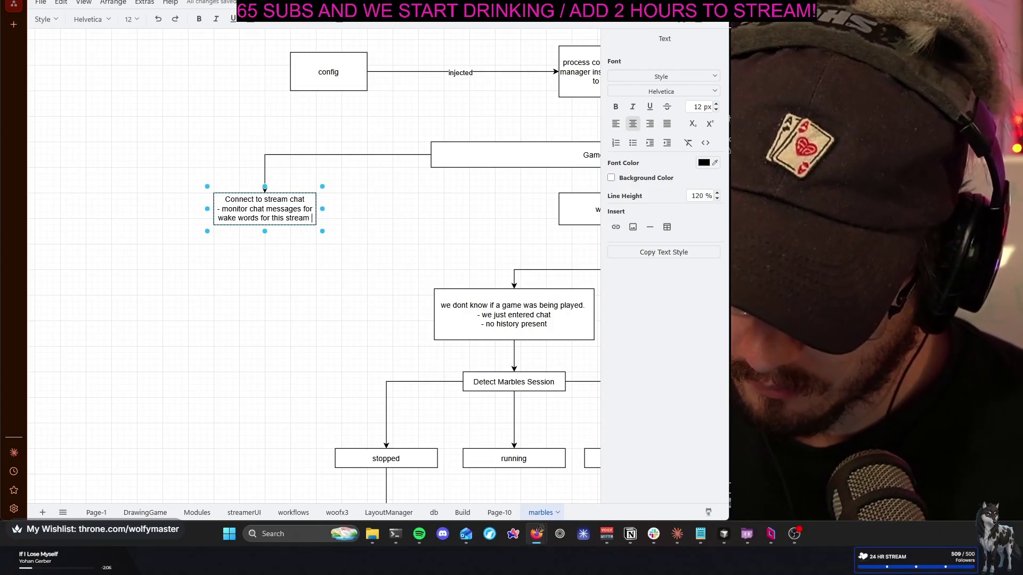
pyautogui.write('.')
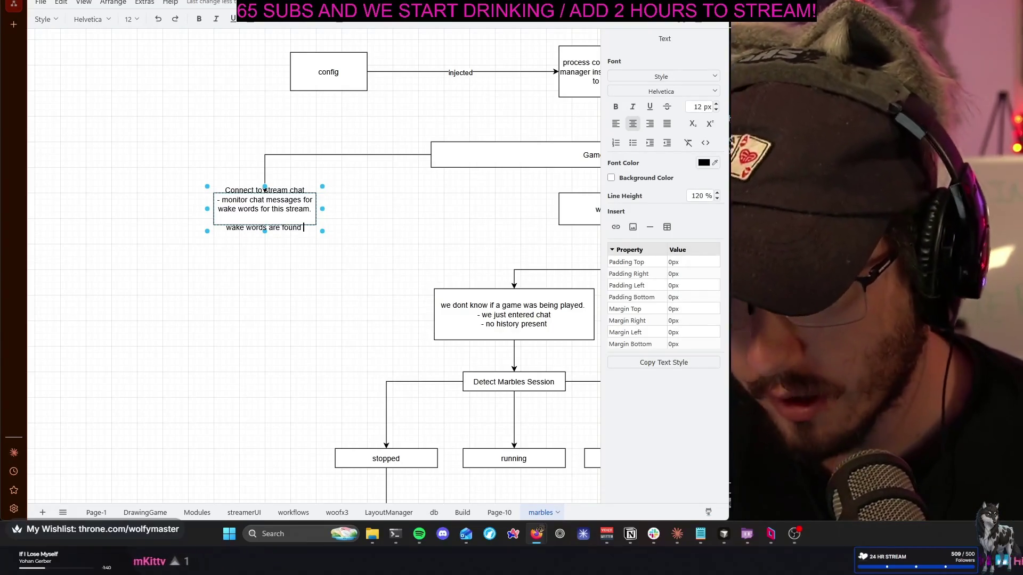
pyautogui.write('config.')
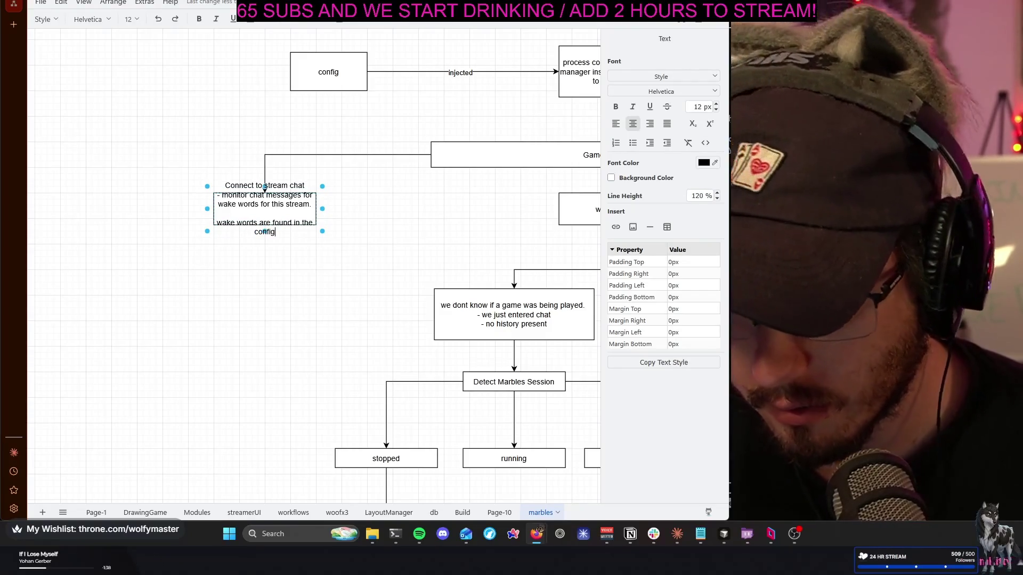
pyautogui.press('Escape')
# Make the chat box taller so the longer text fits
pyautogui.moveTo(265, 225); pyautogui.dragTo(266, 278)
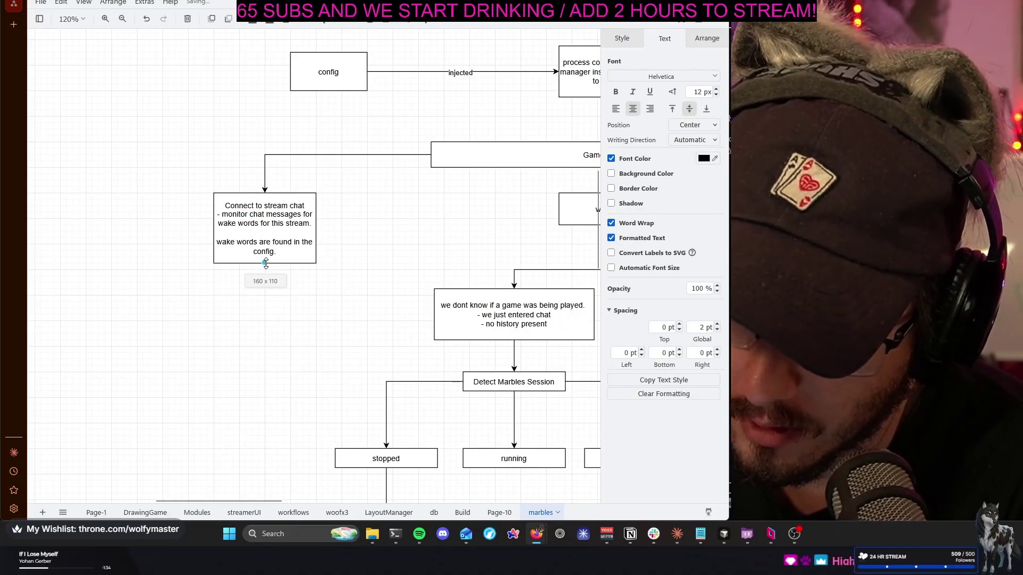
pyautogui.click(391, 251)
pyautogui.hscroll(4, 390, 251)
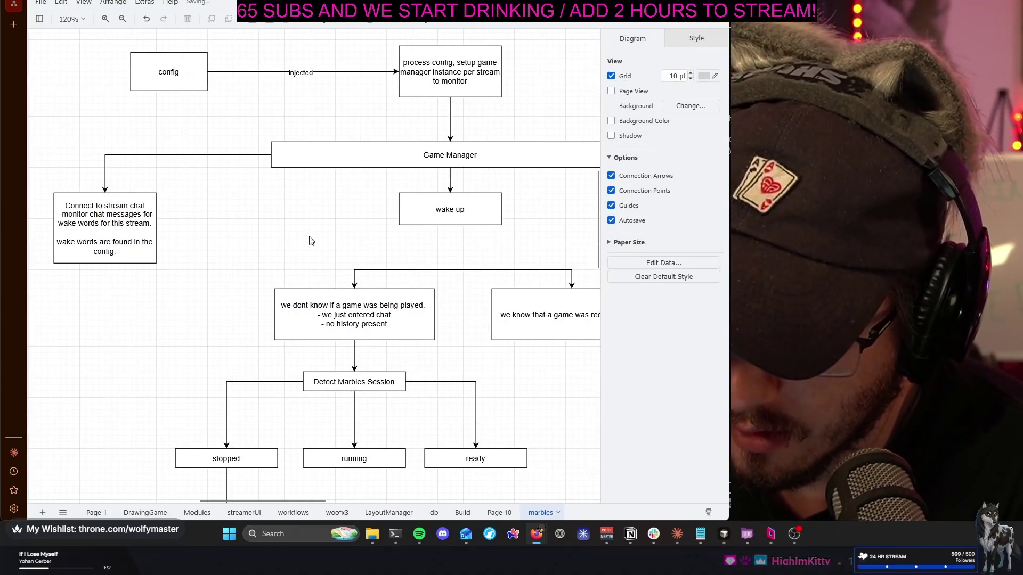
# Connect the chat box to wake up with an arrow labelled 'trigger wake up'
pyautogui.click(147, 230)
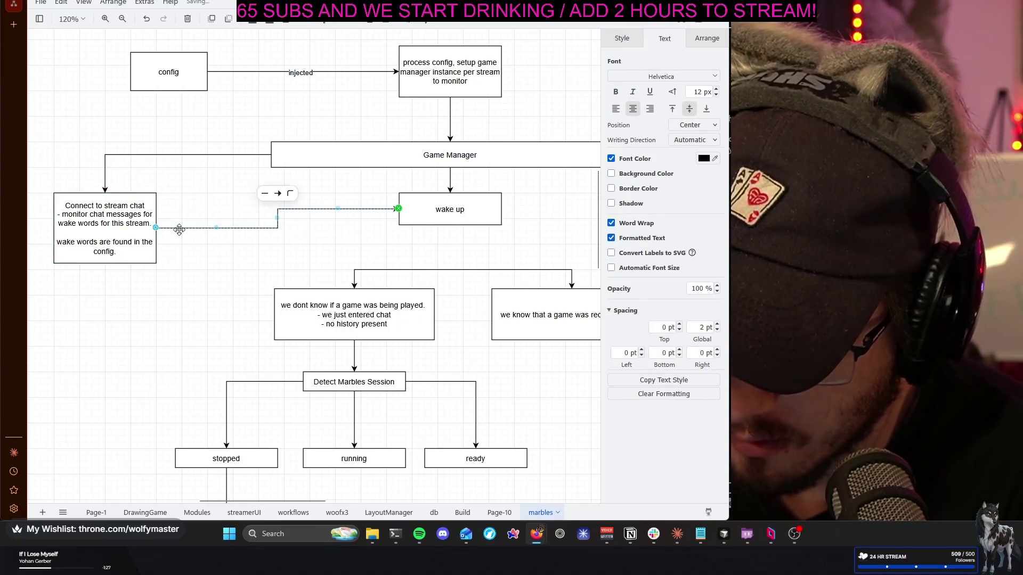
pyautogui.moveTo(450, 214); pyautogui.dragTo(449, 233)
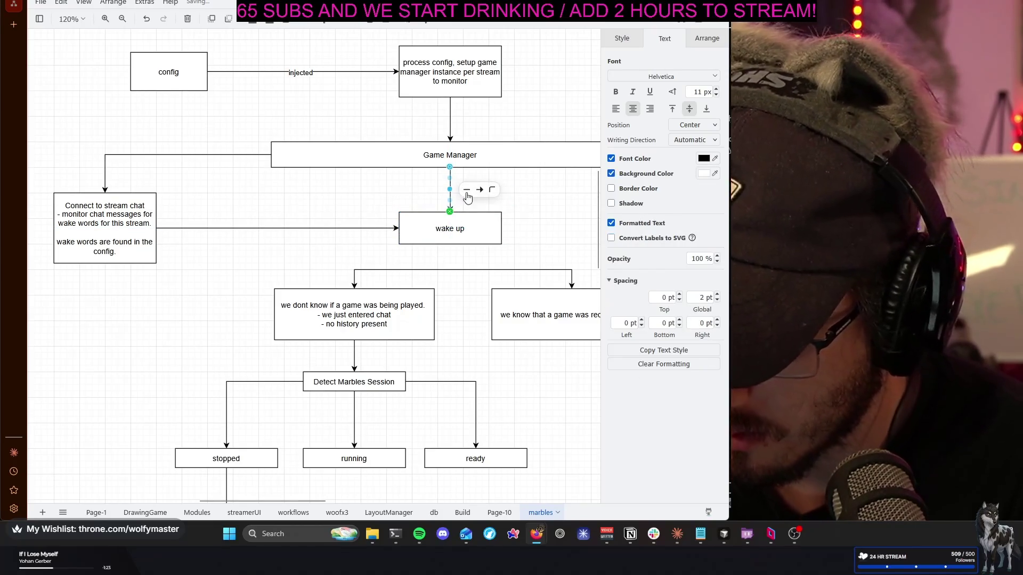
pyautogui.click(376, 207)
pyautogui.write('trigger wake up')
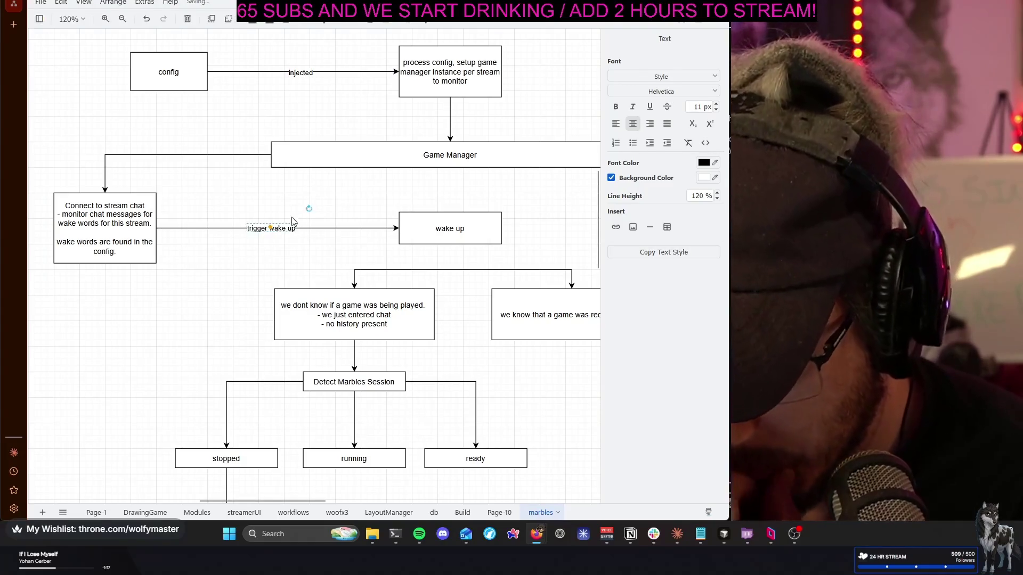
pyautogui.click(280, 225)
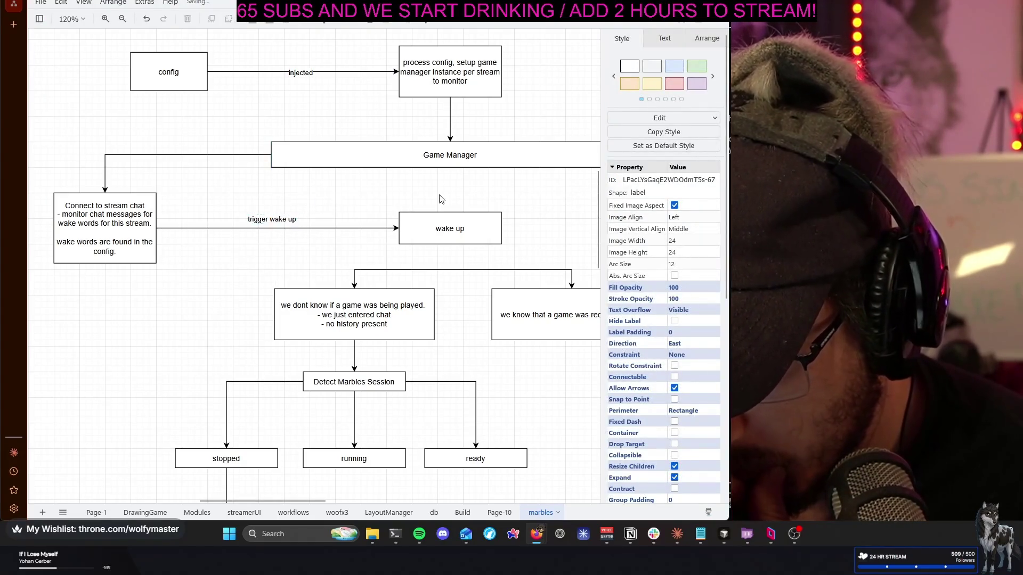
pyautogui.click(384, 198)
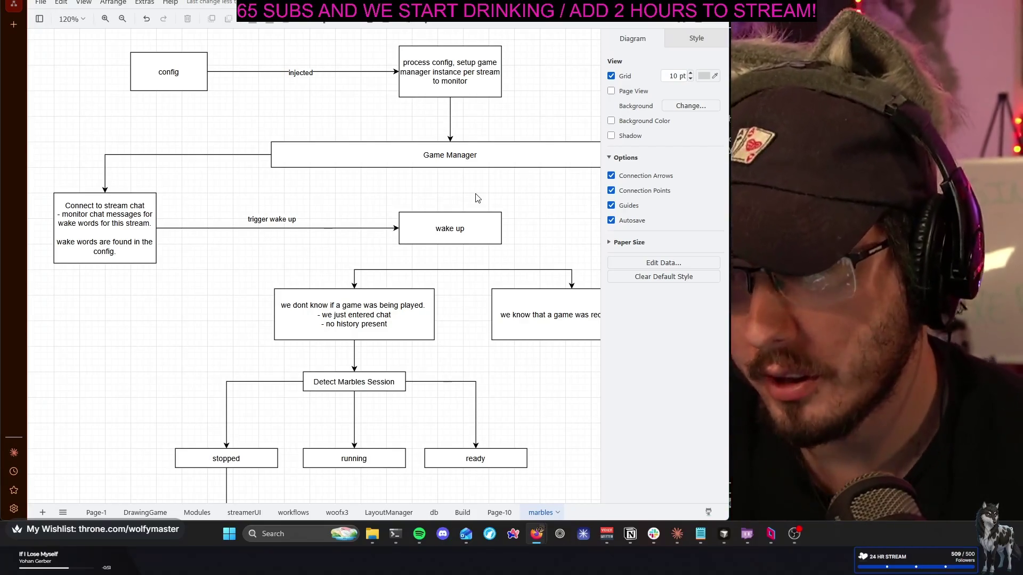
# Pan the canvas to bring Detect Marbles Session and Game Manager into view
pyautogui.click(472, 83)
pyautogui.moveTo(524, 103)
pyautogui.mouseDown()
pyautogui.moveTo(458, 148)
pyautogui.moveTo(506, 178)
pyautogui.mouseUp()
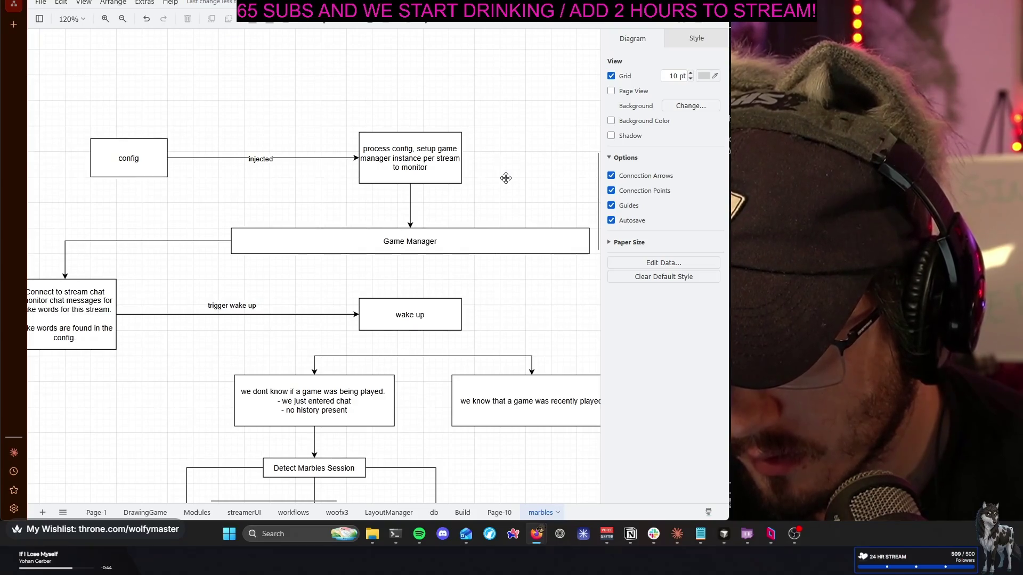
pyautogui.moveTo(187, 263); pyautogui.dragTo(197, 301)
pyautogui.moveTo(340, 250)
pyautogui.mouseDown()
pyautogui.moveTo(290, 219)
pyautogui.moveTo(225, 232)
pyautogui.moveTo(182, 176)
pyautogui.mouseUp()
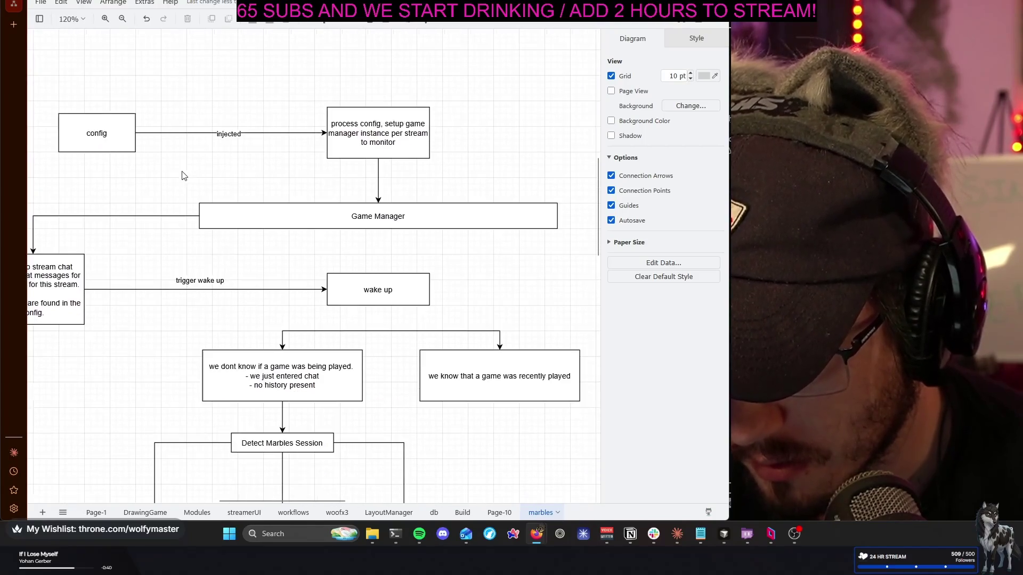
# Delete the process config to Game Manager and Game Manager to chat box arrows
pyautogui.click(377, 192)
pyautogui.press('Delete')
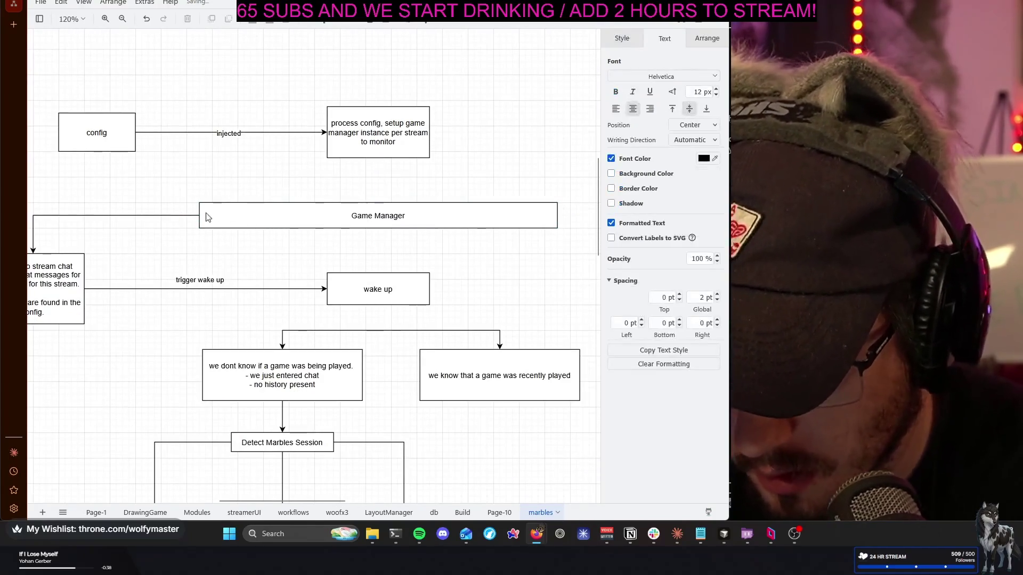
pyautogui.click(167, 215)
pyautogui.press('Delete')
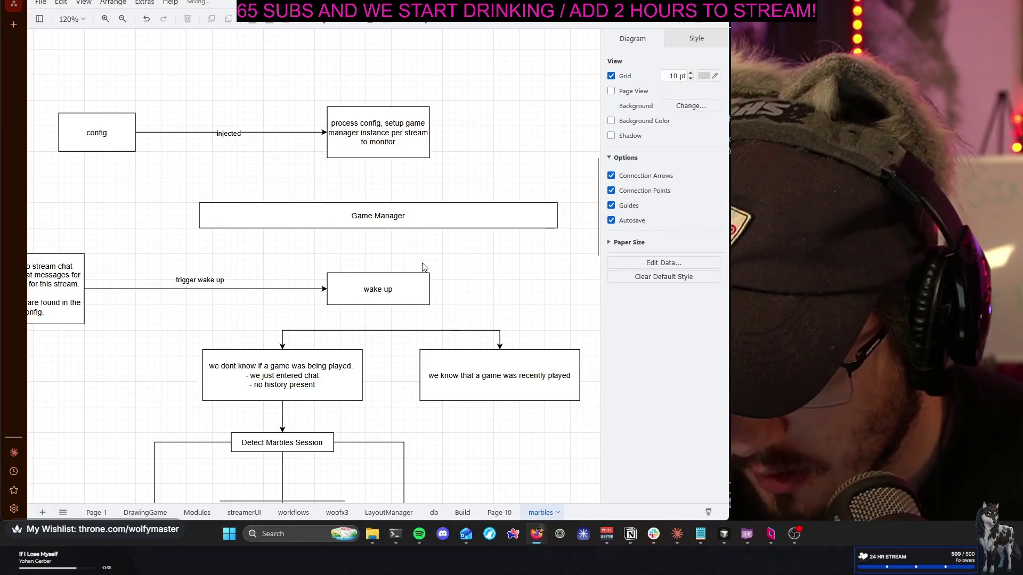
pyautogui.moveTo(228, 255); pyautogui.dragTo(387, 206)
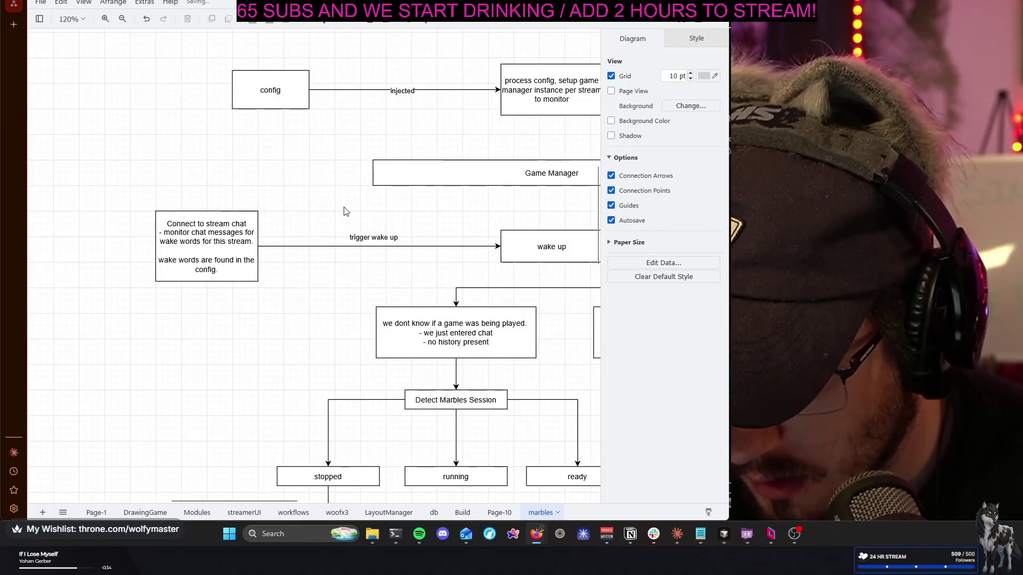
pyautogui.scroll(-3, 335, 209)
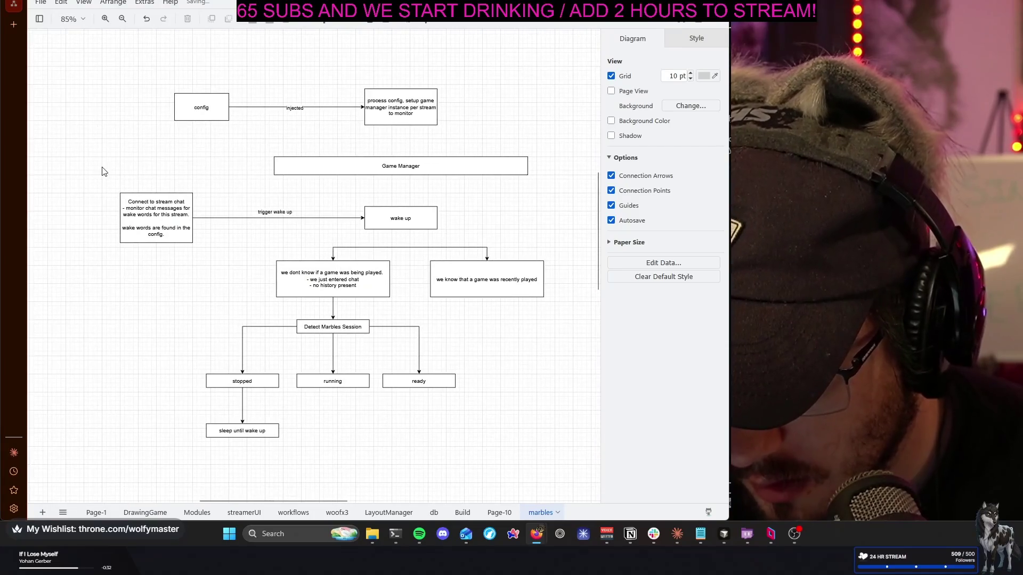
pyautogui.moveTo(102, 168); pyautogui.dragTo(468, 246)
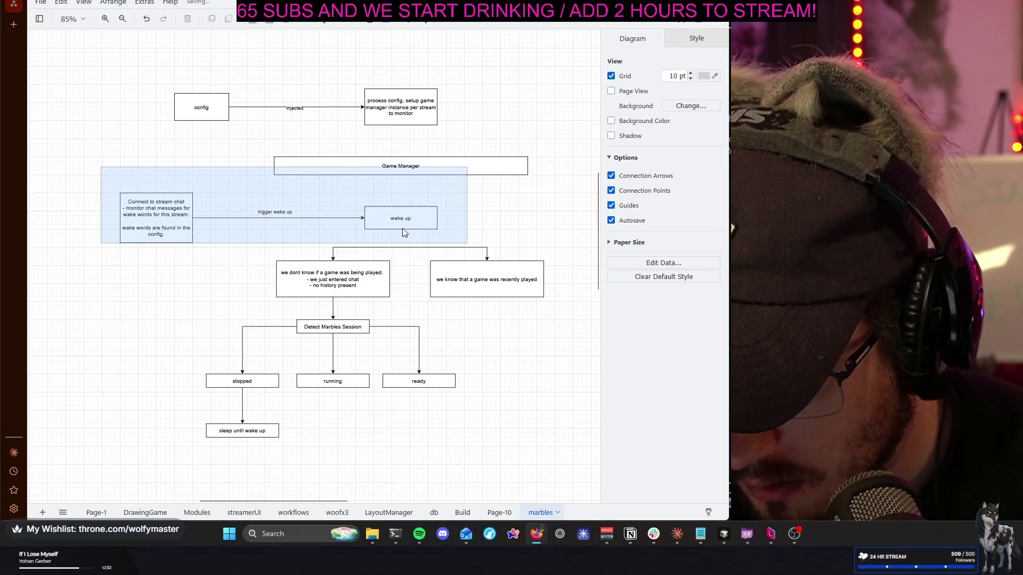
pyautogui.moveTo(406, 223); pyautogui.dragTo(245, 144)
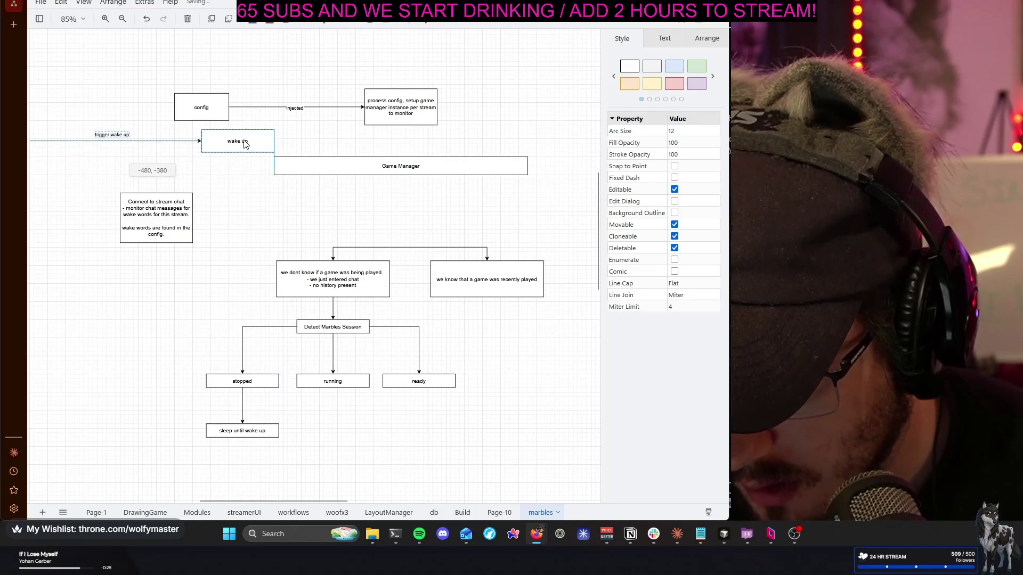
pyautogui.hotkey('ctrl', 'z')
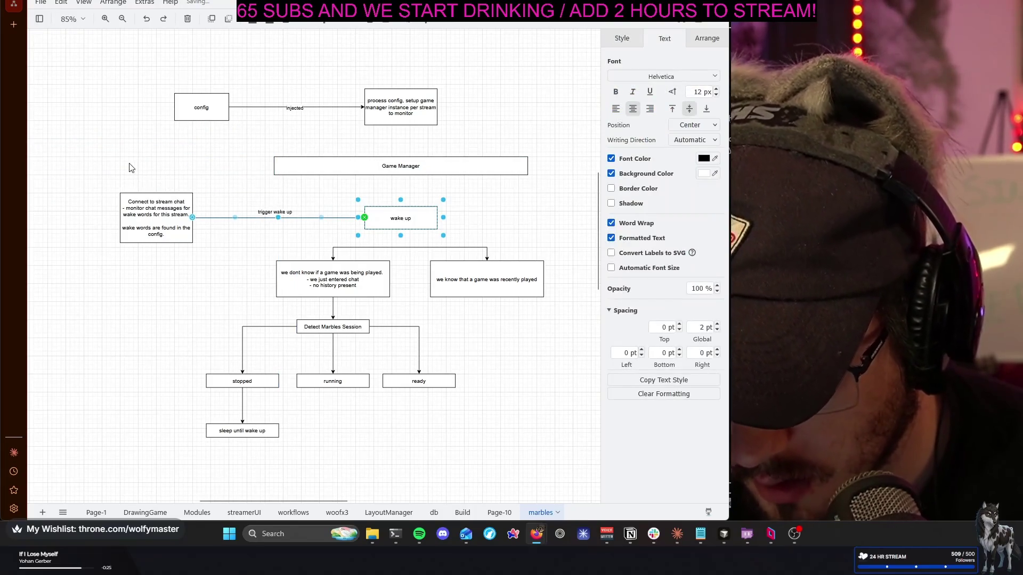
pyautogui.moveTo(90, 177); pyautogui.dragTo(467, 251)
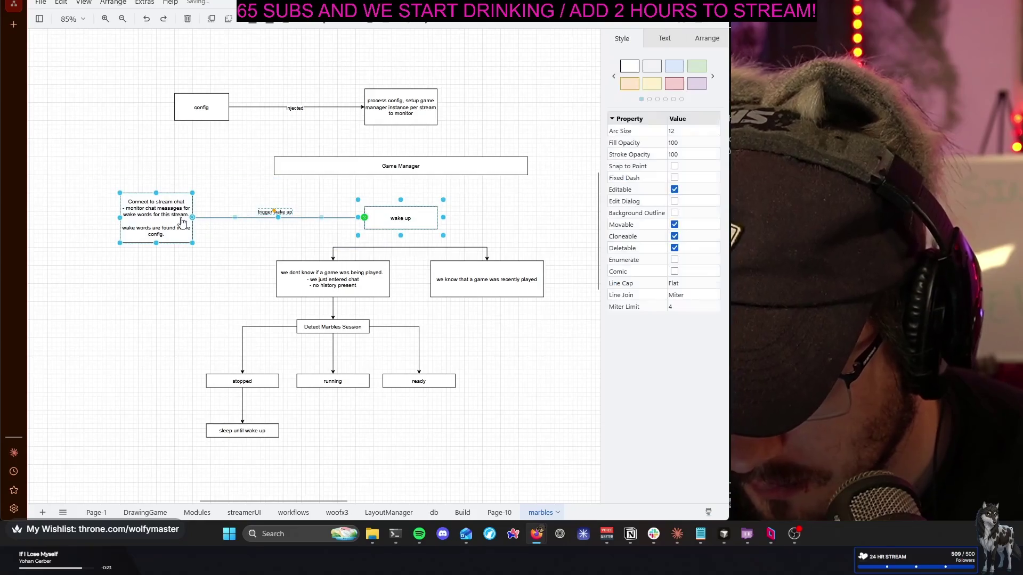
pyautogui.moveTo(188, 224); pyautogui.dragTo(12, 214)
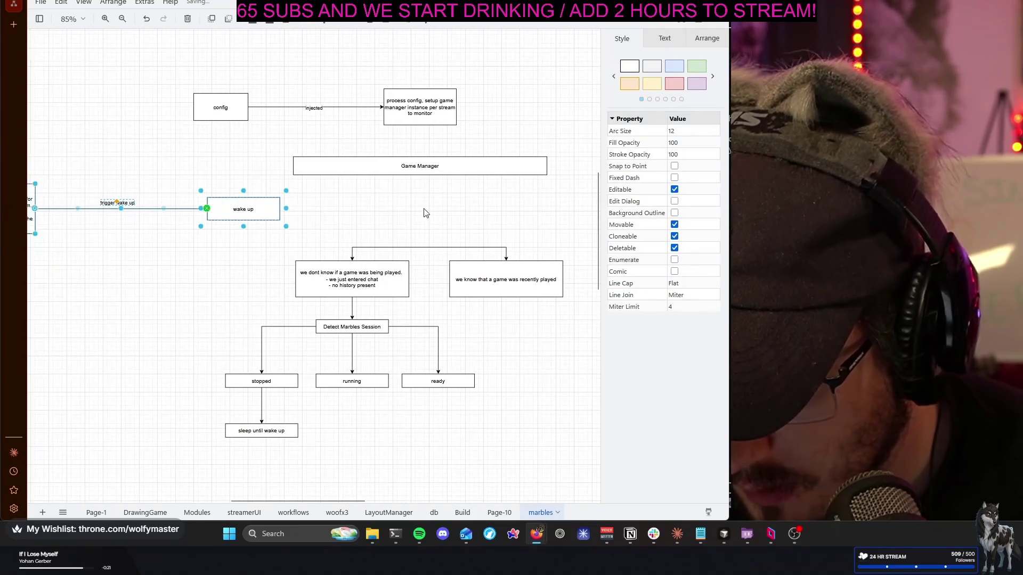
pyautogui.moveTo(248, 208); pyautogui.dragTo(186, 211)
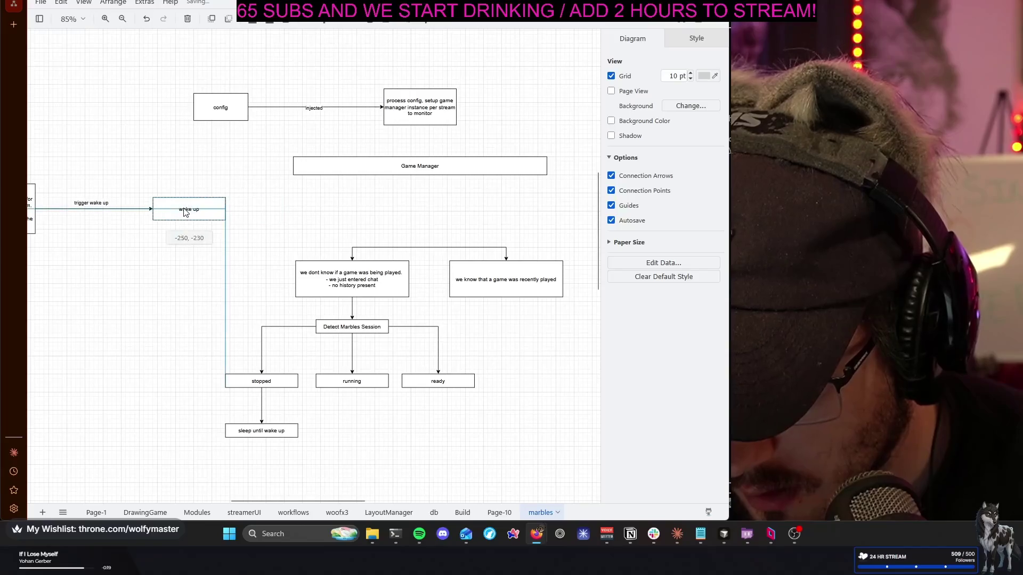
pyautogui.moveTo(433, 170); pyautogui.dragTo(389, 226)
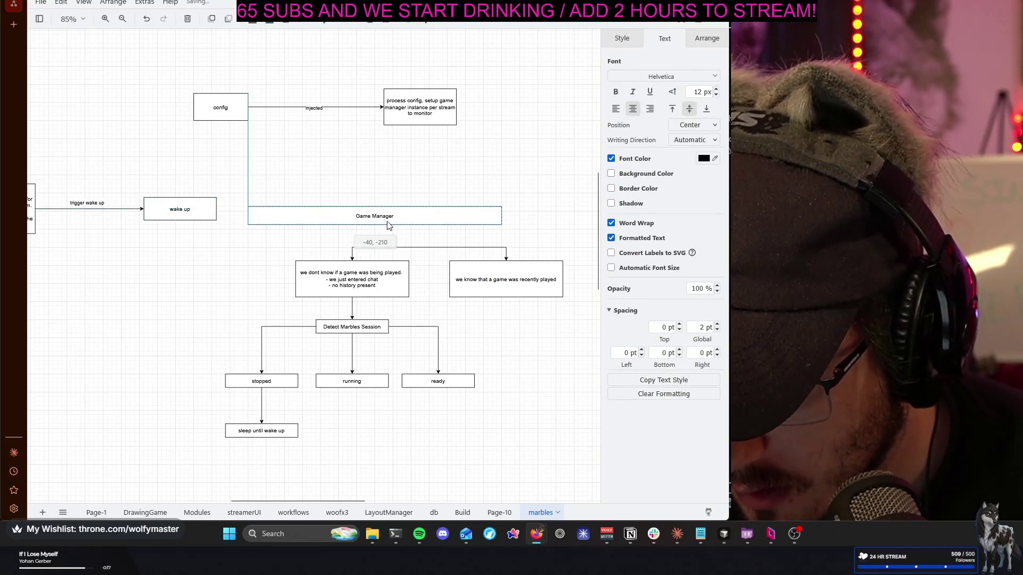
pyautogui.click(368, 191)
pyautogui.scroll(1, 370, 189)
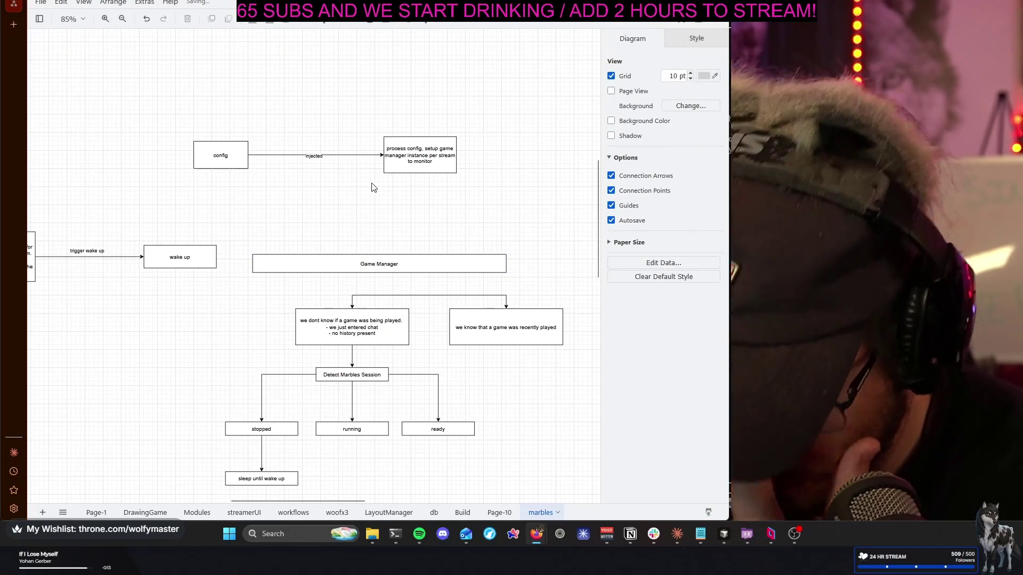
pyautogui.click(419, 157)
# Reword the box to 'process config, setup listeners per stream to monitor', dropping 'game manager instance'
pyautogui.doubleClick(420, 156)
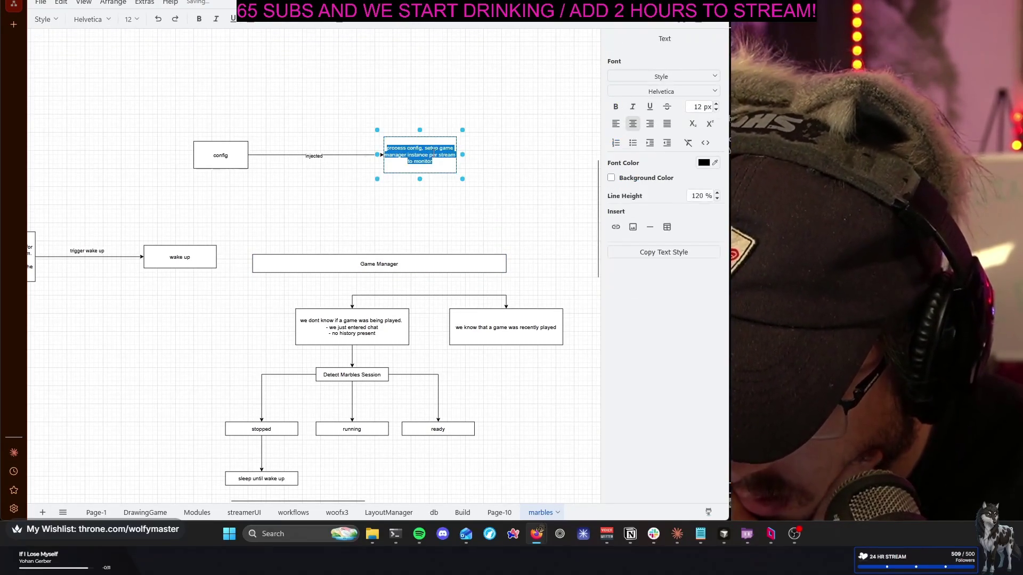
pyautogui.moveTo(395, 154); pyautogui.dragTo(439, 148)
pyautogui.press('BackSpace')
pyautogui.press('Delete')
pyautogui.press('Delete')
pyautogui.press('Delete')
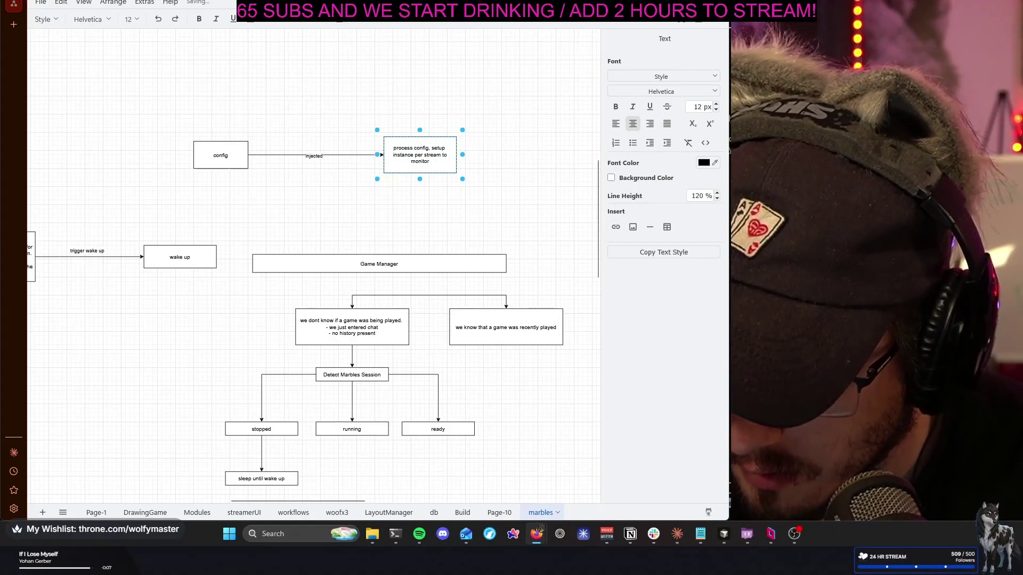
pyautogui.write('listeners')
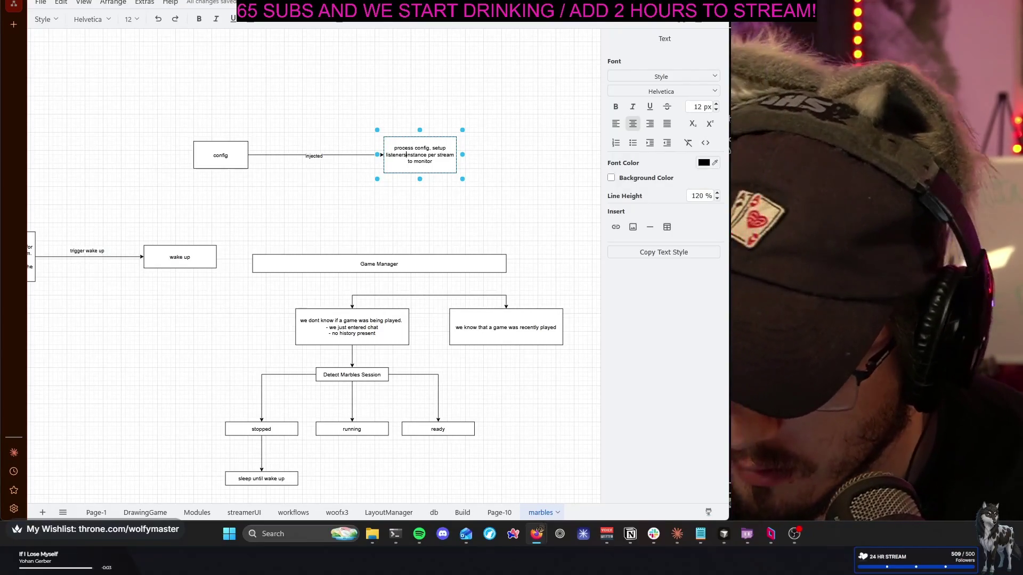
pyautogui.press('Delete')
pyautogui.press('Delete')
pyautogui.press('Delete')
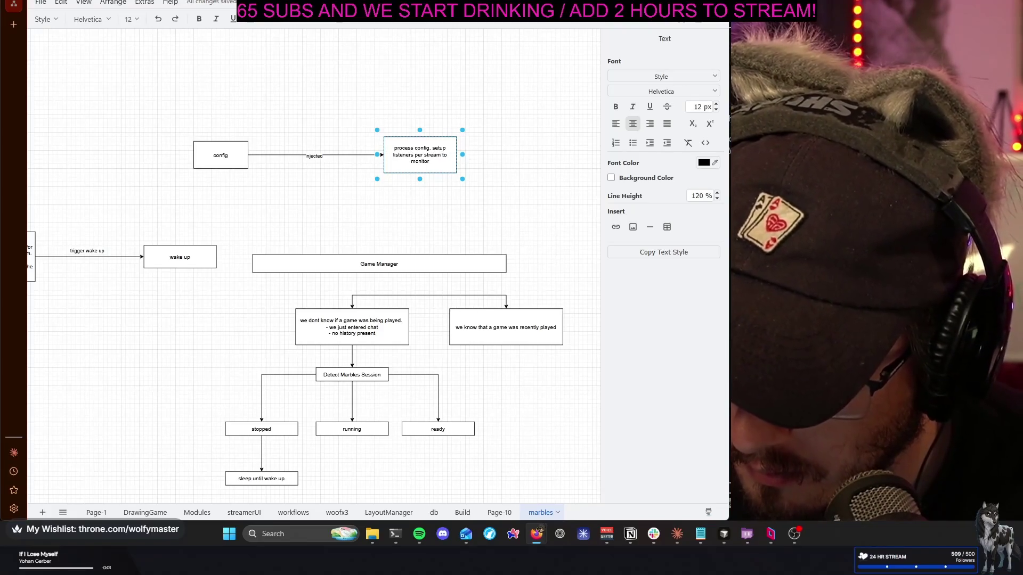
pyautogui.click(541, 190)
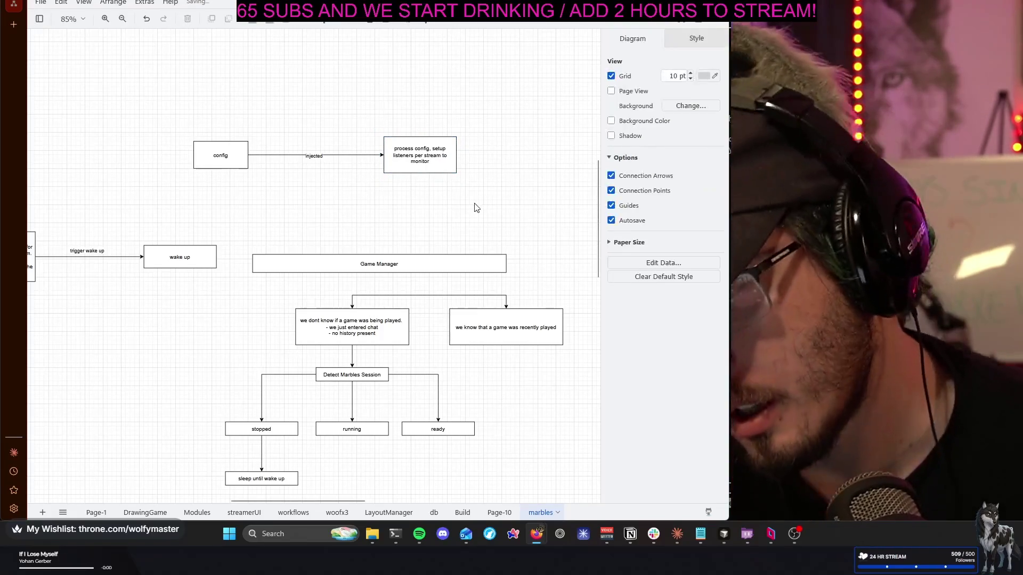
pyautogui.moveTo(162, 219); pyautogui.dragTo(221, 240)
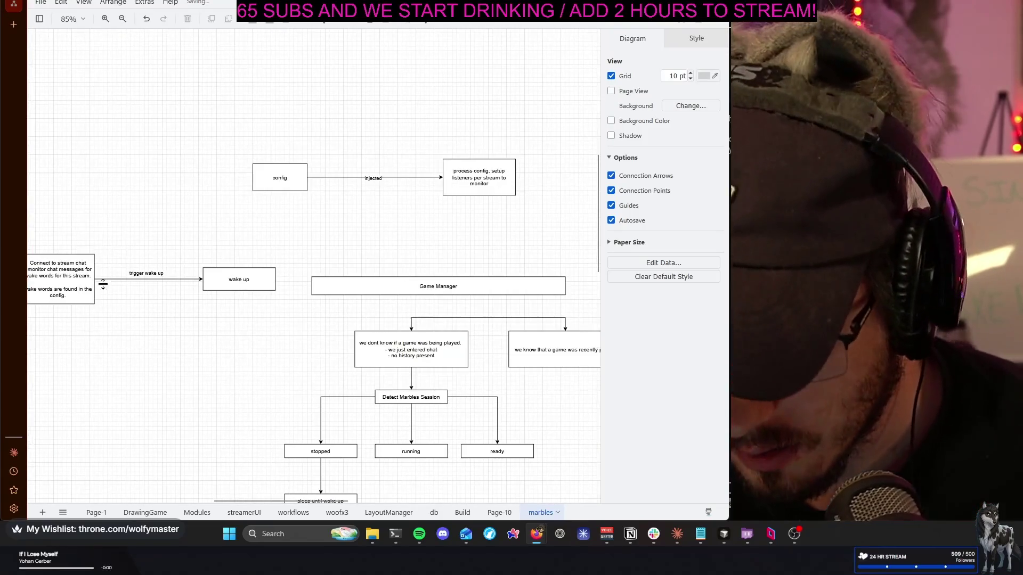
# Move the Connect to stream chat and wake up boxes up and to the right
pyautogui.click(227, 282)
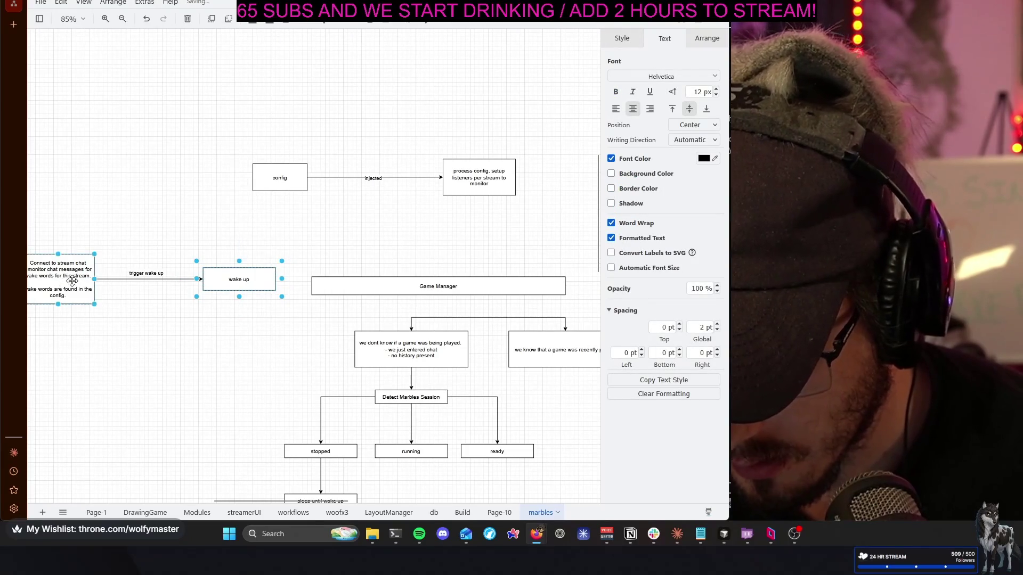
pyautogui.moveTo(73, 281); pyautogui.dragTo(406, 245)
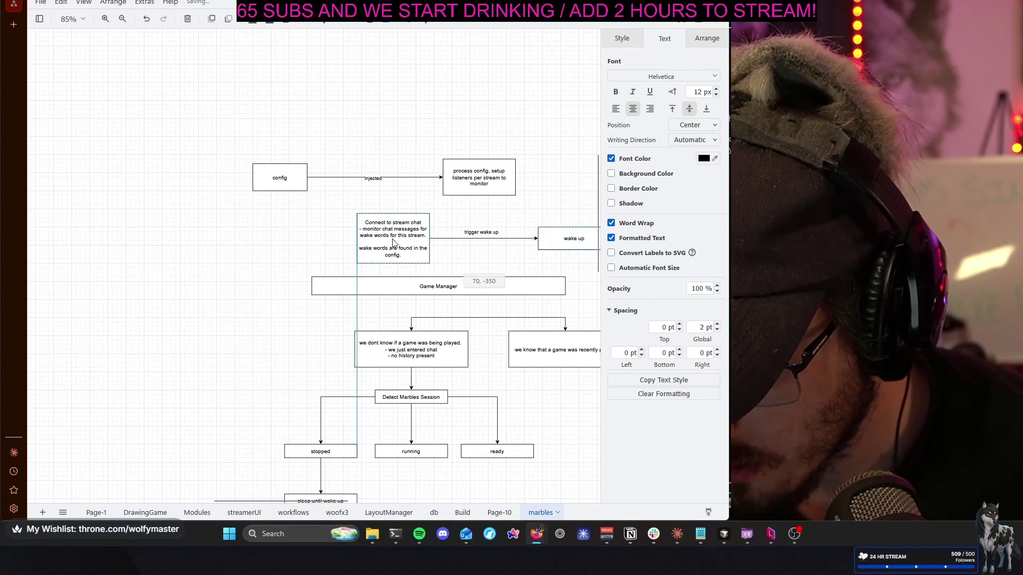
pyautogui.moveTo(406, 245); pyautogui.dragTo(487, 240)
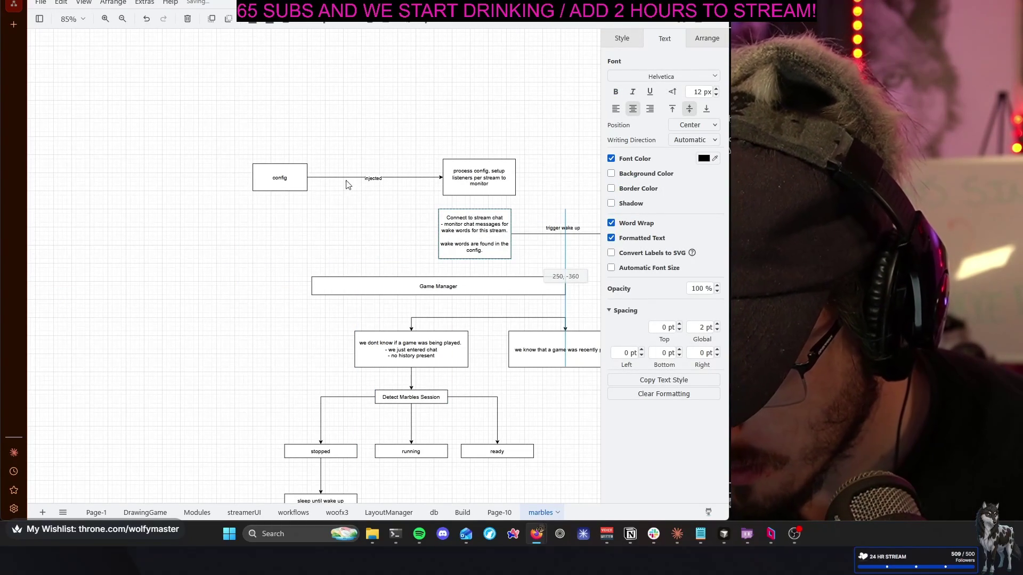
# Shift config and process config left and place the stream-chat box right beside process config
pyautogui.moveTo(238, 133); pyautogui.dragTo(531, 212)
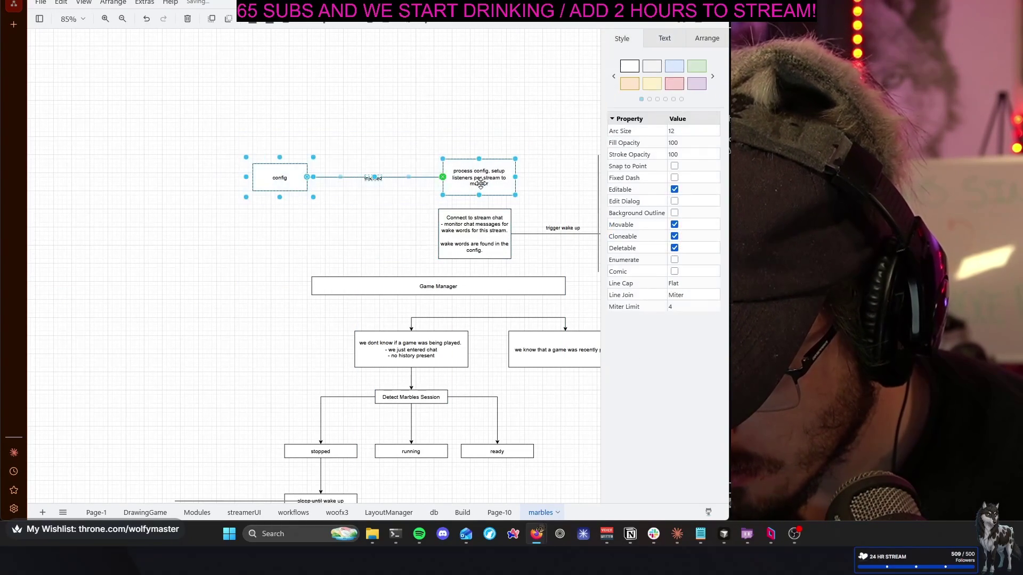
pyautogui.moveTo(471, 185); pyautogui.dragTo(281, 186)
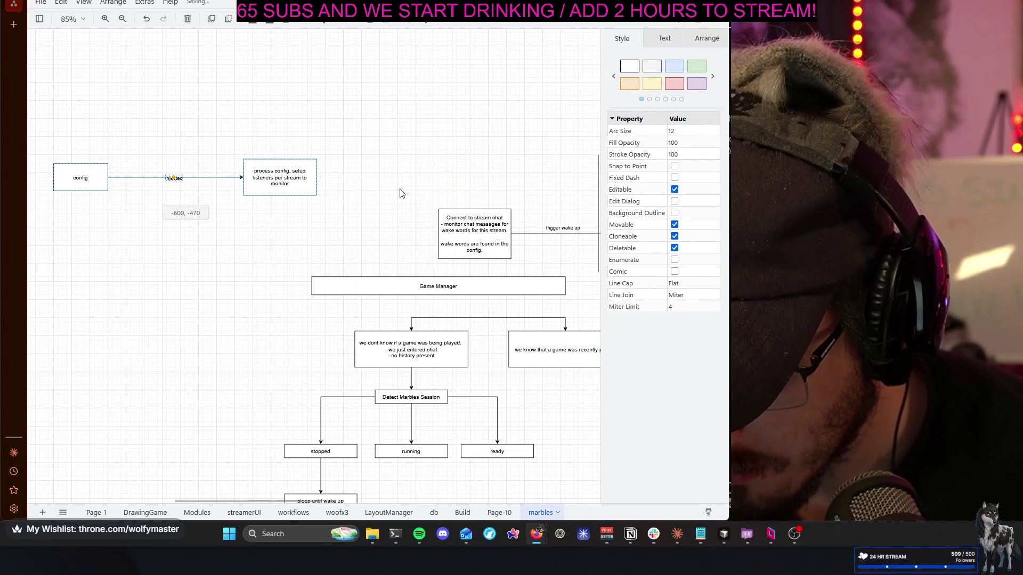
pyautogui.moveTo(465, 226)
pyautogui.mouseDown()
pyautogui.moveTo(421, 188)
pyautogui.moveTo(393, 186)
pyautogui.mouseUp()
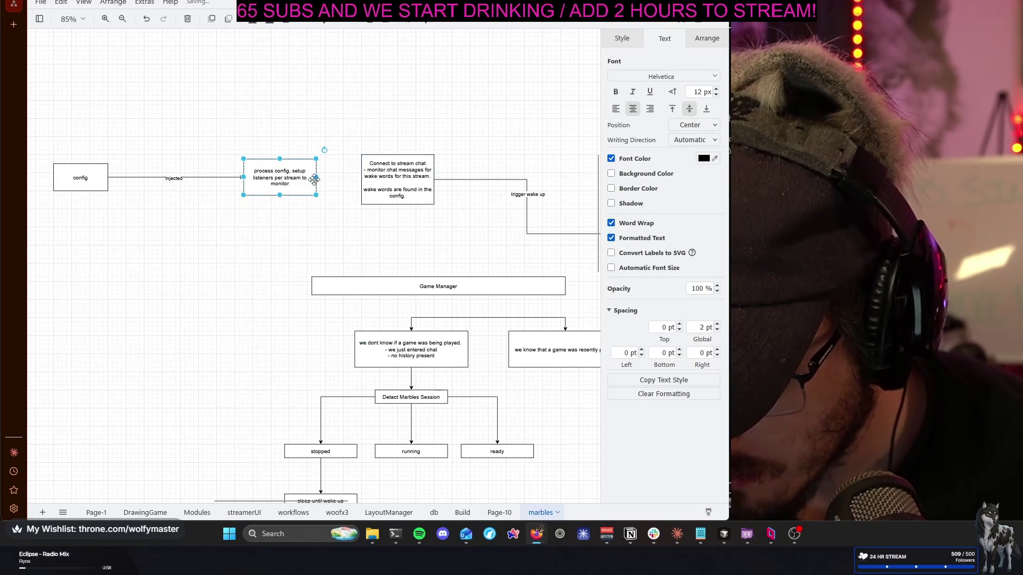
pyautogui.click(329, 226)
pyautogui.hscroll(2, 425, 223)
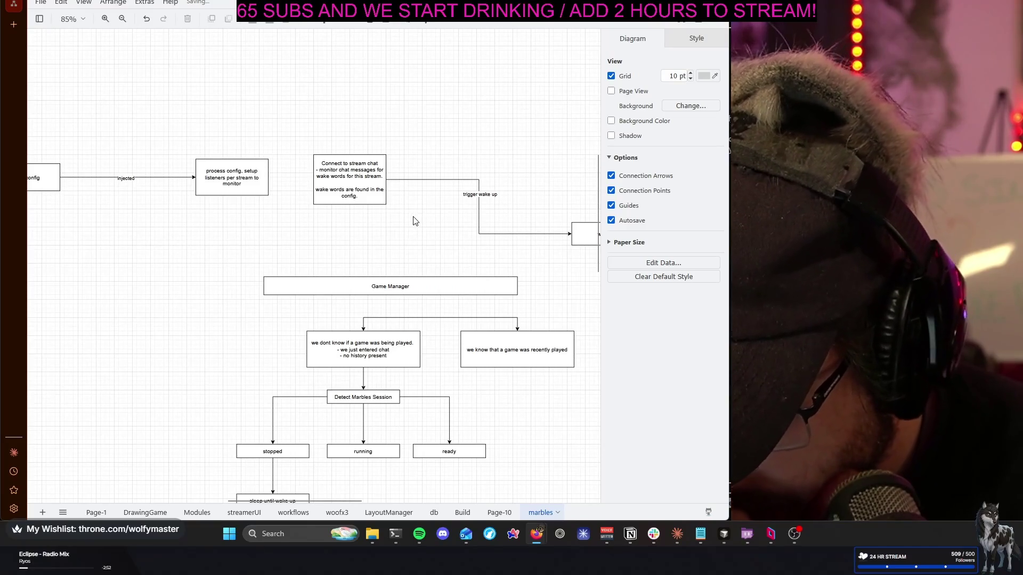
# Connect process config to Connect to stream chat and nudge that box slightly up and right
pyautogui.click(266, 182)
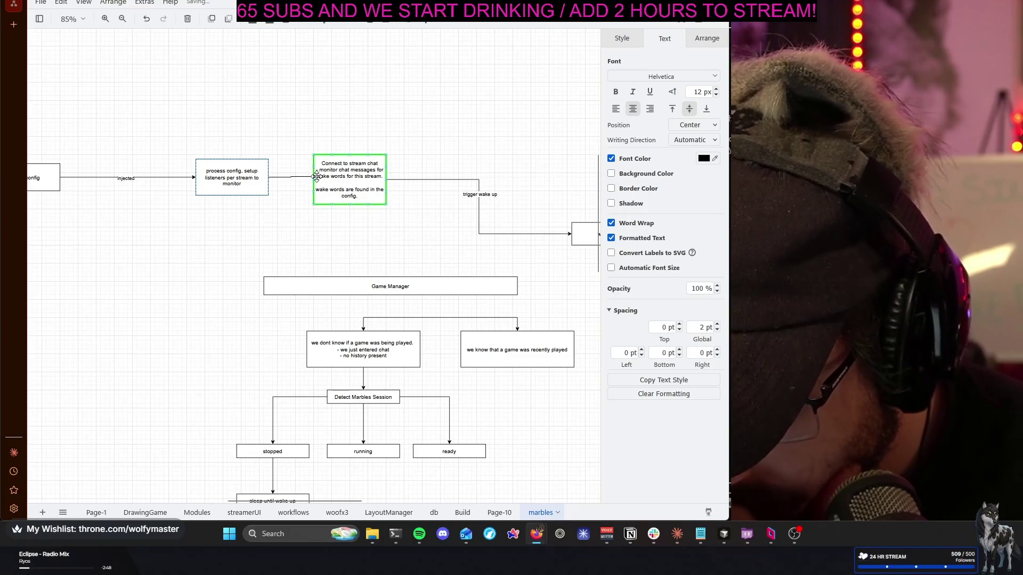
pyautogui.click(349, 180)
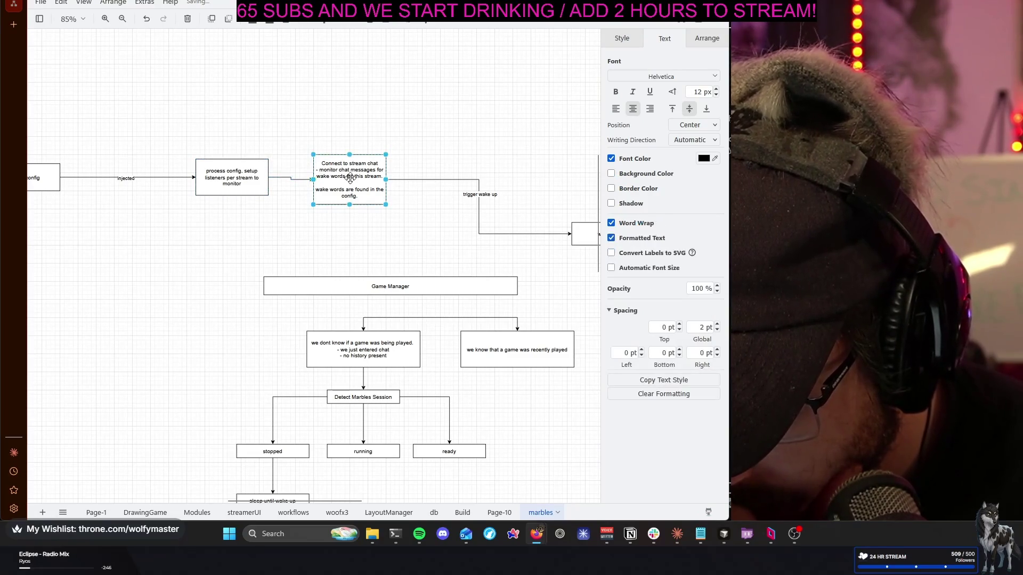
pyautogui.moveTo(352, 173); pyautogui.dragTo(365, 181)
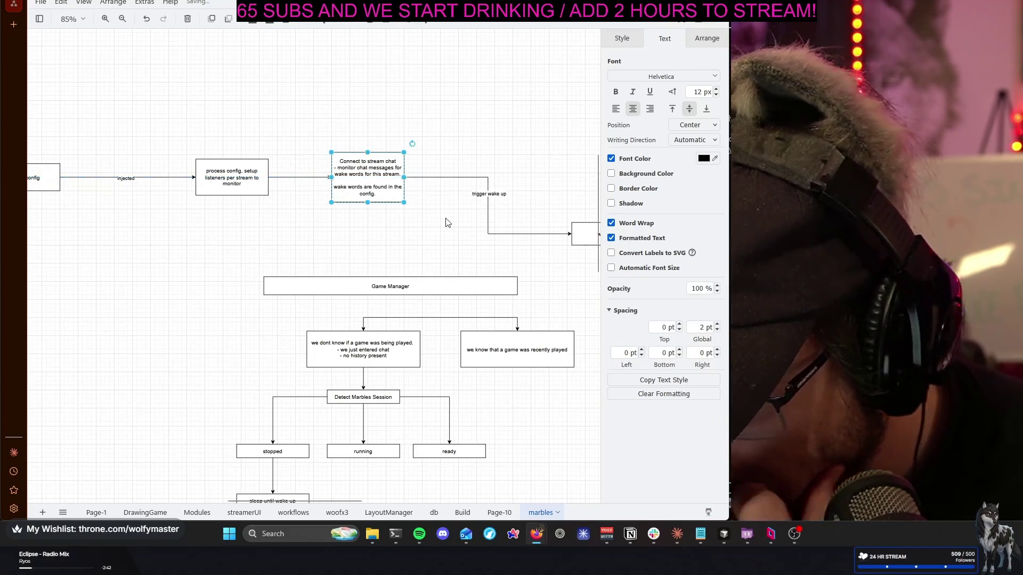
pyautogui.click(505, 227)
# Place wake up directly beneath the stream-chat box so the trigger wake up arrow runs straight
pyautogui.moveTo(586, 238)
pyautogui.mouseDown()
pyautogui.moveTo(373, 243)
pyautogui.moveTo(352, 234)
pyautogui.mouseUp()
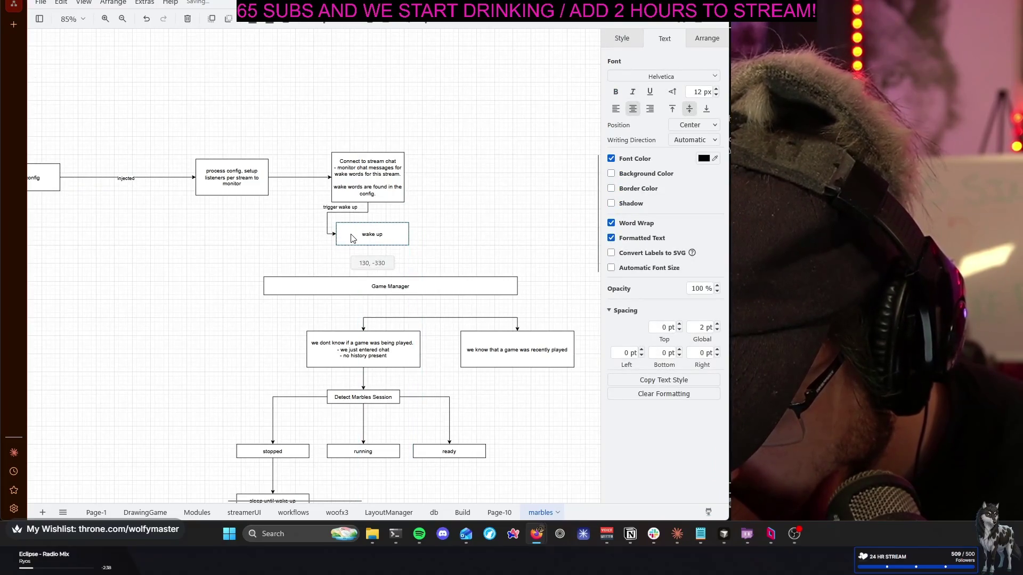
pyautogui.click(325, 219)
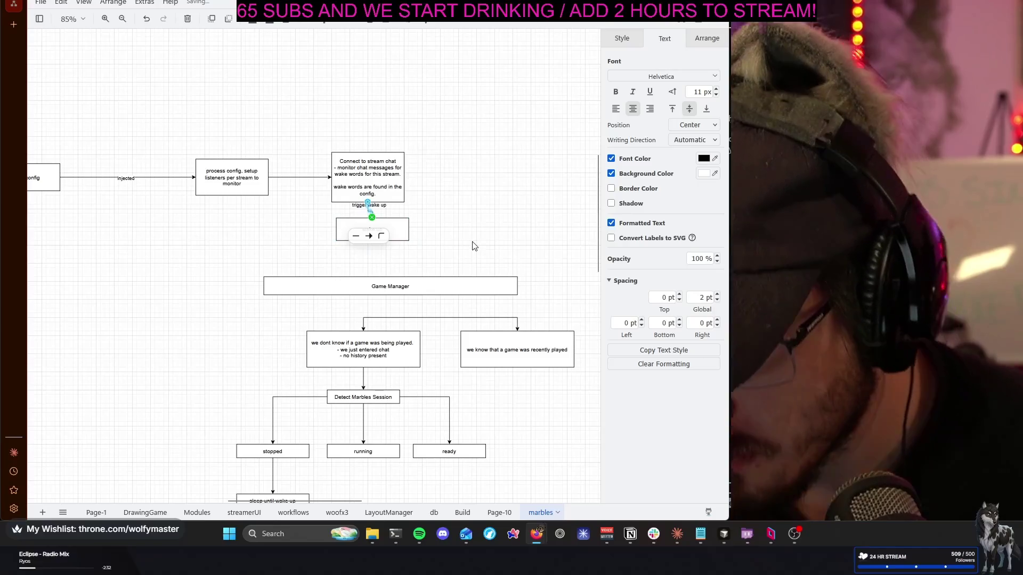
pyautogui.click(454, 232)
pyautogui.moveTo(366, 236); pyautogui.dragTo(346, 238)
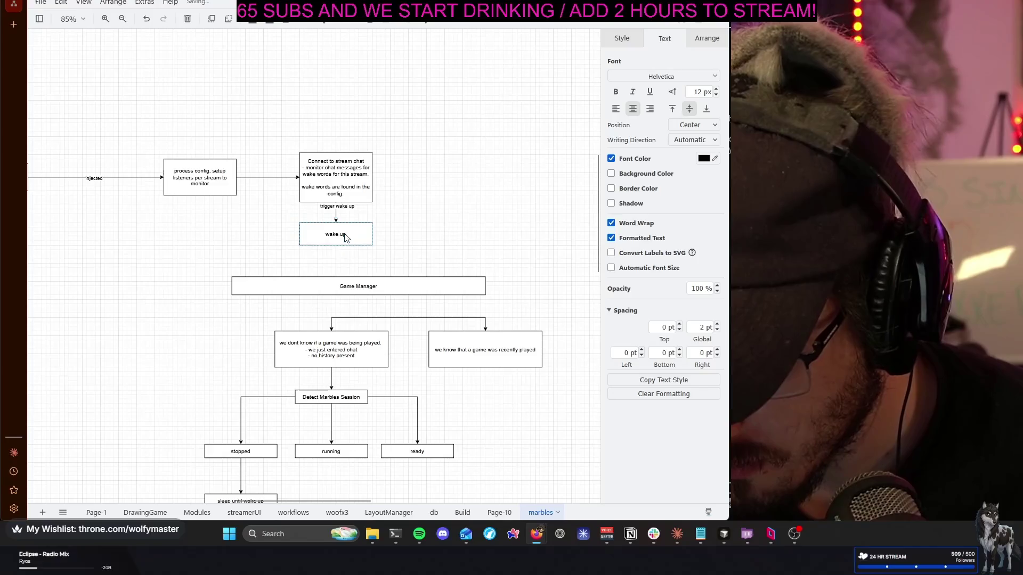
pyautogui.click(393, 252)
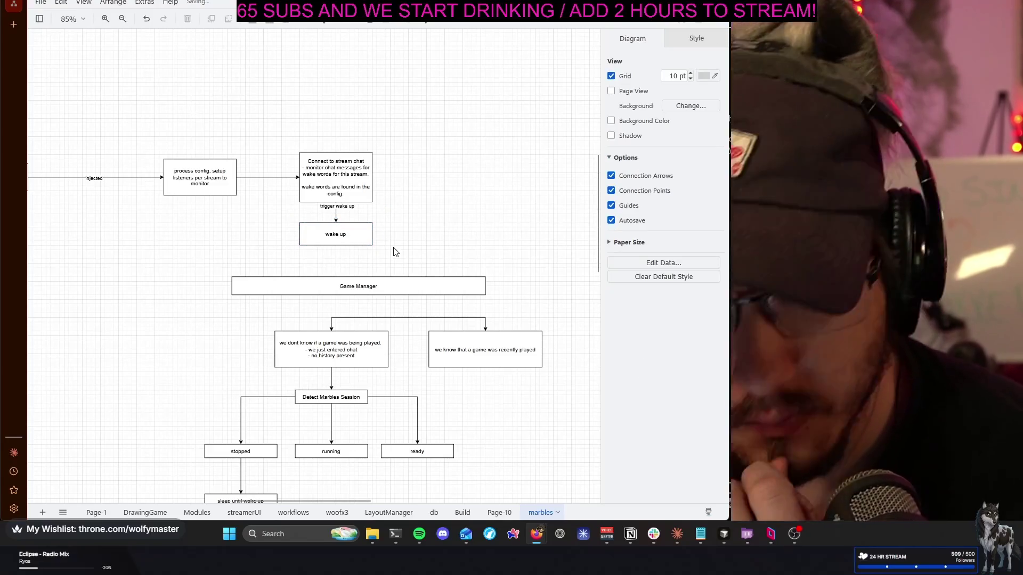
pyautogui.keyDown('ctrl'); pyautogui.scroll(2, 370, 237); pyautogui.keyUp('ctrl')
pyautogui.keyDown('ctrl'); pyautogui.scroll(1, 381, 233); pyautogui.keyUp('ctrl')
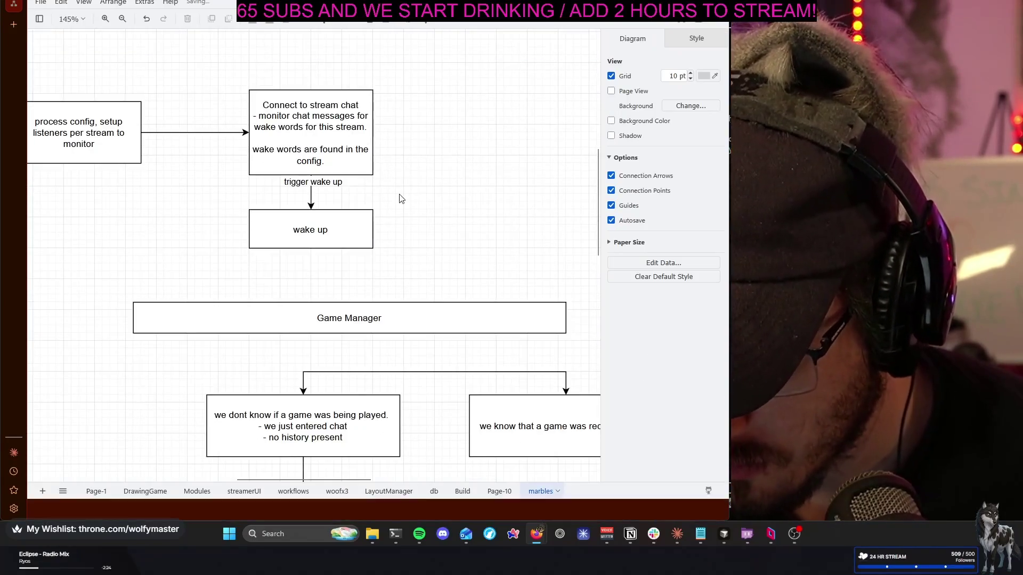
# Nudge the trigger wake up label a little lower between the stream-chat box and wake up
pyautogui.moveTo(321, 187); pyautogui.dragTo(319, 195)
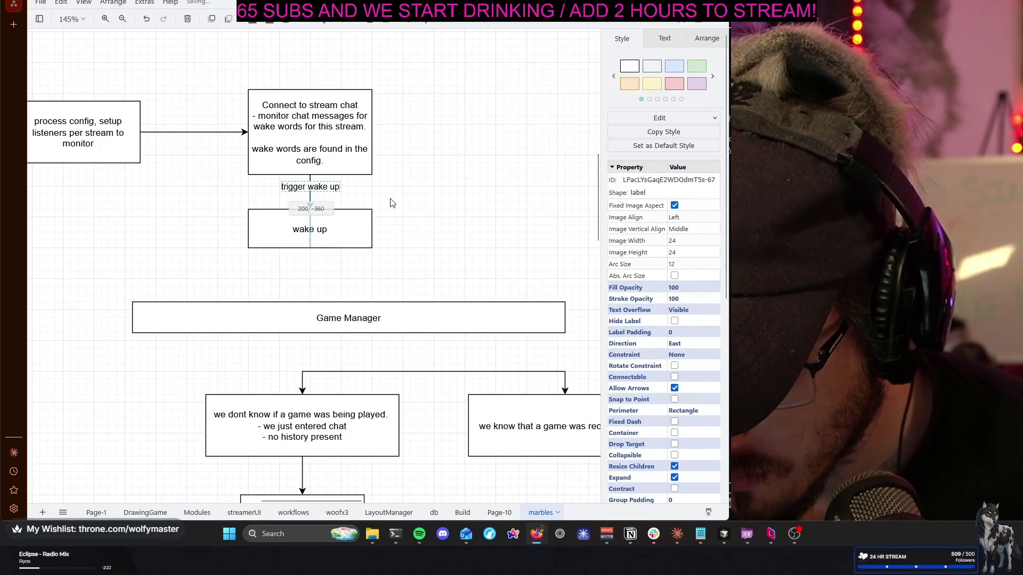
pyautogui.click(456, 226)
pyautogui.keyDown('ctrl'); pyautogui.scroll(-2, 402, 222); pyautogui.keyUp('ctrl')
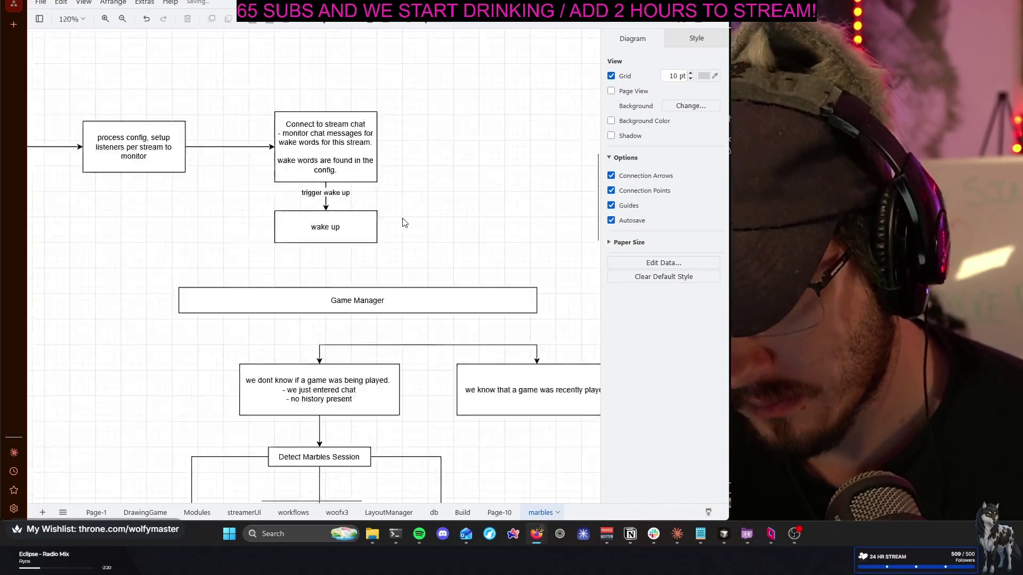
pyautogui.keyDown('ctrl'); pyautogui.scroll(-2, 404, 222); pyautogui.keyUp('ctrl')
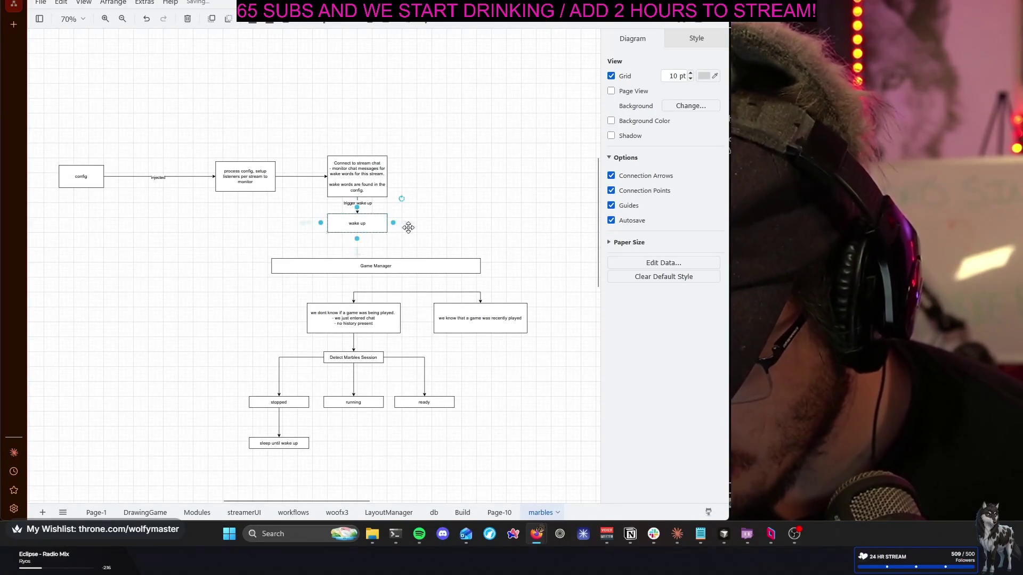
pyautogui.click(372, 225)
pyautogui.click(451, 224)
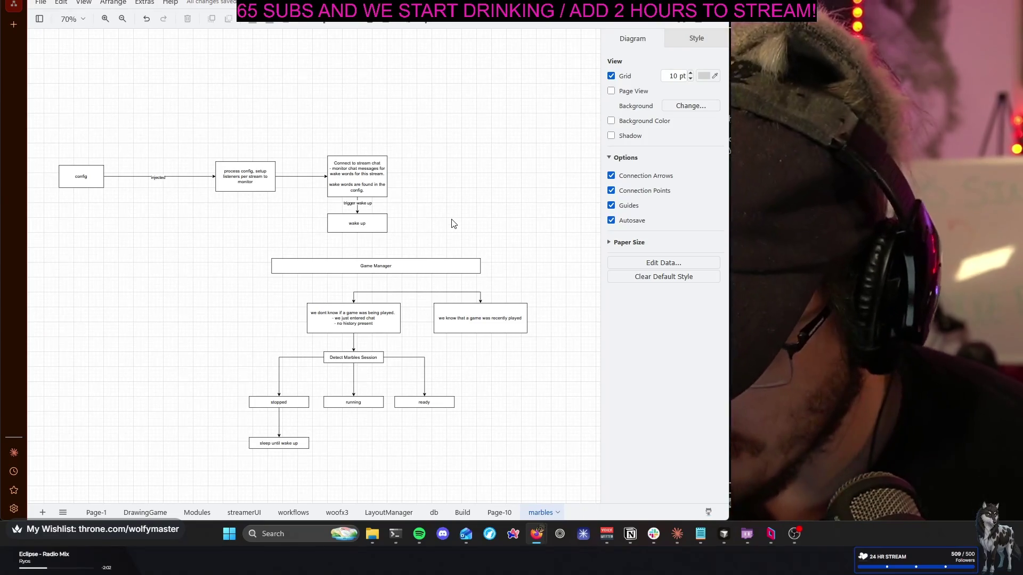
# Delete the trigger wake up link between the stream-chat box and wake up
pyautogui.click(359, 205)
pyautogui.press('Delete')
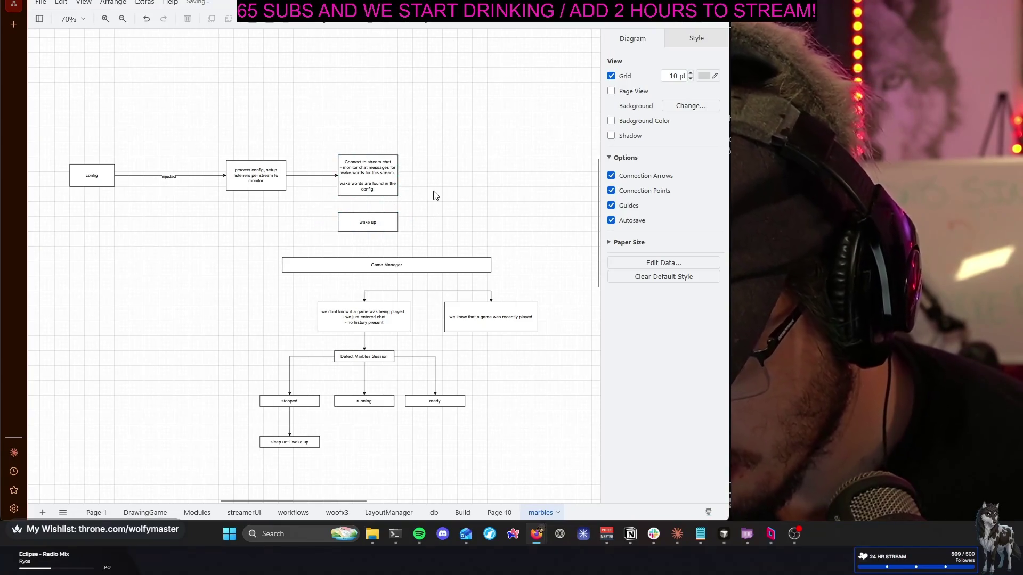
# Pull process config and Connect to stream chat left, closer to config
pyautogui.click(373, 176)
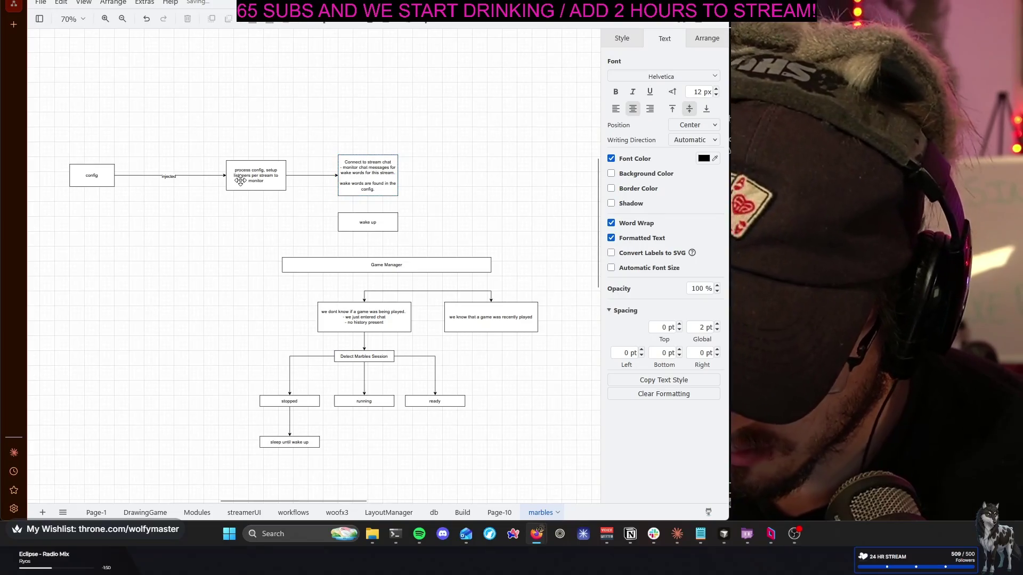
pyautogui.click(365, 177)
pyautogui.keyDown('shift'); pyautogui.click(251, 171); pyautogui.keyUp('shift')
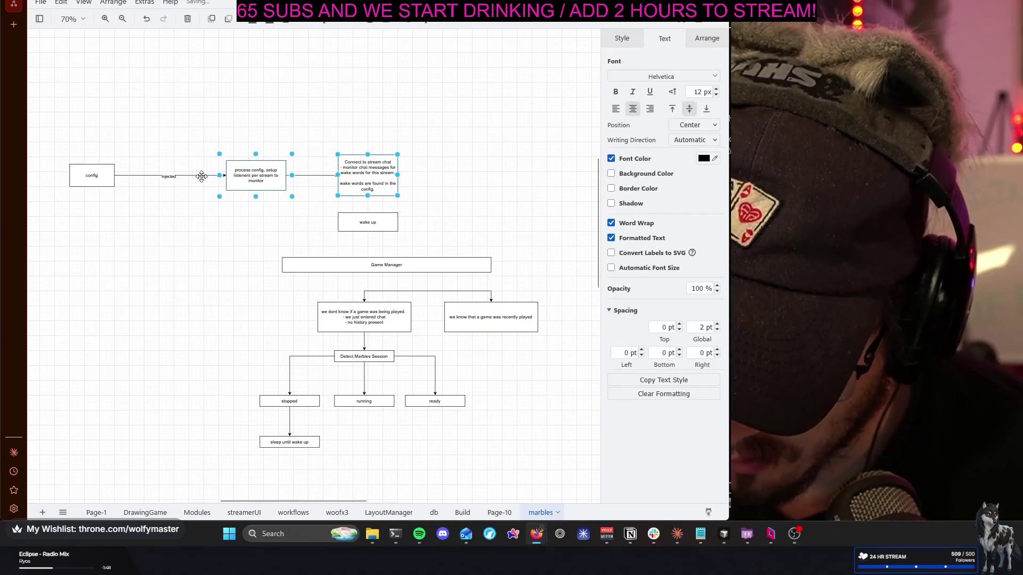
pyautogui.moveTo(204, 176); pyautogui.dragTo(141, 176)
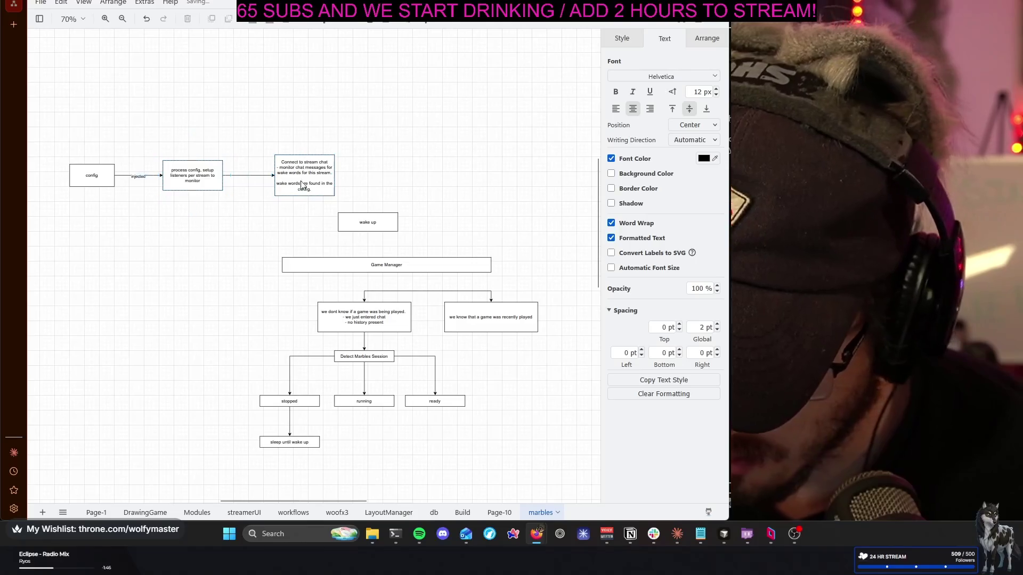
pyautogui.moveTo(303, 190); pyautogui.dragTo(278, 190)
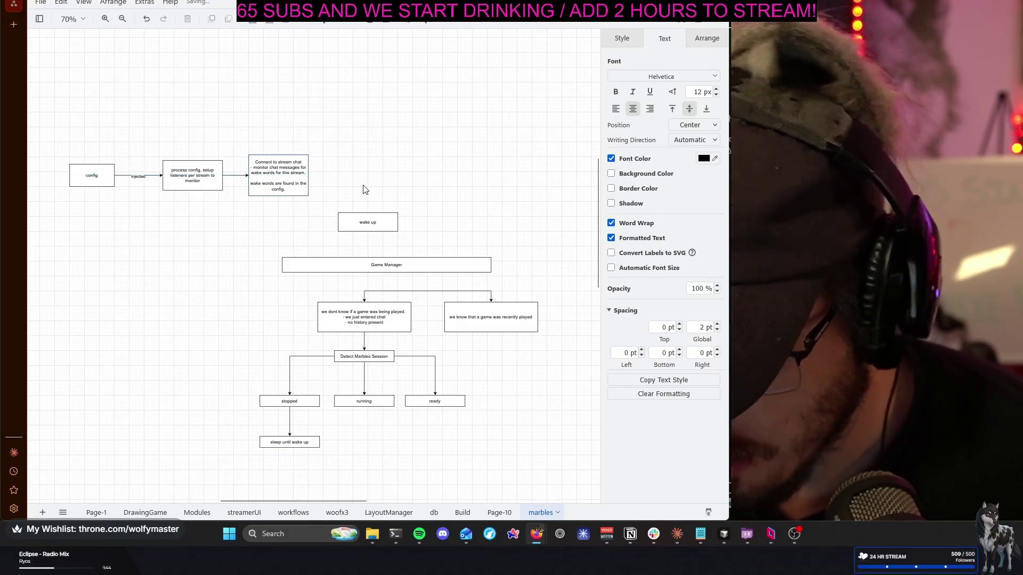
# Move config, process config and the stream-chat box down and left, level with the Game Manager bar
pyautogui.click(363, 189)
pyautogui.hscroll(-3, 434, 169)
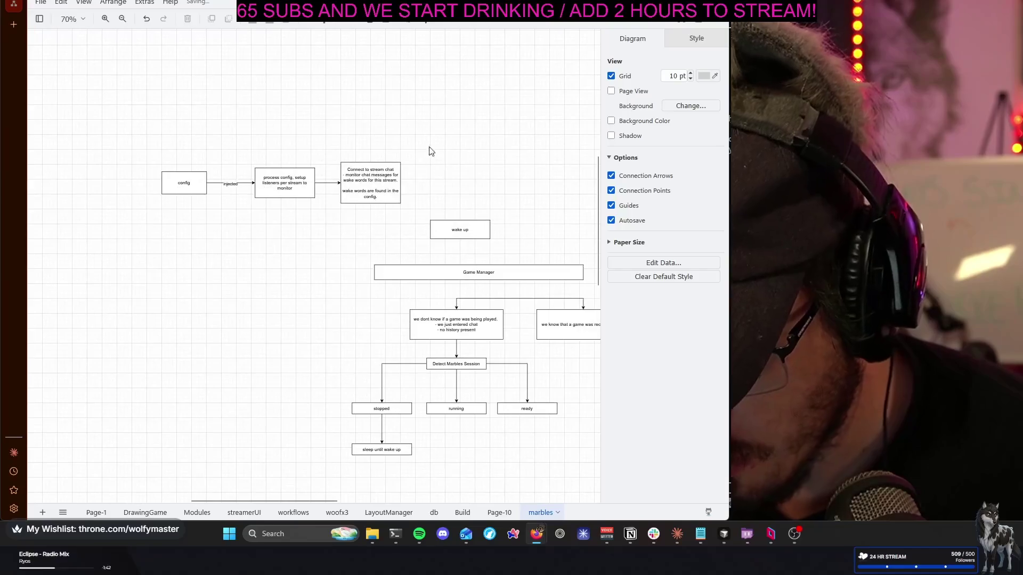
pyautogui.moveTo(428, 152); pyautogui.dragTo(132, 220)
pyautogui.moveTo(361, 200)
pyautogui.mouseDown()
pyautogui.moveTo(227, 253)
pyautogui.moveTo(267, 245)
pyautogui.mouseUp()
pyautogui.moveTo(266, 282)
pyautogui.mouseDown()
pyautogui.moveTo(350, 282)
pyautogui.moveTo(338, 184)
pyautogui.moveTo(322, 184)
pyautogui.mouseUp()
pyautogui.click(289, 270)
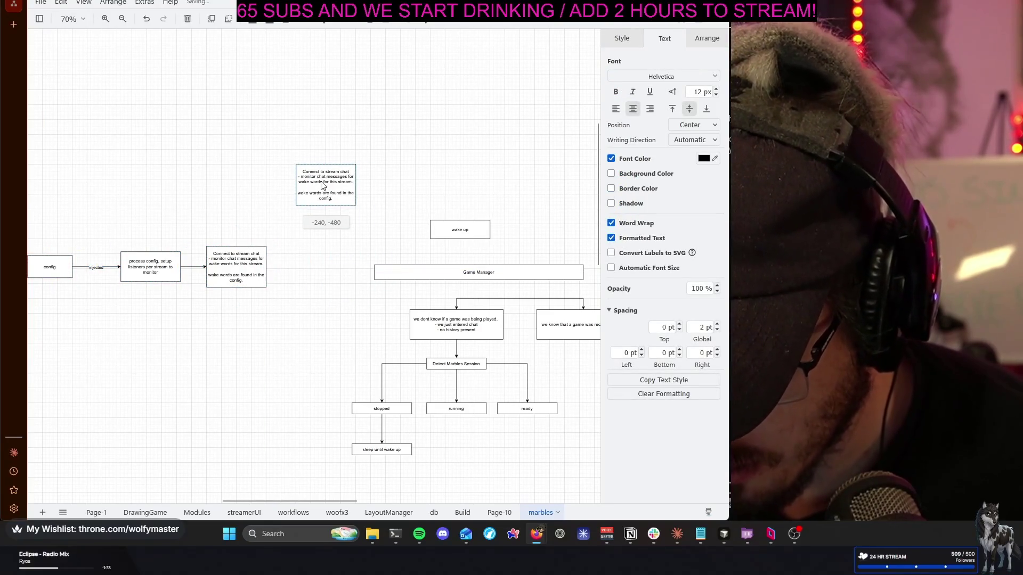
# Rename the copied box above wake up to 'Marbles Listener'
pyautogui.doubleClick(322, 186)
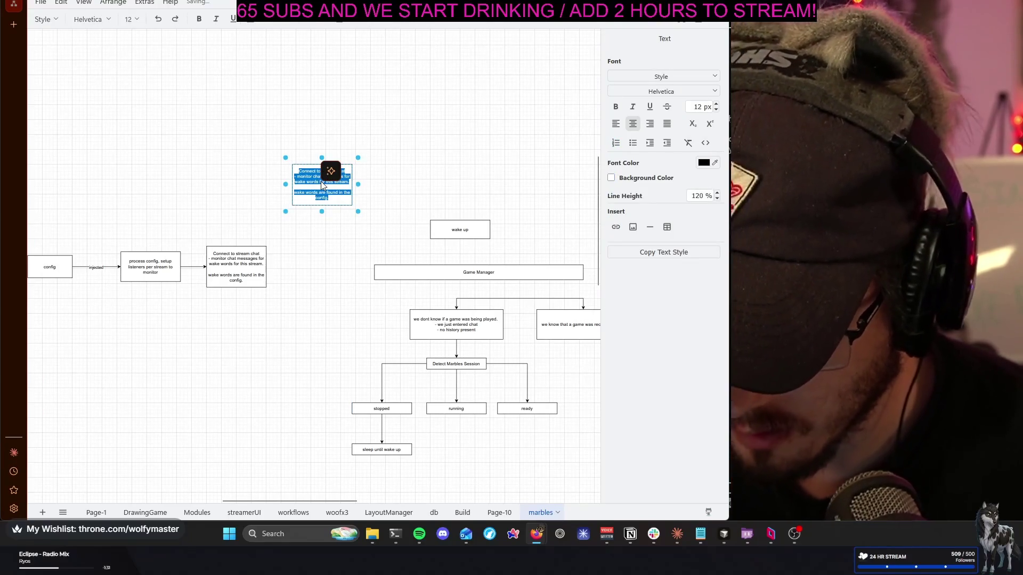
pyautogui.write('Marbles S')
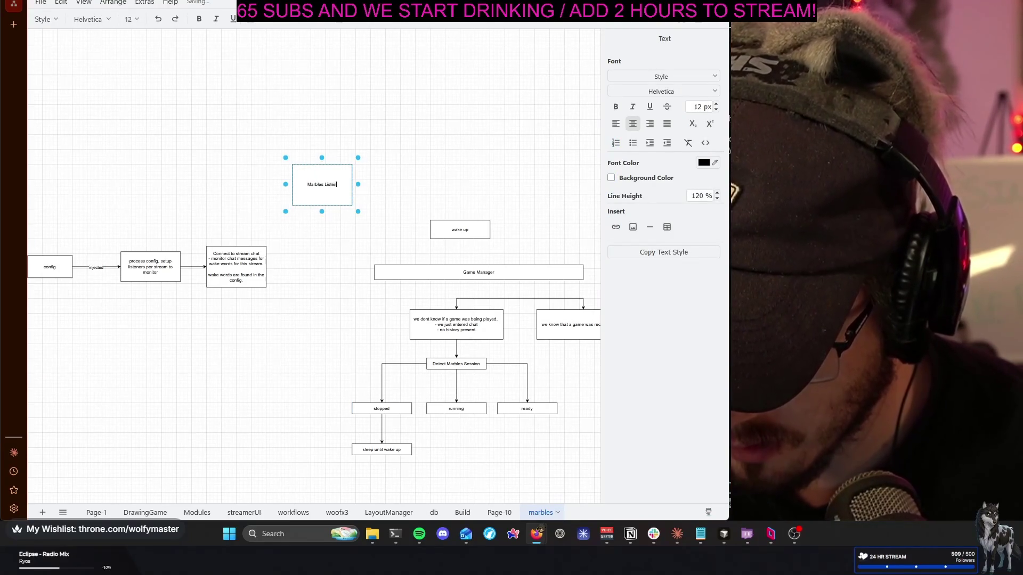
pyautogui.write('er')
pyautogui.click(324, 208)
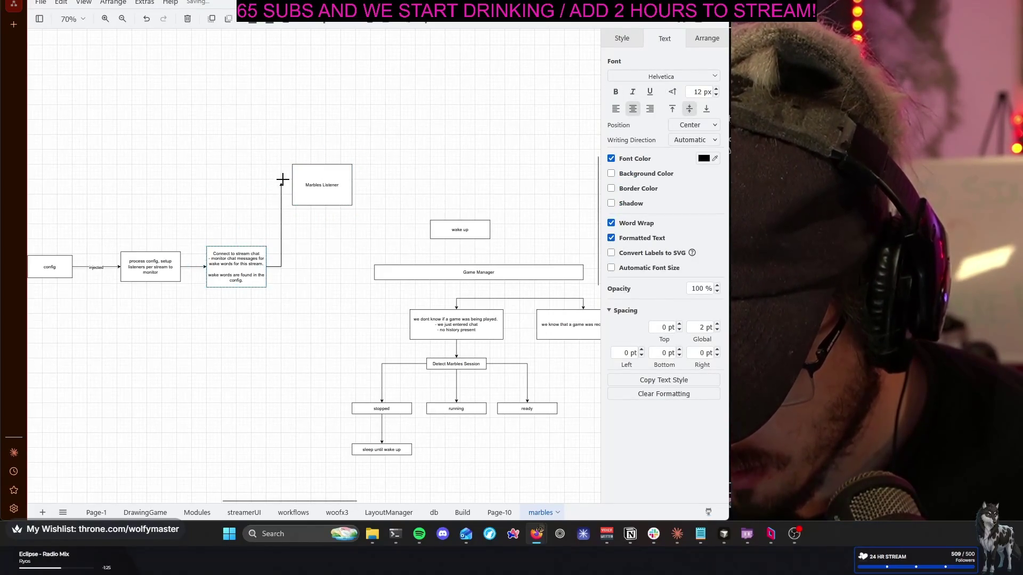
pyautogui.click(303, 252)
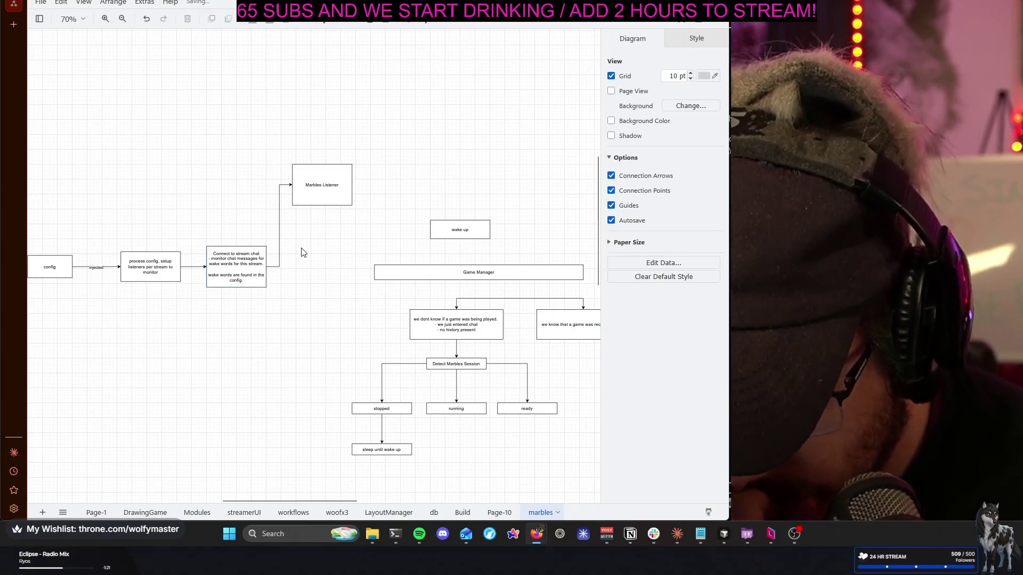
pyautogui.moveTo(235, 267)
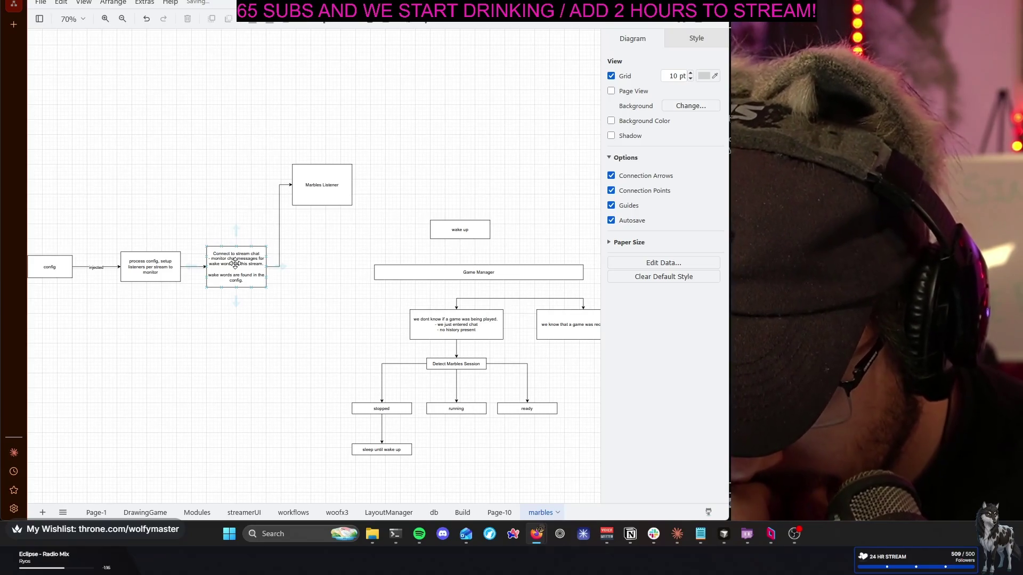
# Clear the old lines below the first line of the Connect to stream chat box
pyautogui.doubleClick(234, 264)
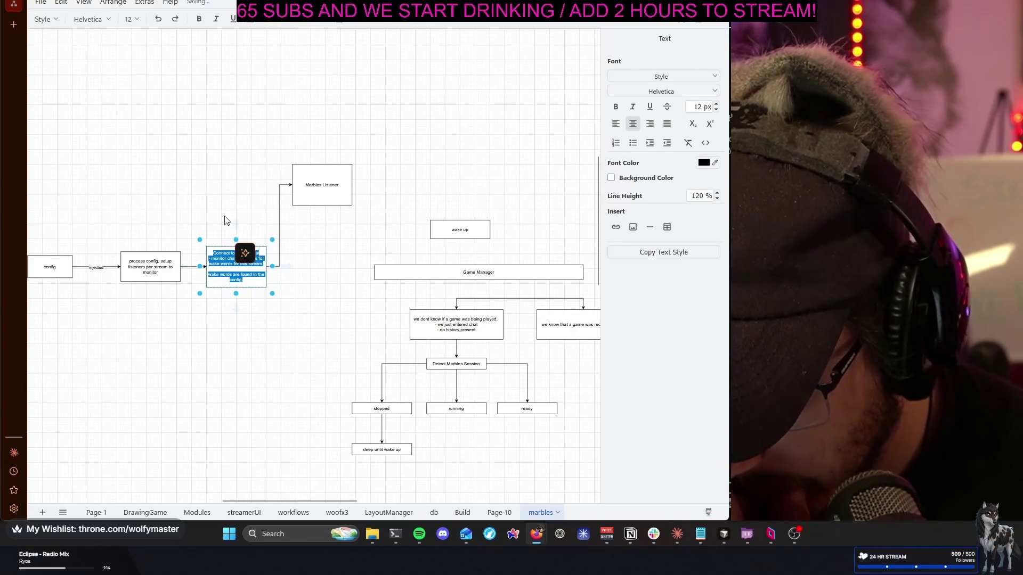
pyautogui.click(231, 264)
pyautogui.press('Escape')
pyautogui.doubleClick(231, 263)
pyautogui.click(231, 264)
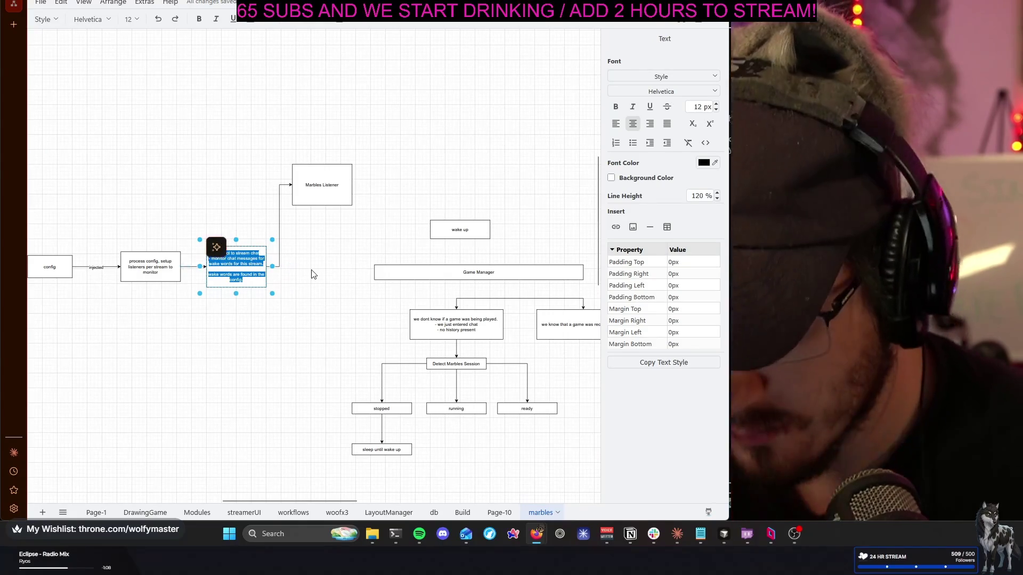
pyautogui.press('BackSpace')
pyautogui.write('Connect to stream chat')
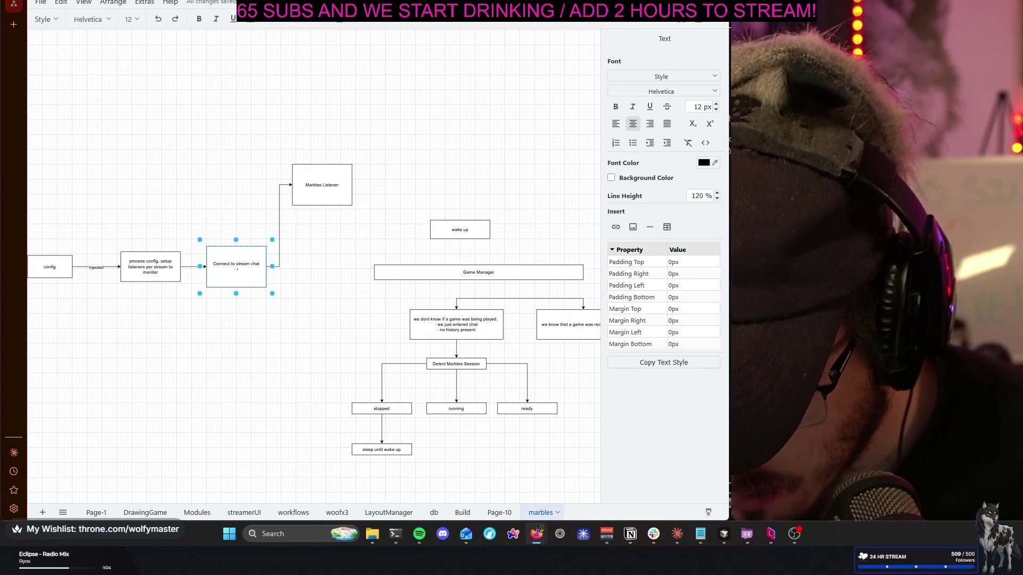
pyautogui.write('invoke task')
# Reword it to say it invokes listeners per stream that register keywords or state with a callback
pyautogui.press('BackSpace')
pyautogui.press('BackSpace')
pyautogui.press('BackSpace')
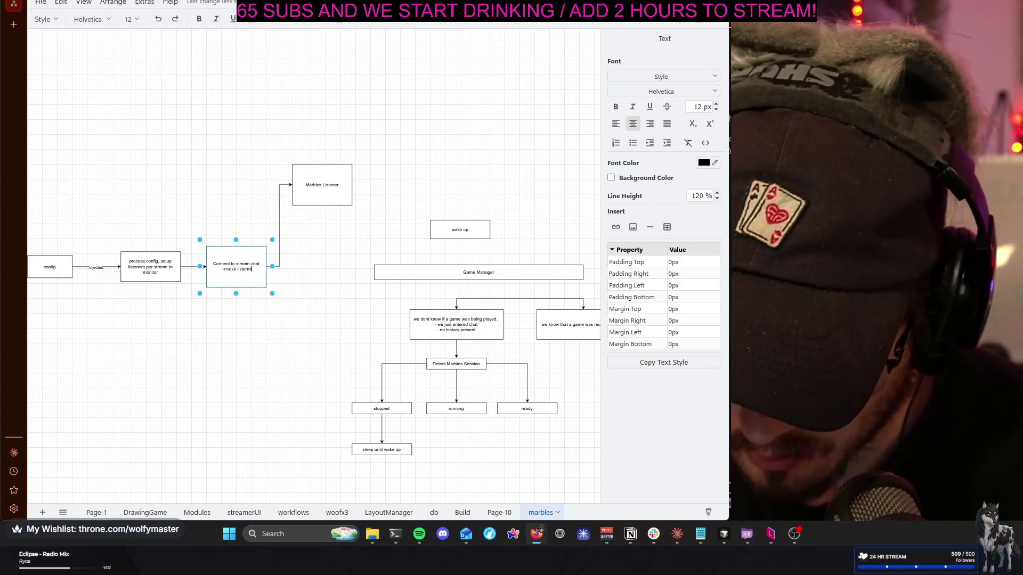
pyautogui.write('listeners')
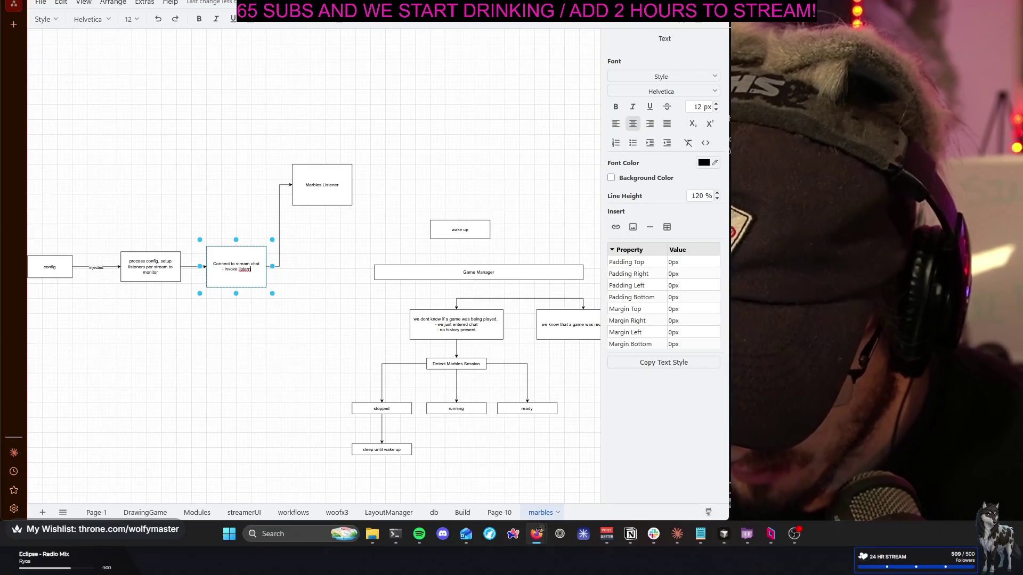
pyautogui.press('BackSpace')
pyautogui.press('BackSpace')
pyautogui.press('BackSpace')
pyautogui.write('a')
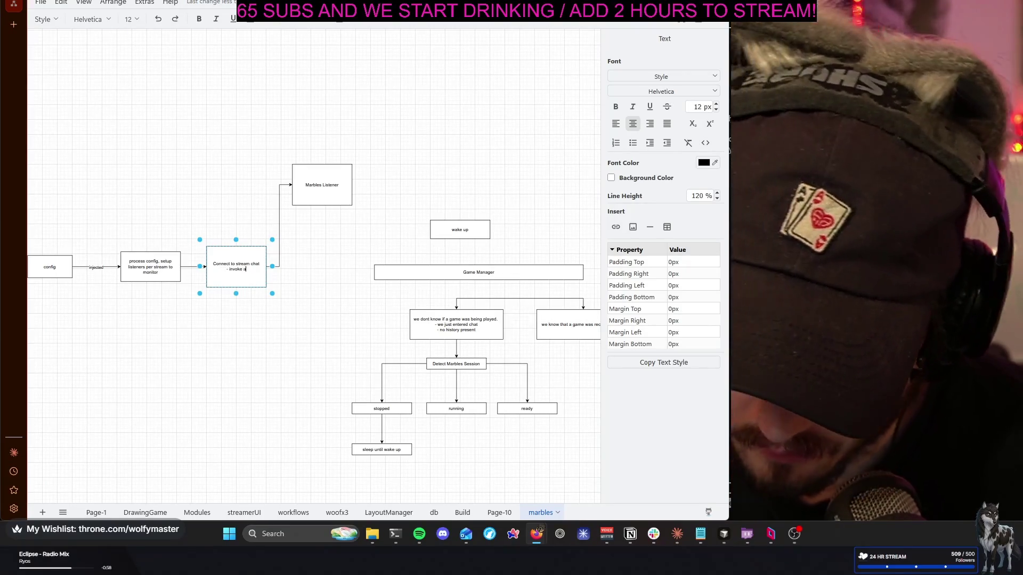
pyautogui.write('sten')
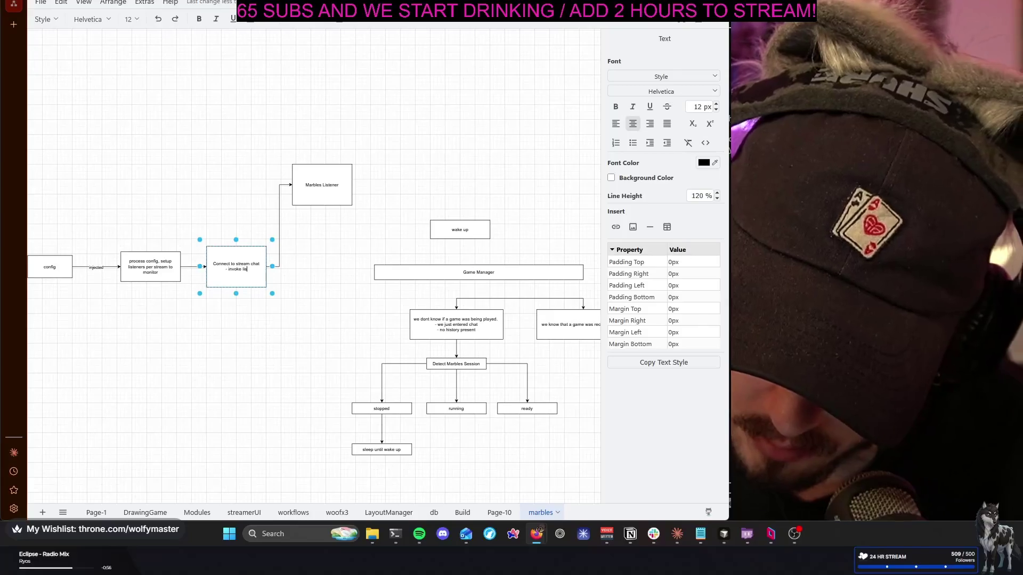
pyautogui.press('BackSpace')
pyautogui.press('BackSpace')
pyautogui.press('BackSpace')
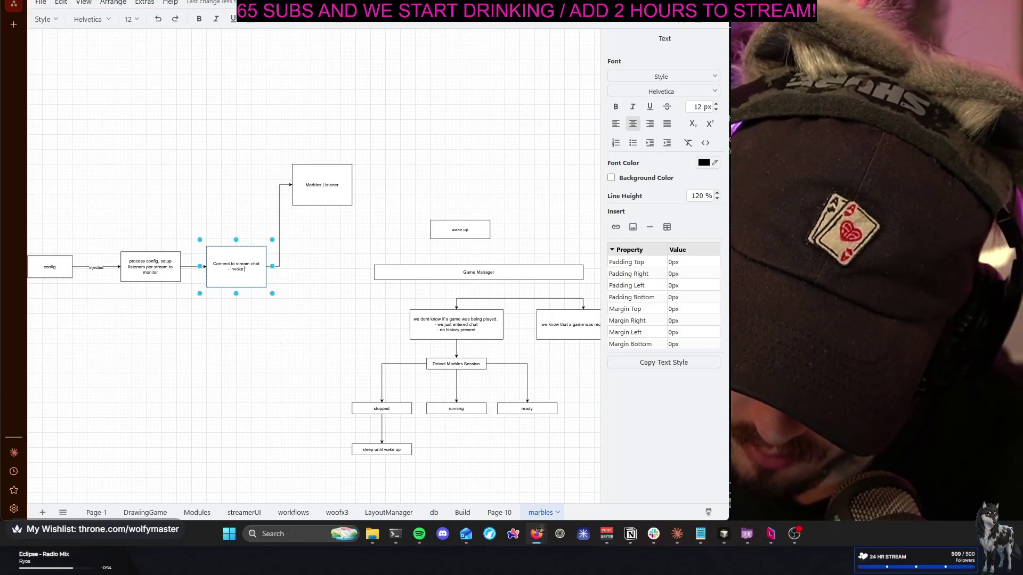
pyautogui.write('listeners attached')
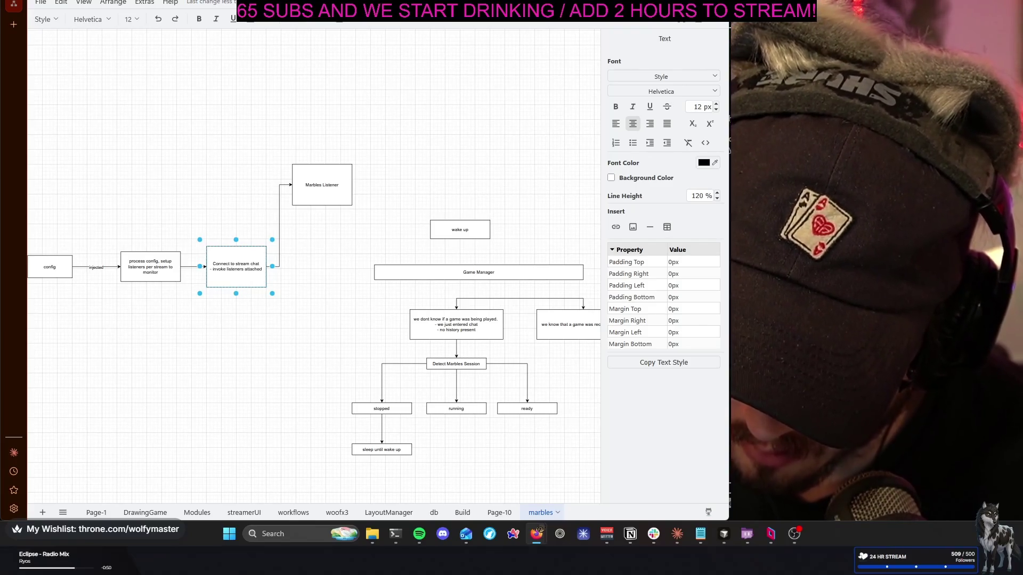
pyautogui.write(' to each stream. the liste')
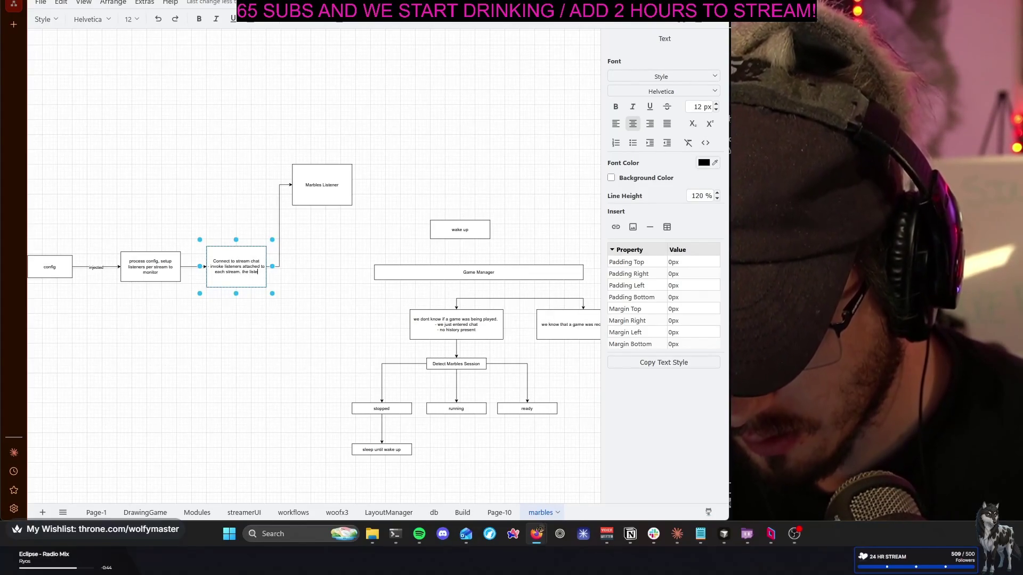
pyautogui.write('ner should re')
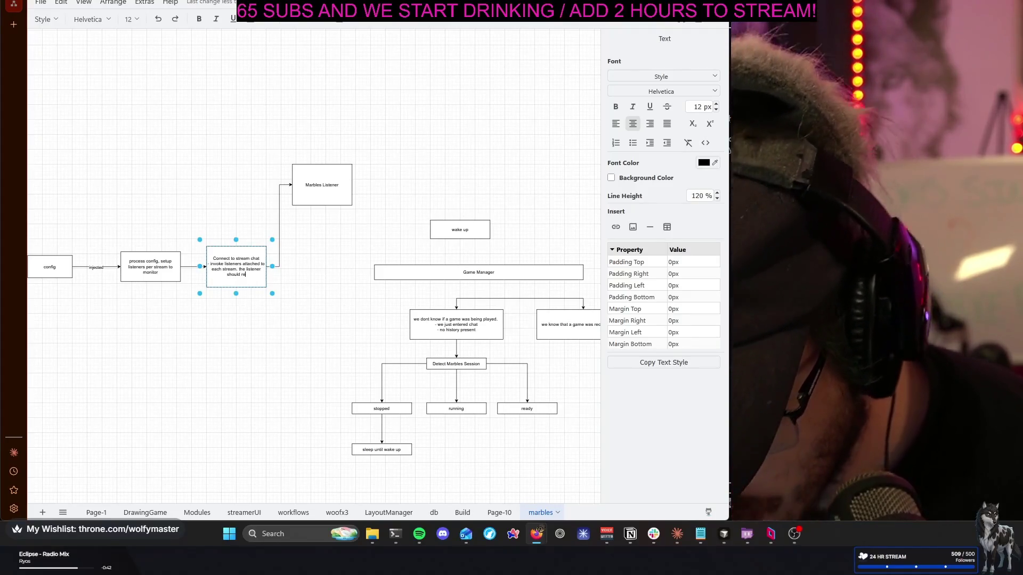
pyautogui.write('gister the')
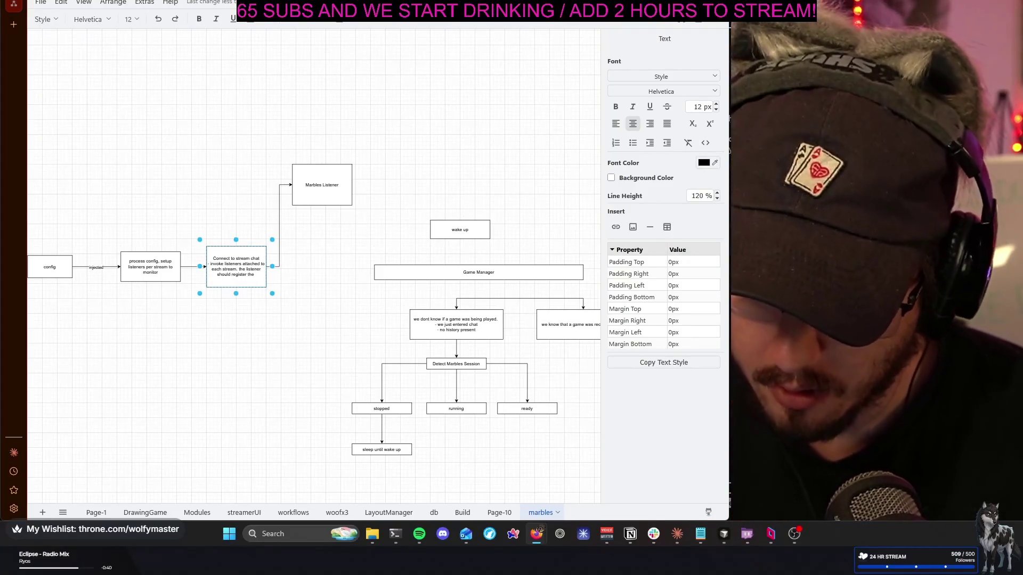
pyautogui.write(' keywords')
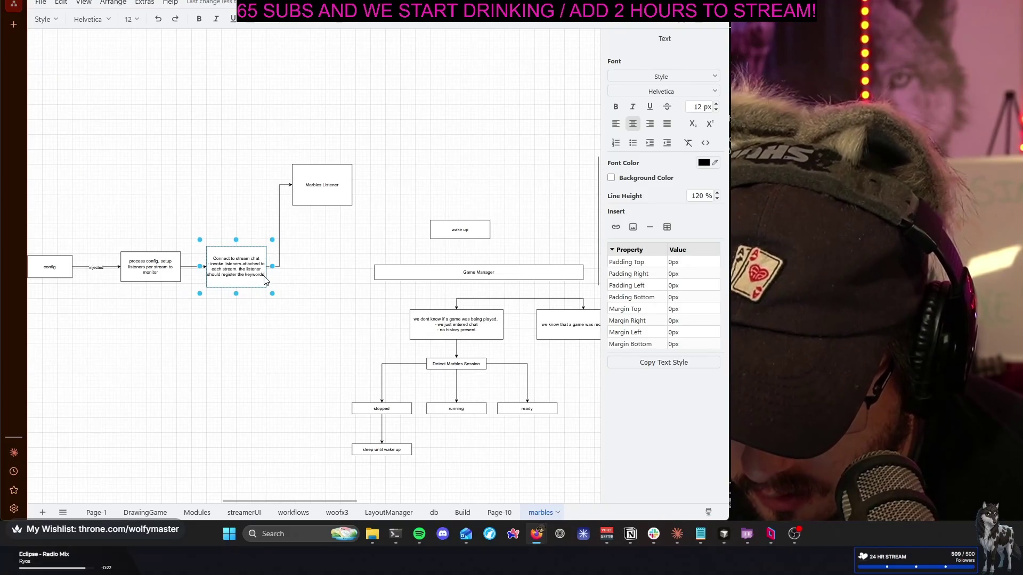
pyautogui.write('.')
pyautogui.press('Return')
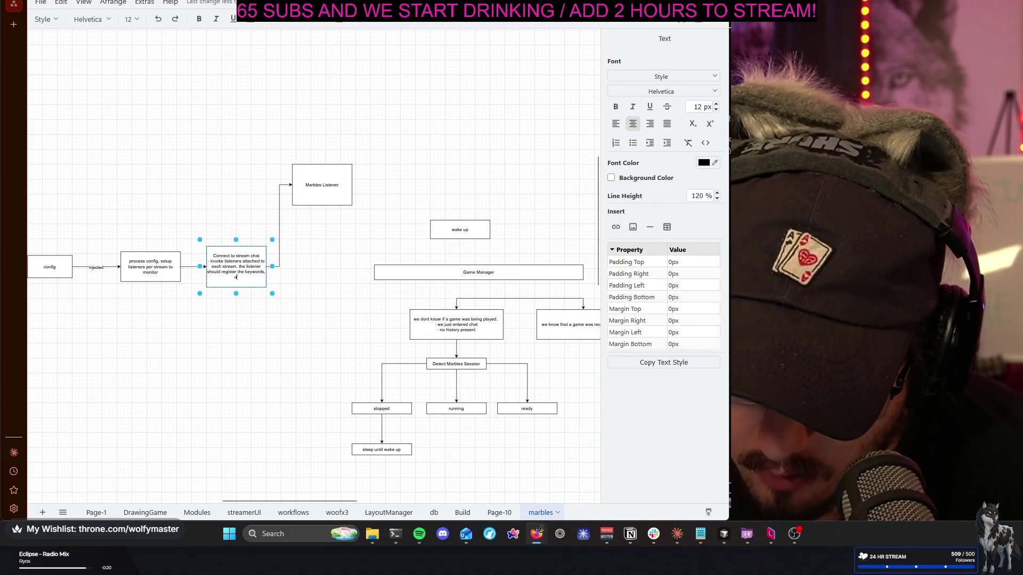
pyautogui.write('or whatever')
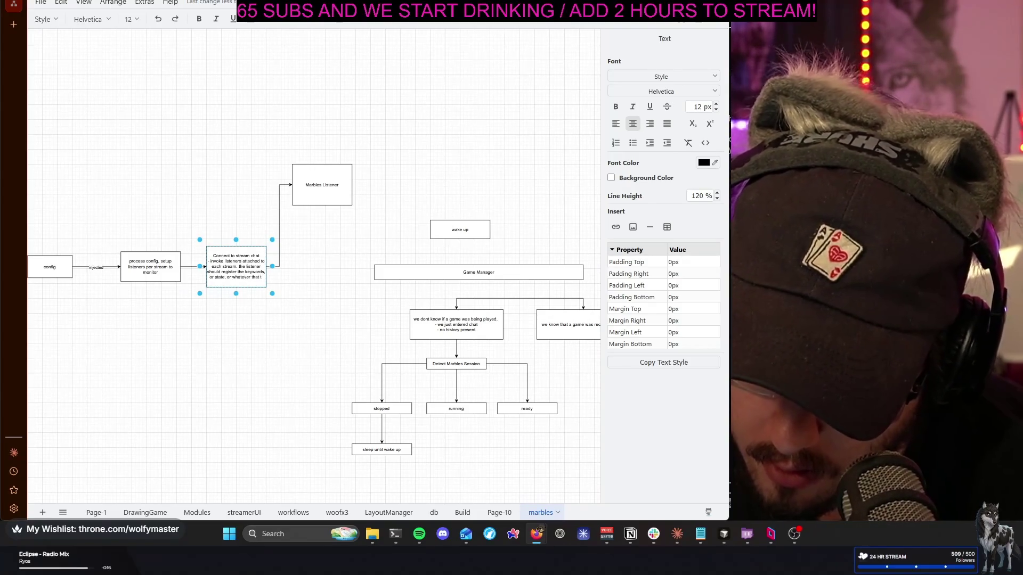
pyautogui.write(' that they are interested in a')
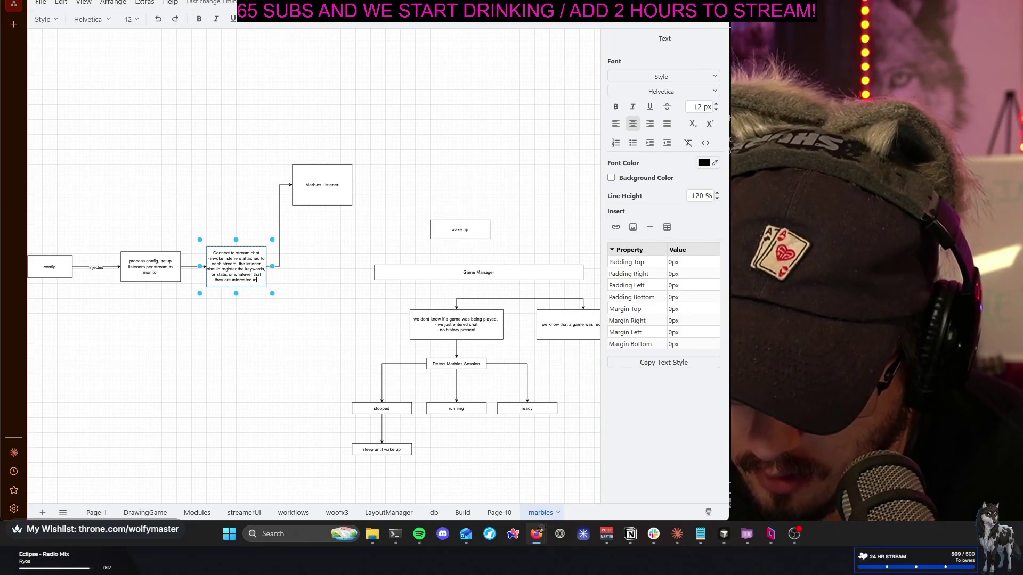
pyautogui.write('long with a callback to invoke')
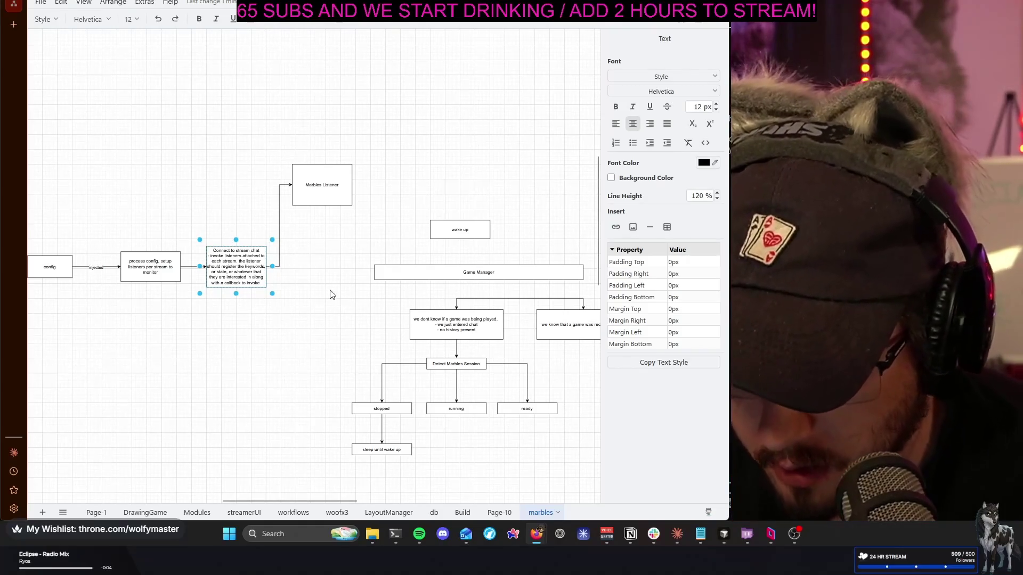
# Note in the Marbles Listener box that it registers '!play' with a callback
pyautogui.click(299, 272)
pyautogui.click(324, 191)
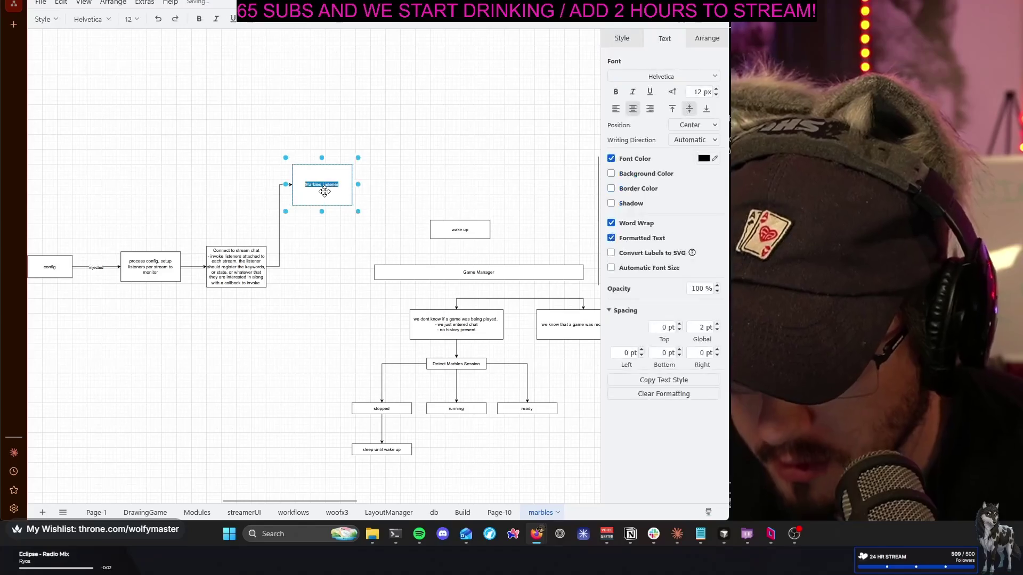
pyautogui.doubleClick(325, 192)
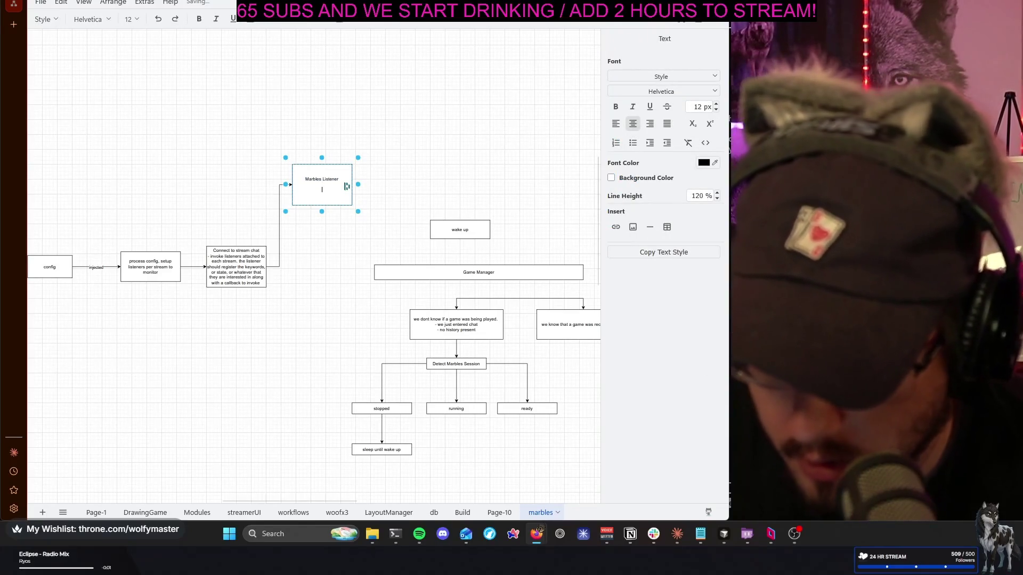
pyautogui.write('- regis')
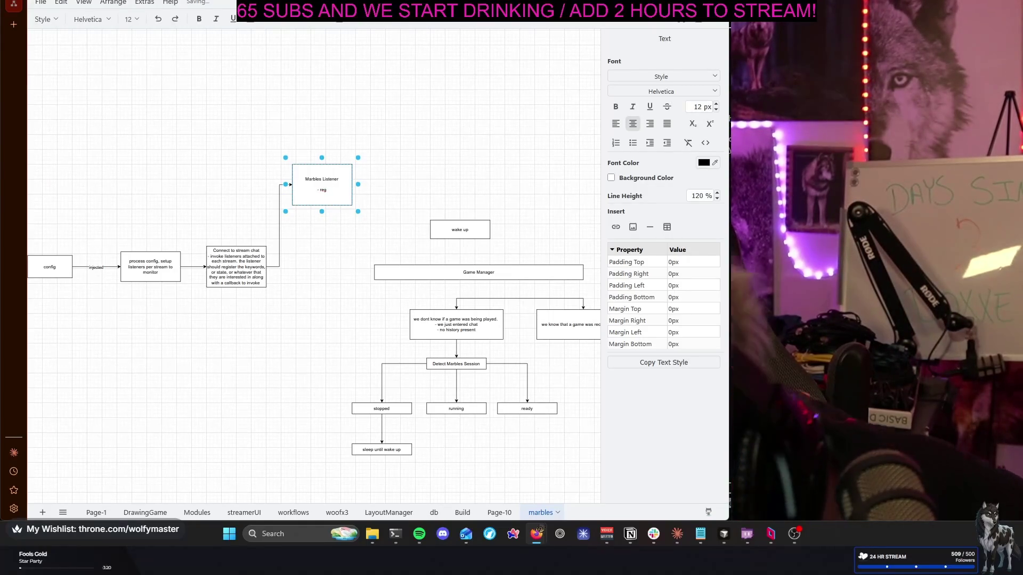
pyautogui.write('ters ')
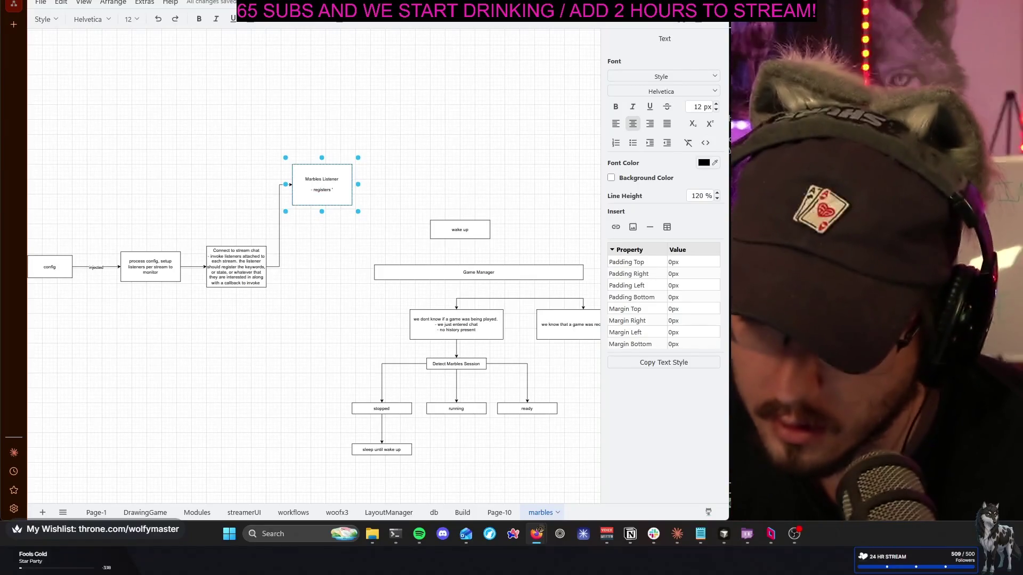
pyautogui.write('"')
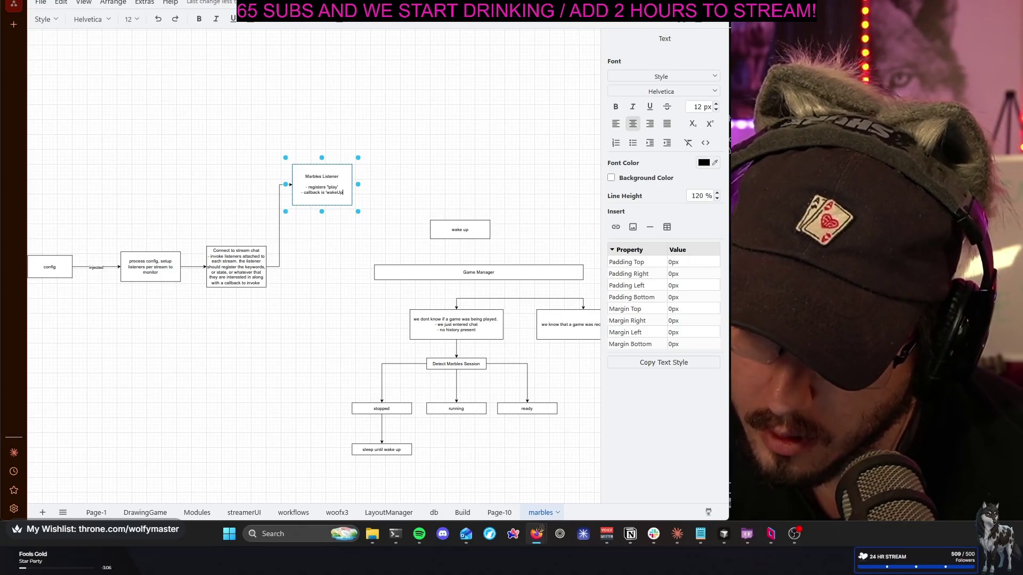
pyautogui.write('function')
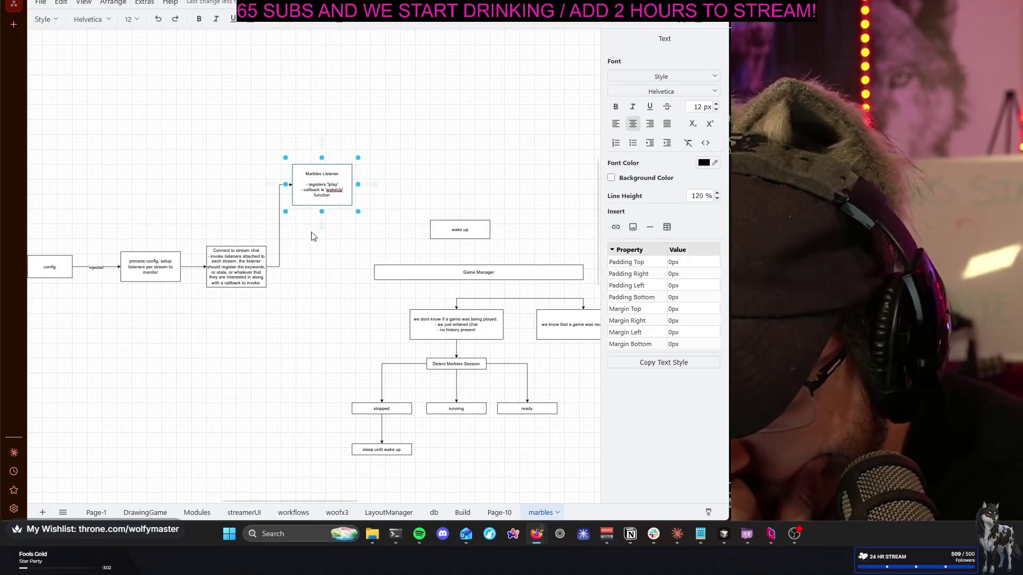
pyautogui.click(325, 259)
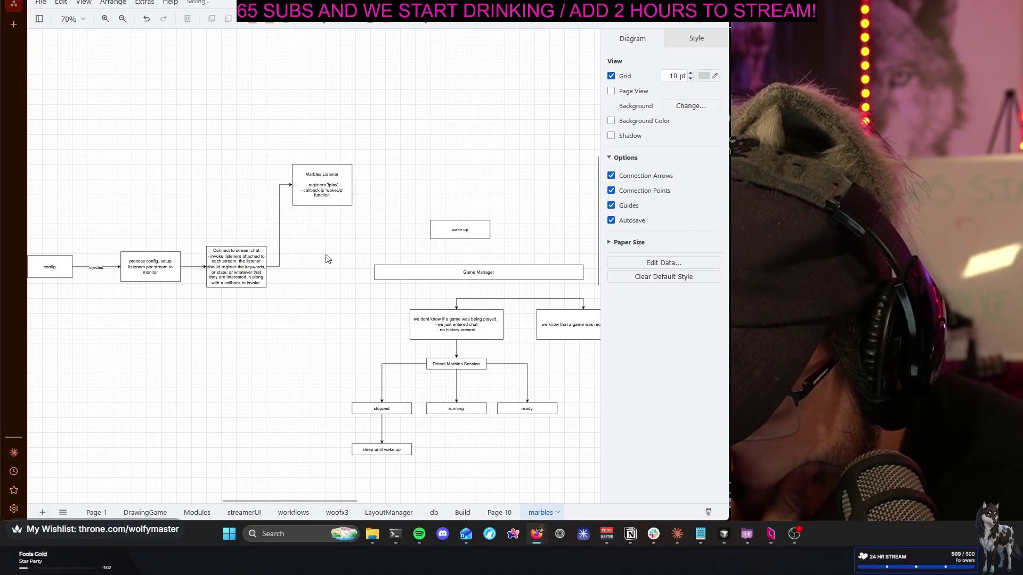
# Reword the callback line to read "callback is to 'wakeUp' function"
pyautogui.doubleClick(332, 198)
pyautogui.click(332, 196)
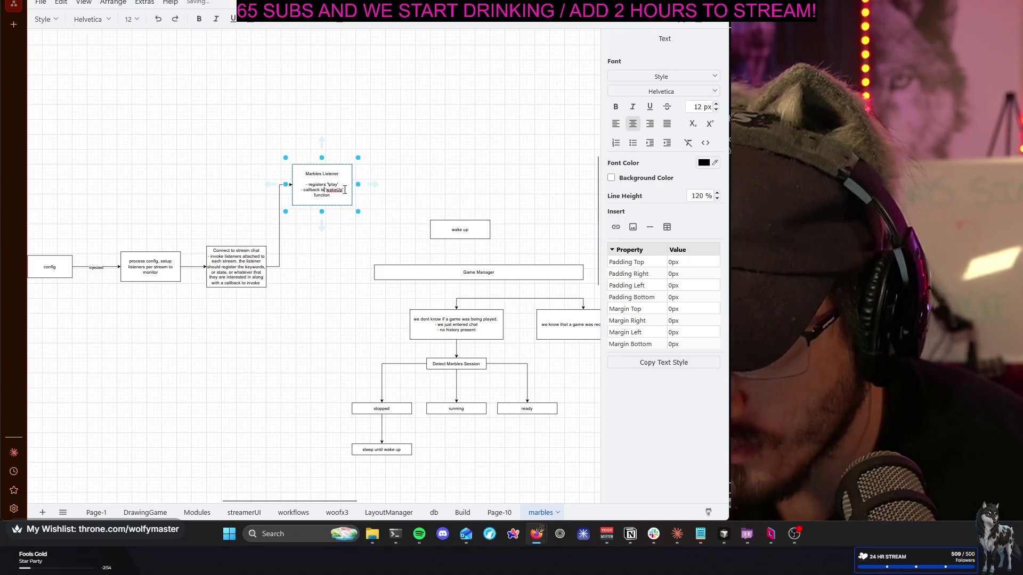
pyautogui.write('is toget ')
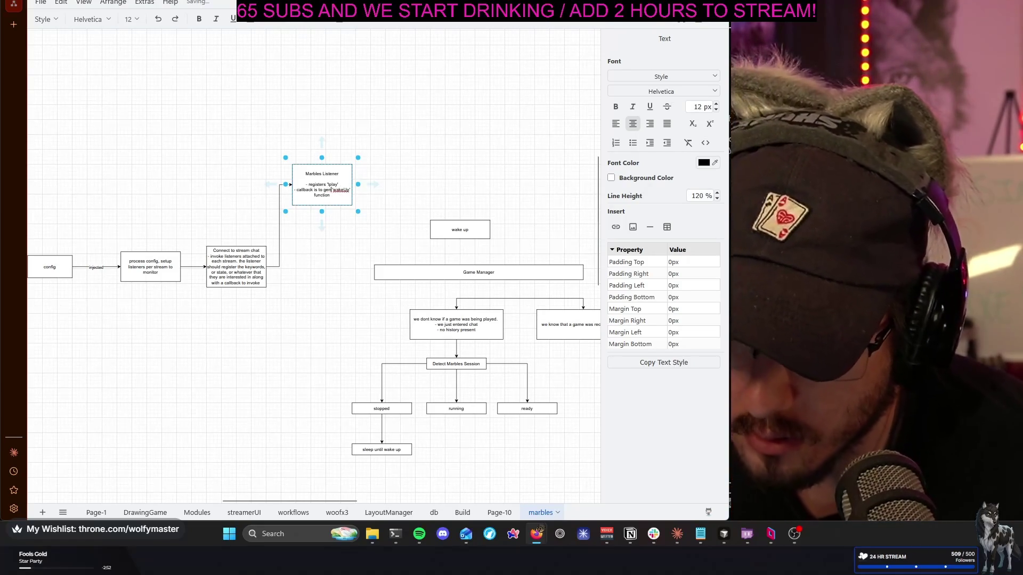
pyautogui.write('ate')
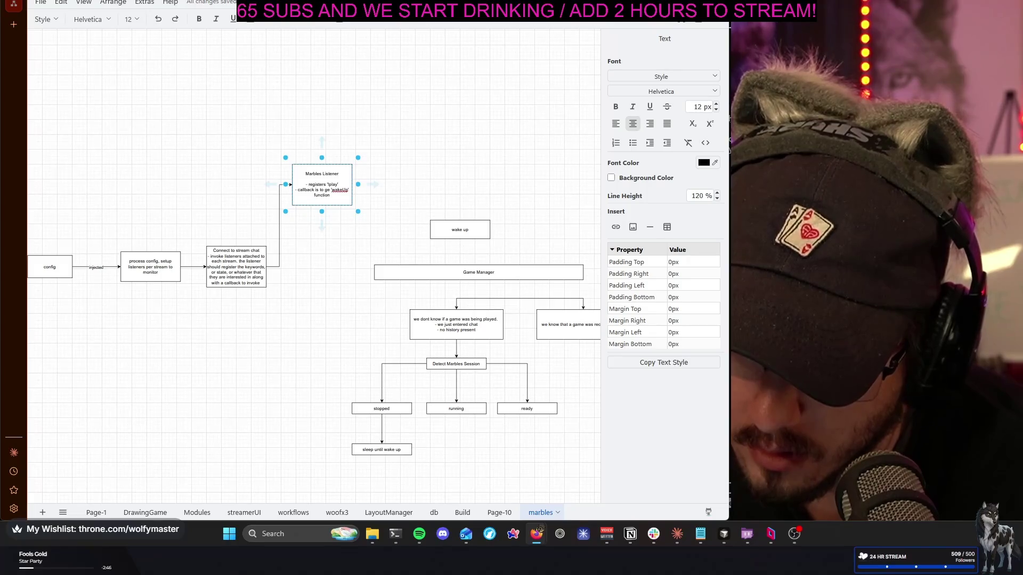
pyautogui.write('t')
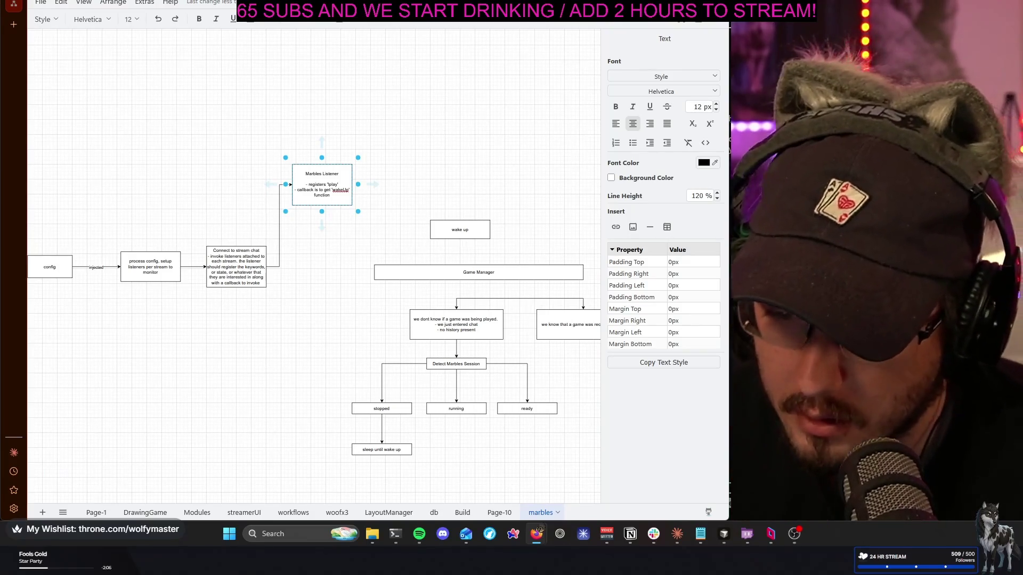
pyautogui.doubleClick(330, 192)
pyautogui.write('invoked')
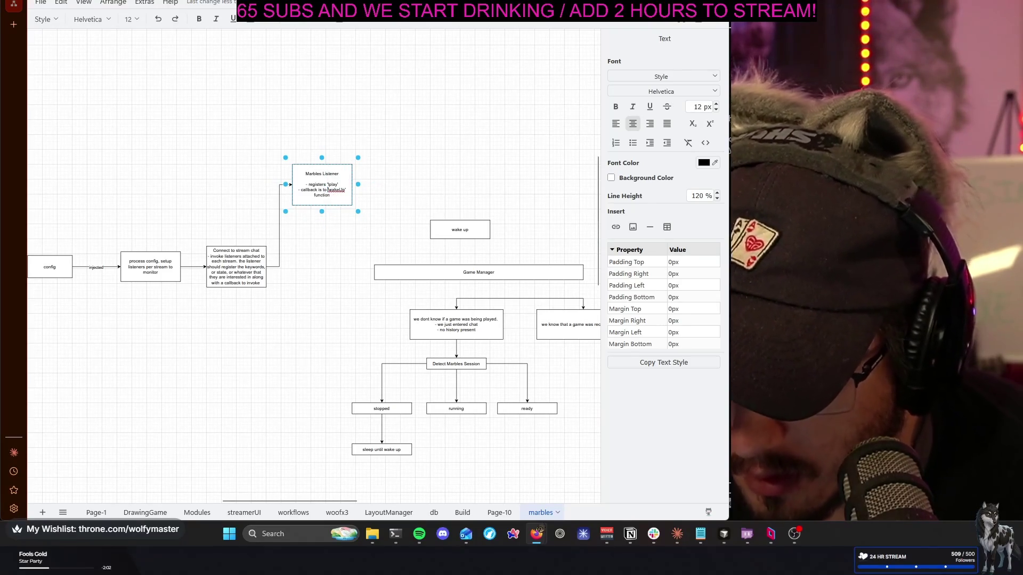
pyautogui.scroll(5, 373, 256)
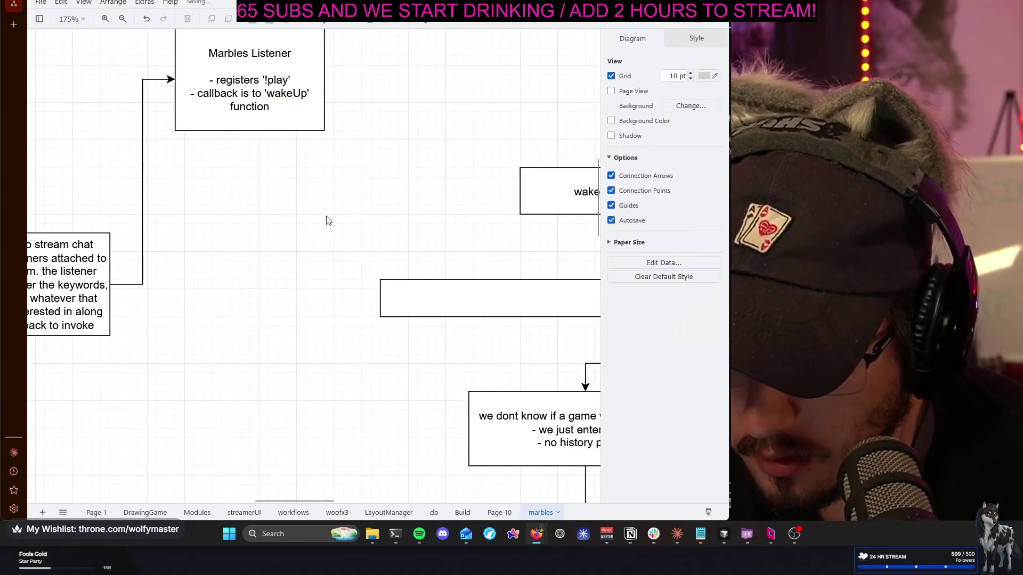
# Extend the callback line: 'wakeUp' function registers the game manager for that channel
pyautogui.moveTo(301, 208); pyautogui.dragTo(376, 272)
pyautogui.doubleClick(367, 190)
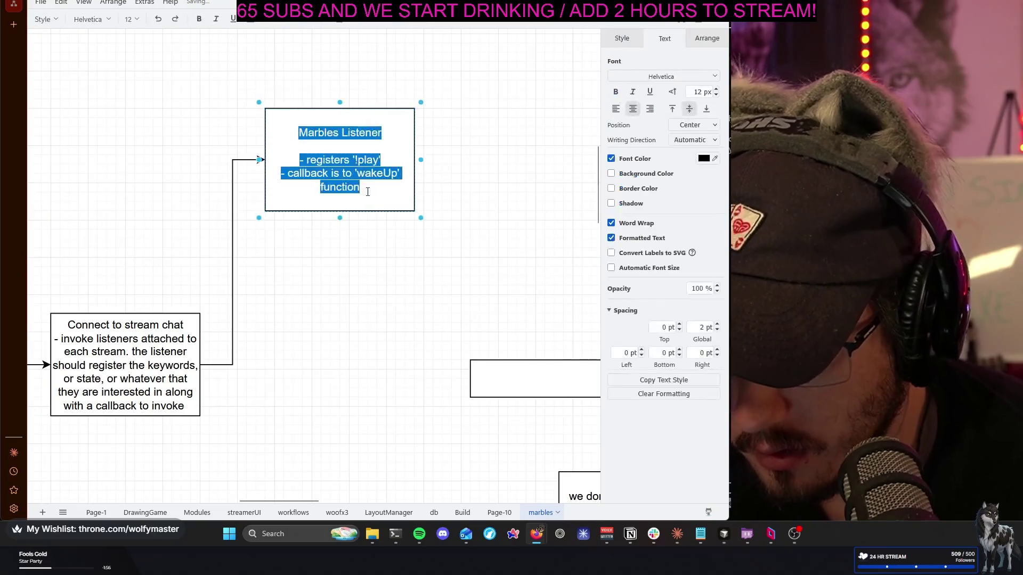
pyautogui.click(372, 183)
pyautogui.press('Return')
pyautogui.write(', whi')
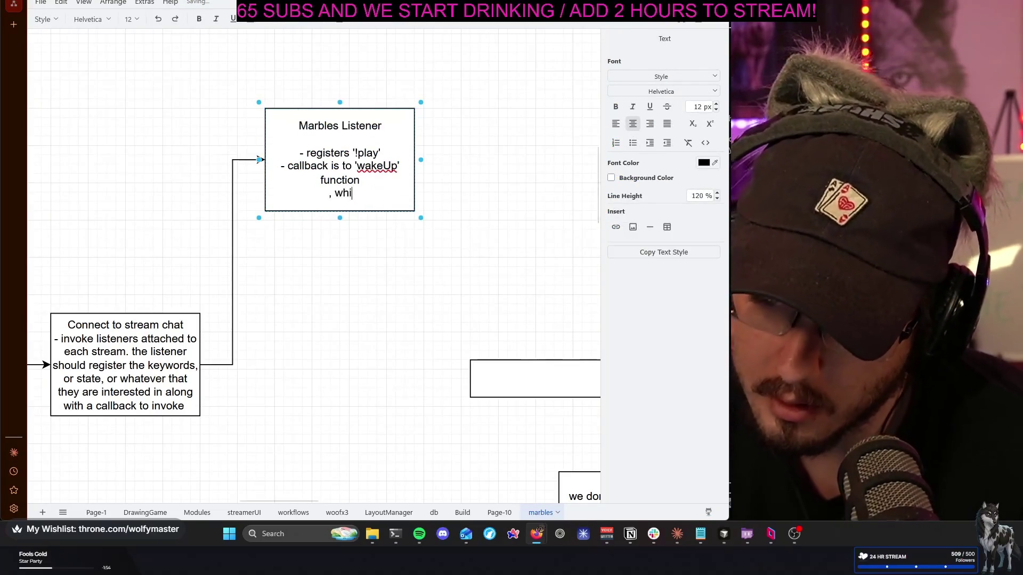
pyautogui.write('ch')
pyautogui.press('BackSpace')
pyautogui.press('BackSpace')
pyautogui.press('BackSpace')
pyautogui.press('BackSpace')
pyautogui.press('BackSpace')
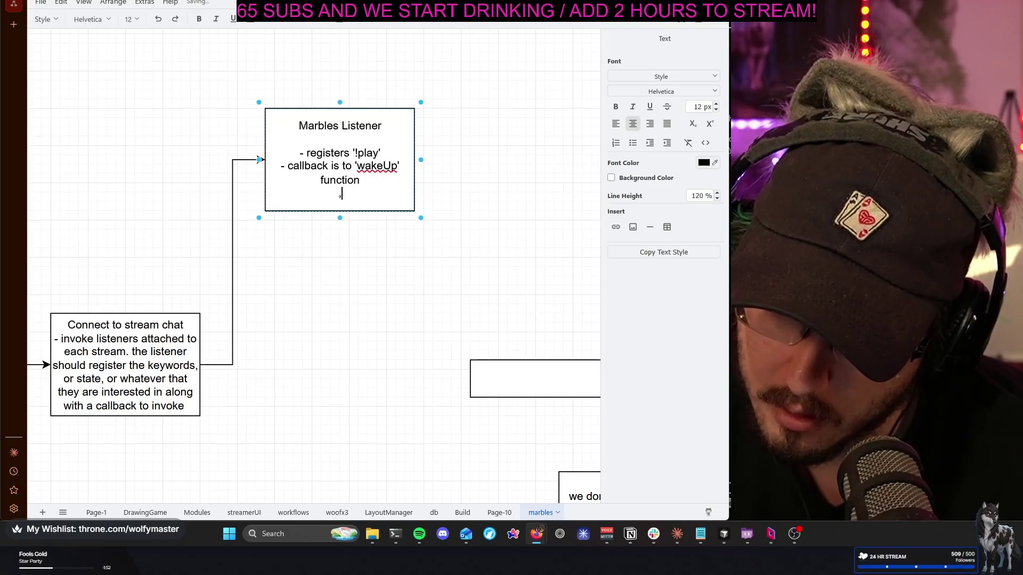
pyautogui.press('BackSpace')
pyautogui.write(', which registeres the game m')
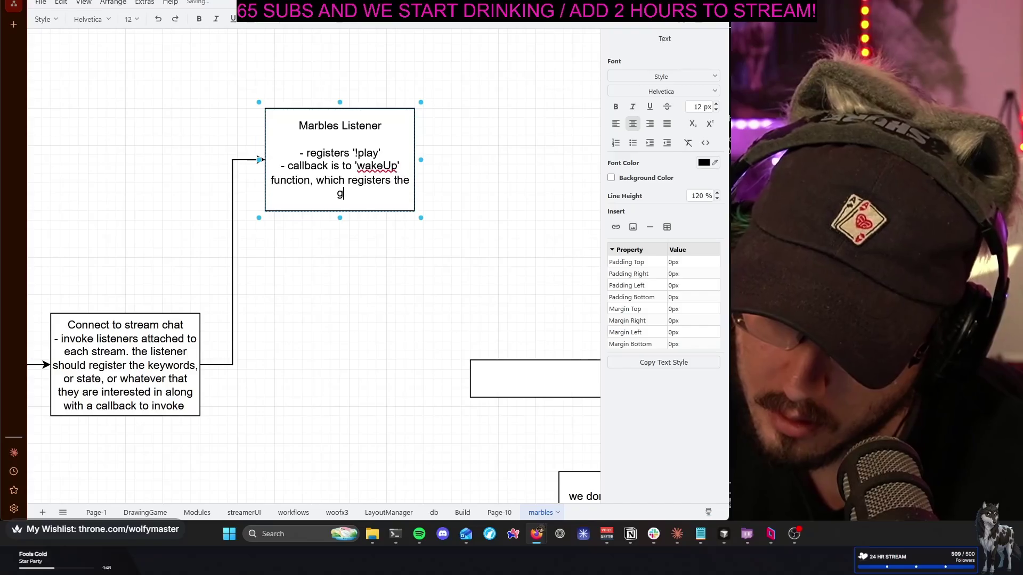
pyautogui.write('anager for that channel.')
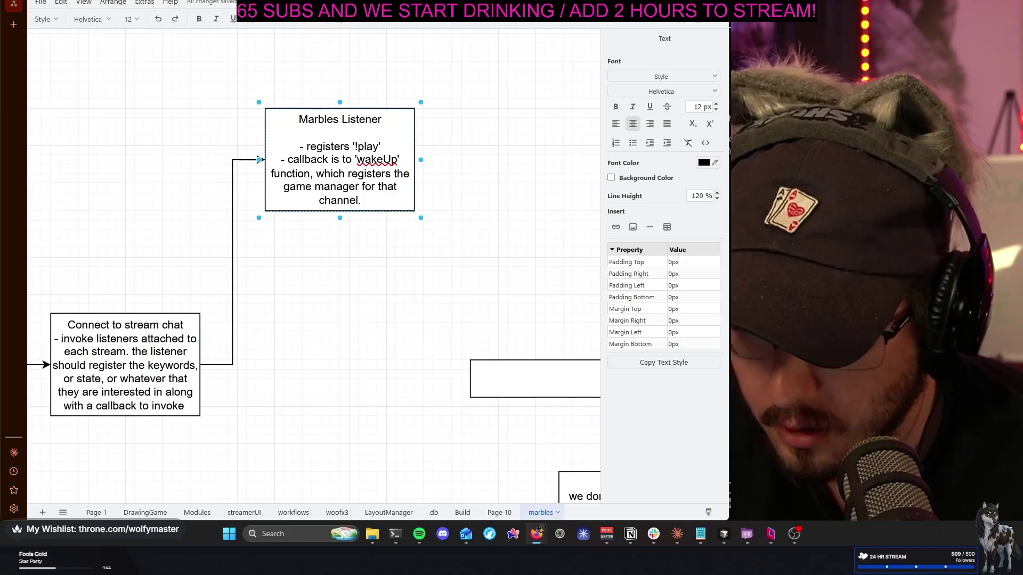
pyautogui.click(356, 274)
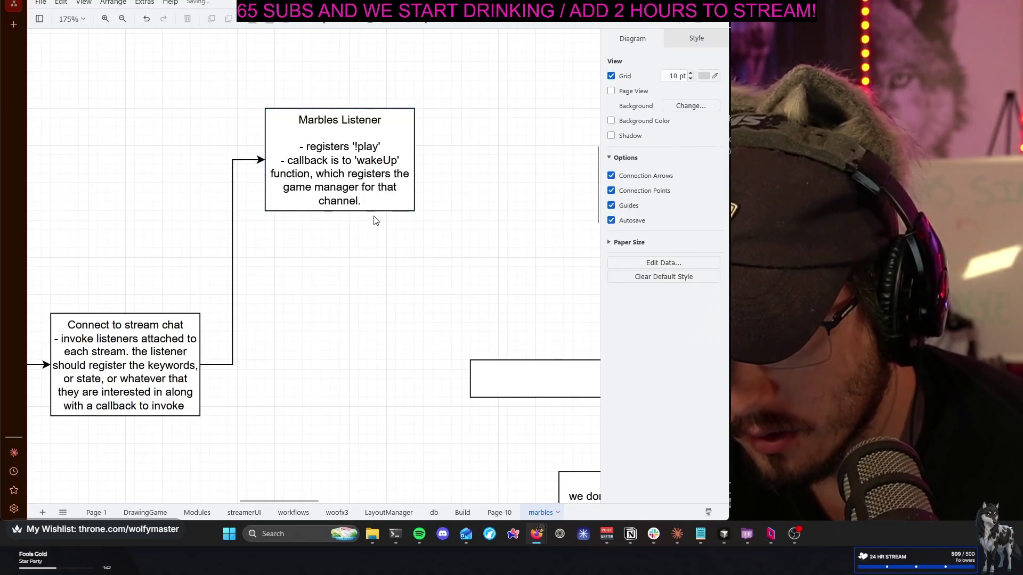
pyautogui.hscroll(-3, 441, 274)
pyautogui.scroll(-2, 479, 214)
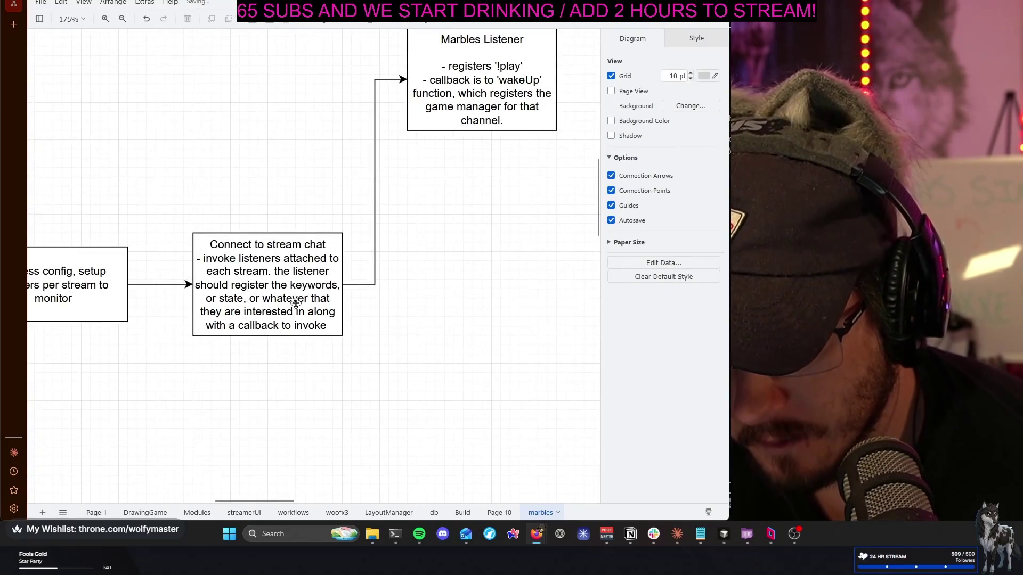
pyautogui.scroll(-2, 268, 305)
pyautogui.hscroll(-1, 269, 305)
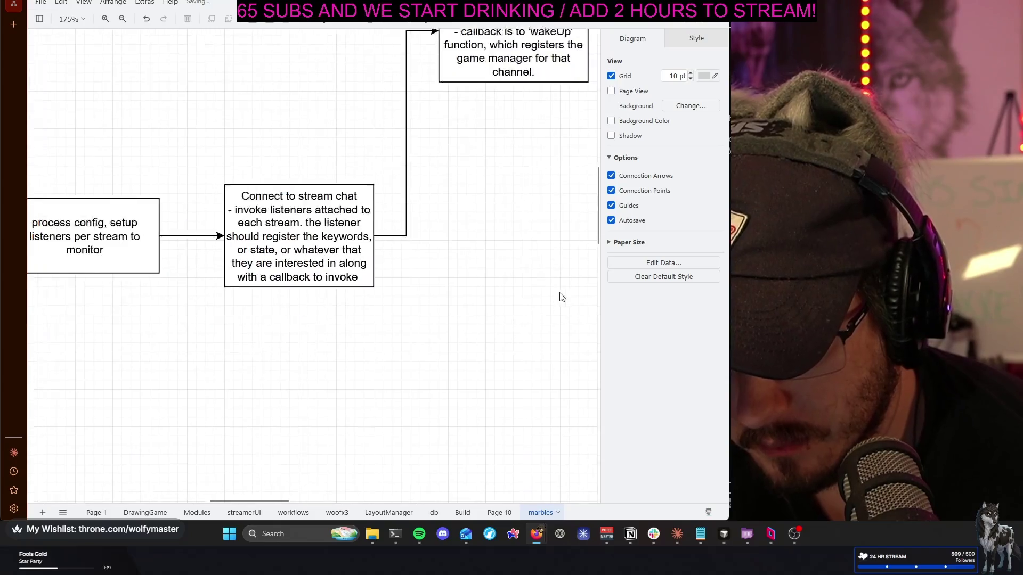
pyautogui.doubleClick(333, 258)
pyautogui.press('End')
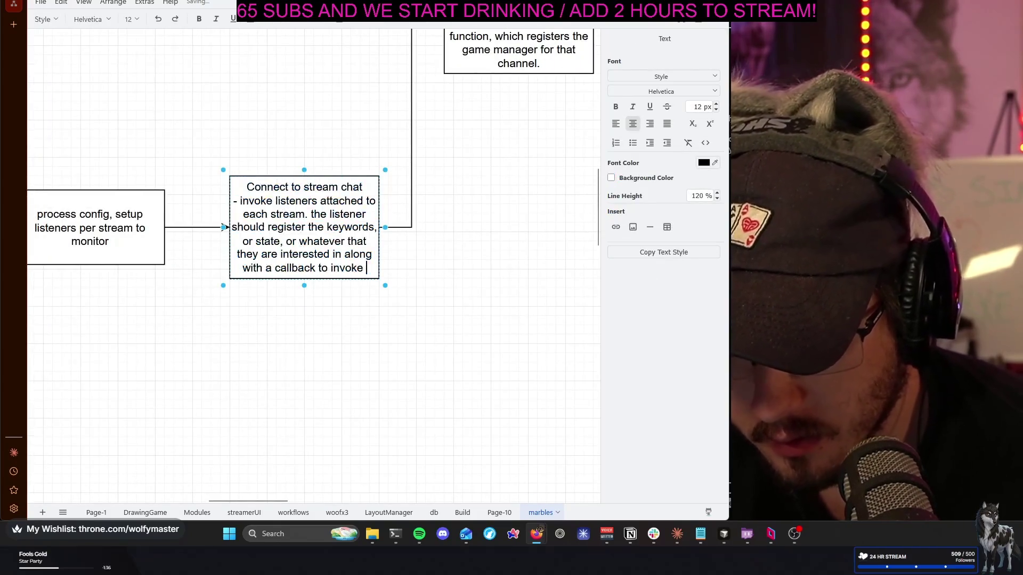
pyautogui.click(216, 350)
pyautogui.hscroll(-2, 309, 352)
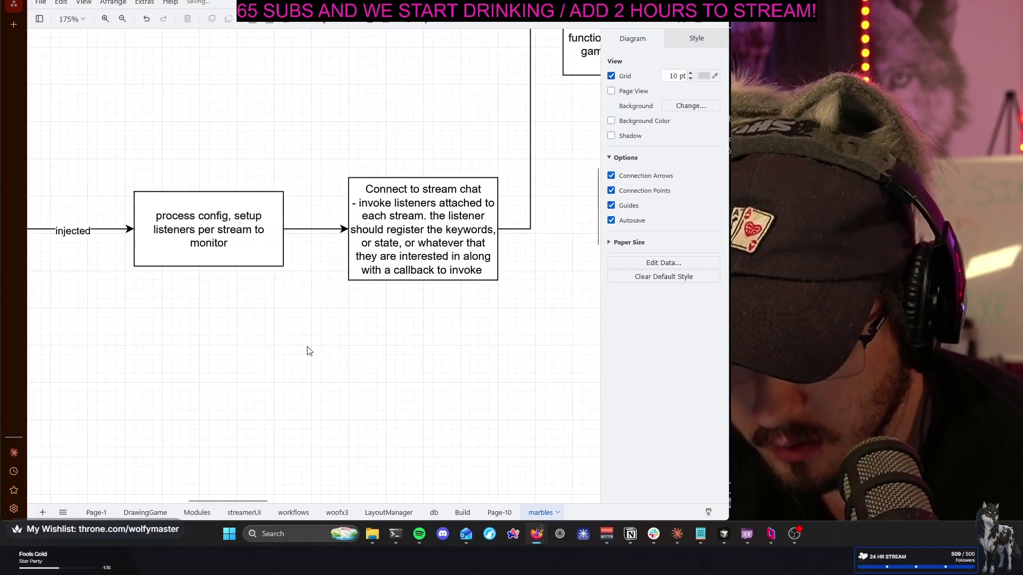
pyautogui.doubleClick(245, 258)
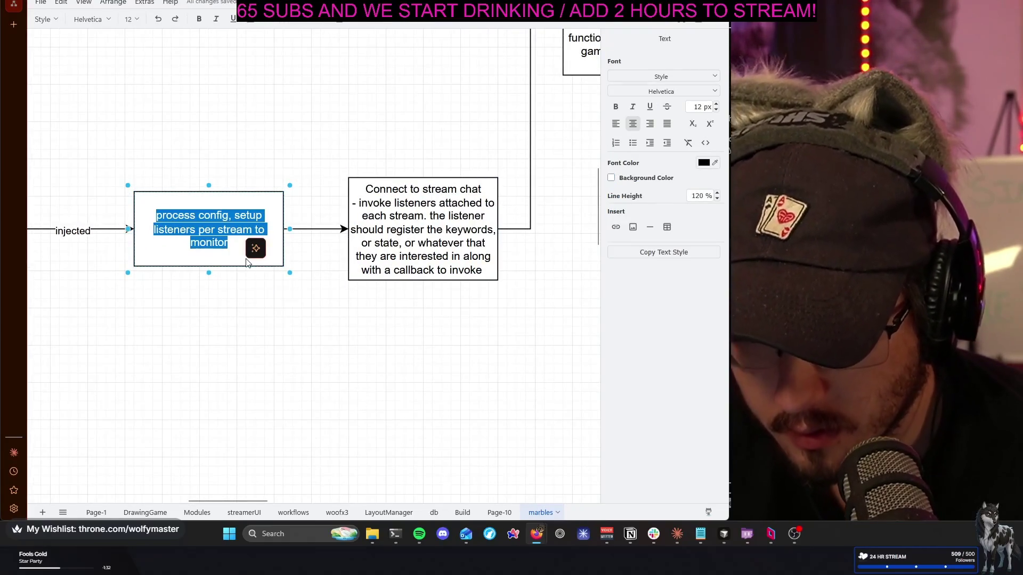
# Append a note that listeners are set up once at startup for each registered channel
pyautogui.press('End')
pyautogui.press('Return')
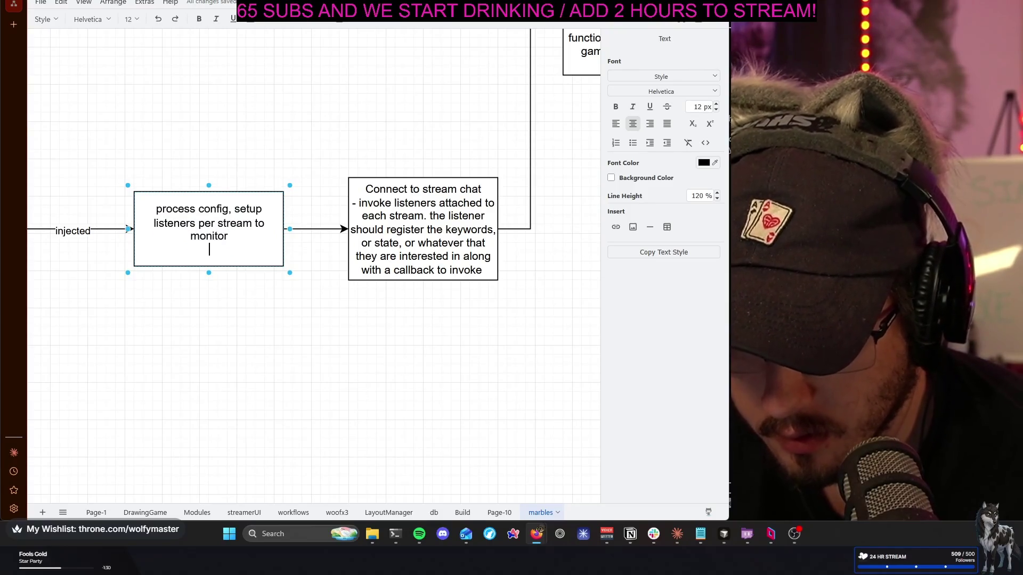
pyautogui.press('Return')
pyautogui.write('note: the list')
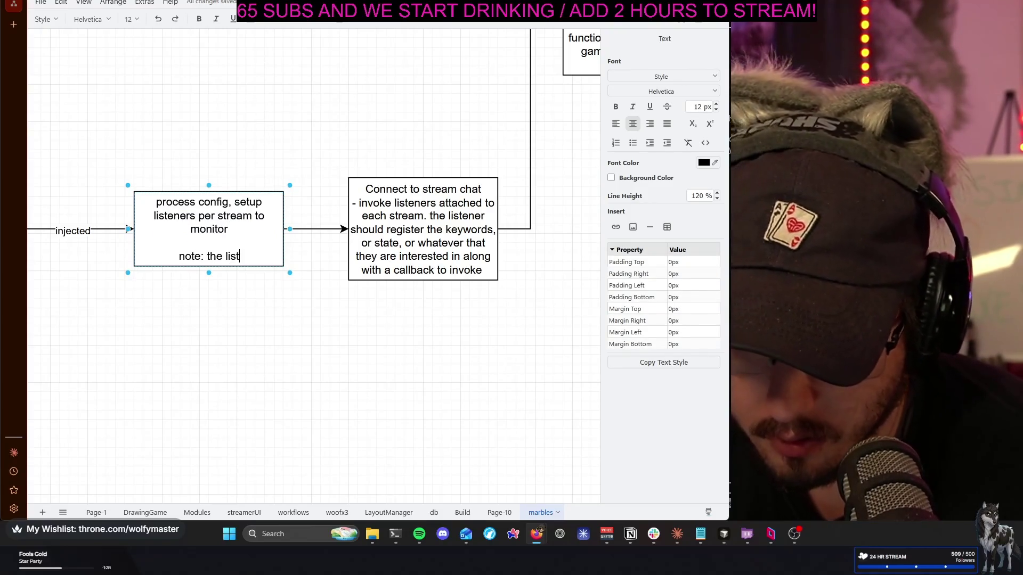
pyautogui.write('setup once')
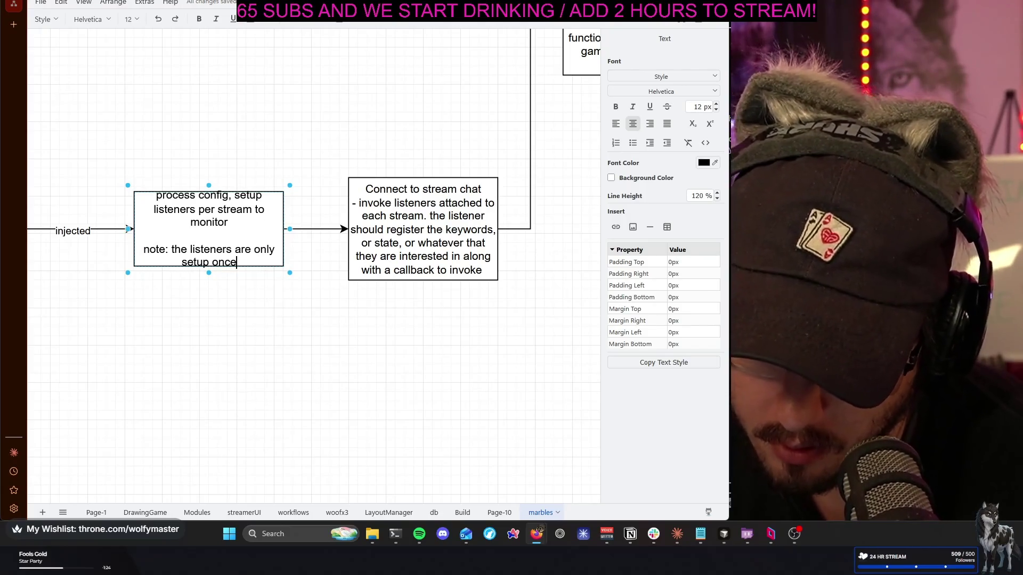
pyautogui.write('bo')
pyautogui.write('star')
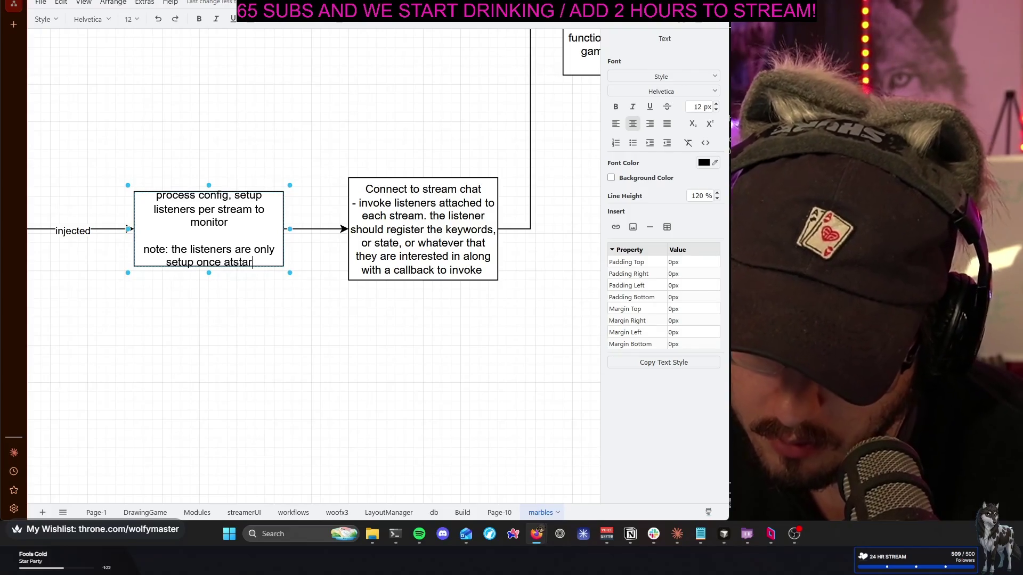
pyautogui.write(' and')
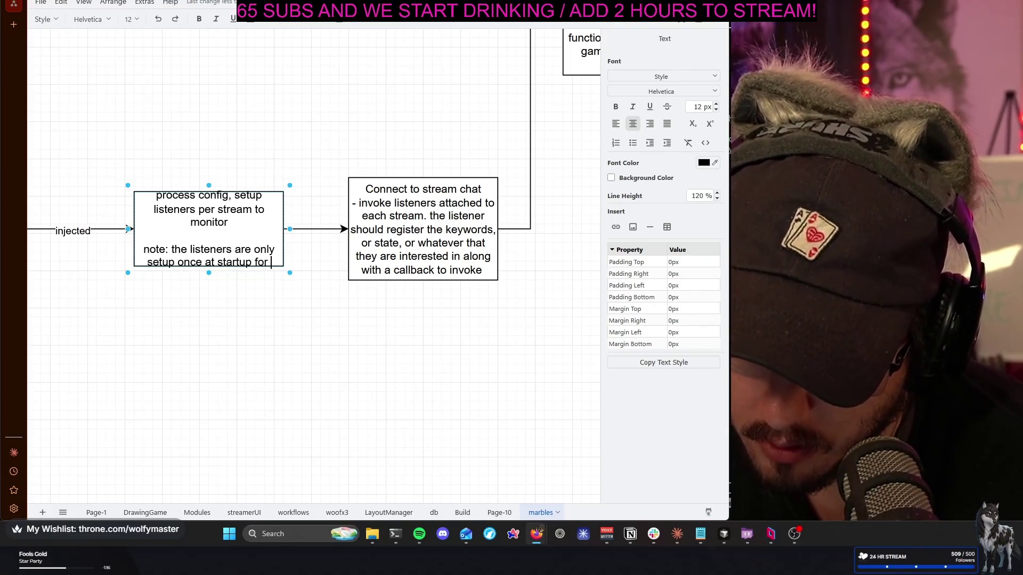
pyautogui.write('each channel they are registered to')
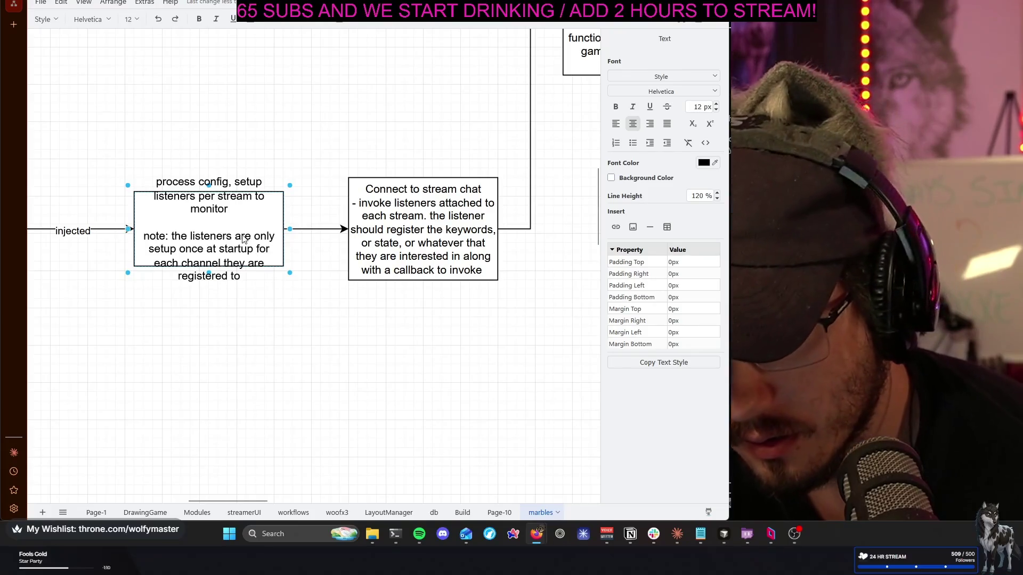
# Make the process config box taller to fit the note and nudge it upward
pyautogui.moveTo(209, 272); pyautogui.dragTo(210, 308)
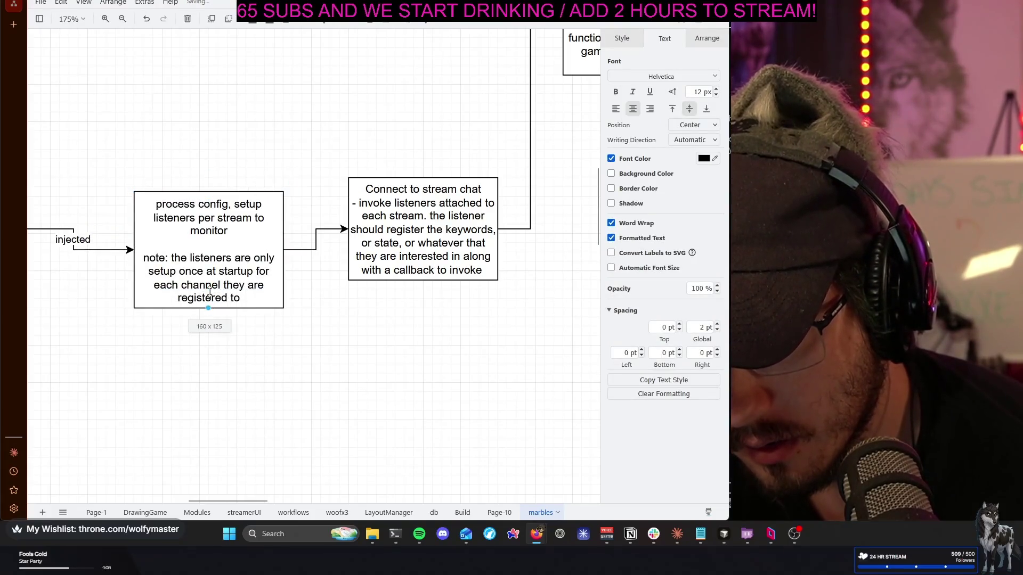
pyautogui.moveTo(217, 258); pyautogui.dragTo(218, 257)
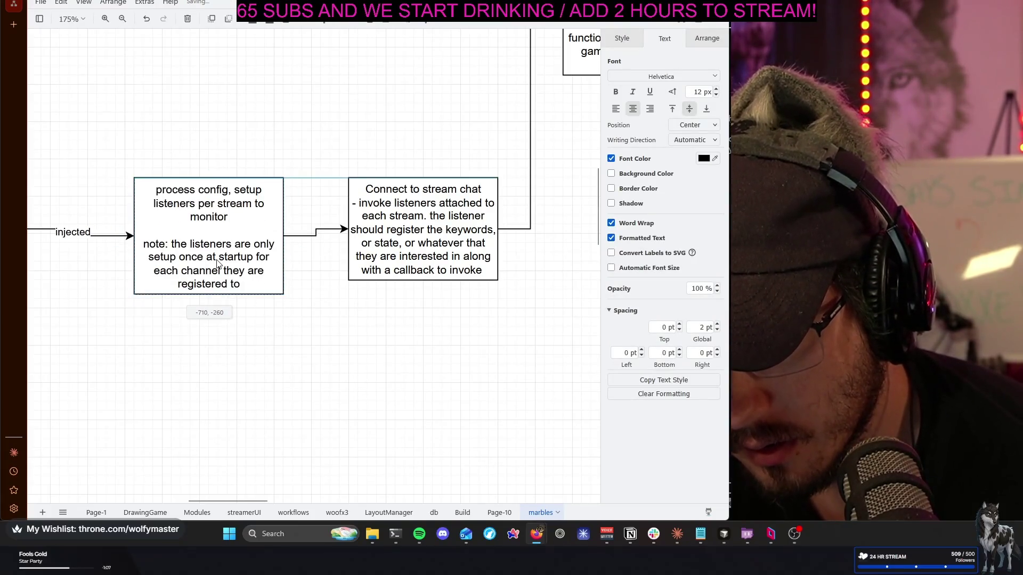
pyautogui.click(401, 351)
pyautogui.click(423, 229)
# Note under invoke that listener setup runs once and startup work belongs there
pyautogui.doubleClick(423, 228)
pyautogui.press('End')
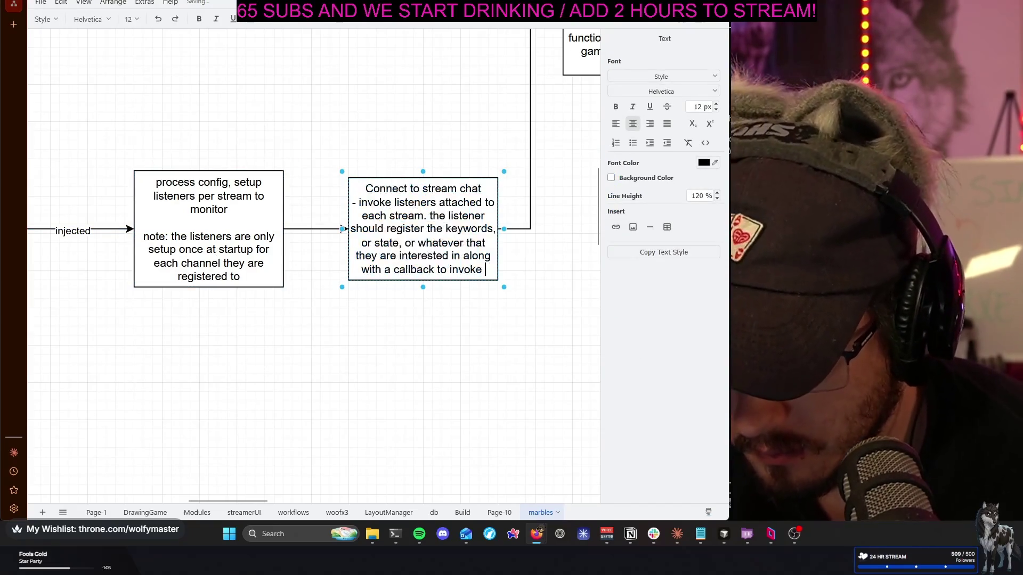
pyautogui.press('Return')
pyautogui.press('Return')
pyautogui.press('Return')
pyautogui.write('n')
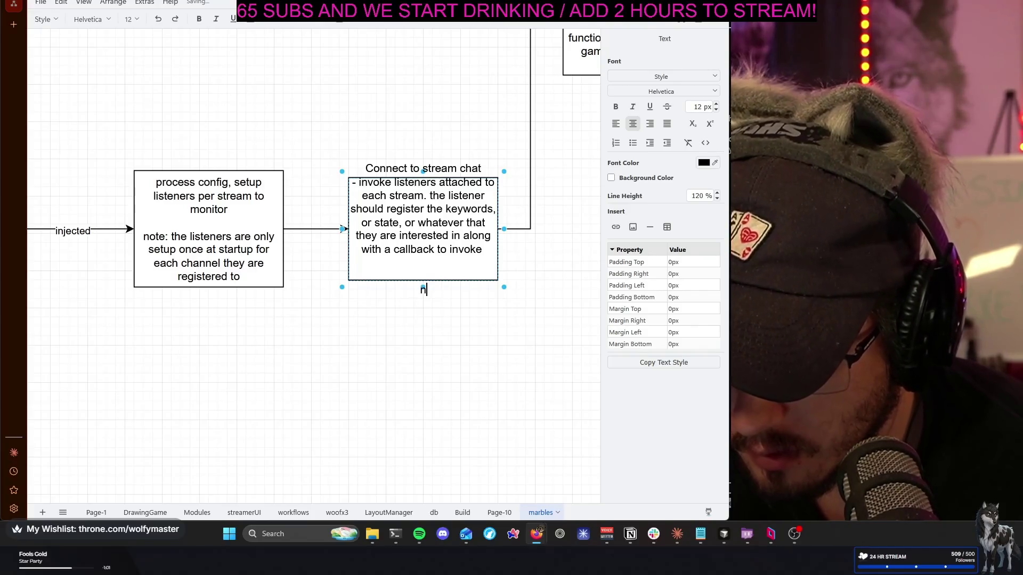
pyautogui.write('otee')
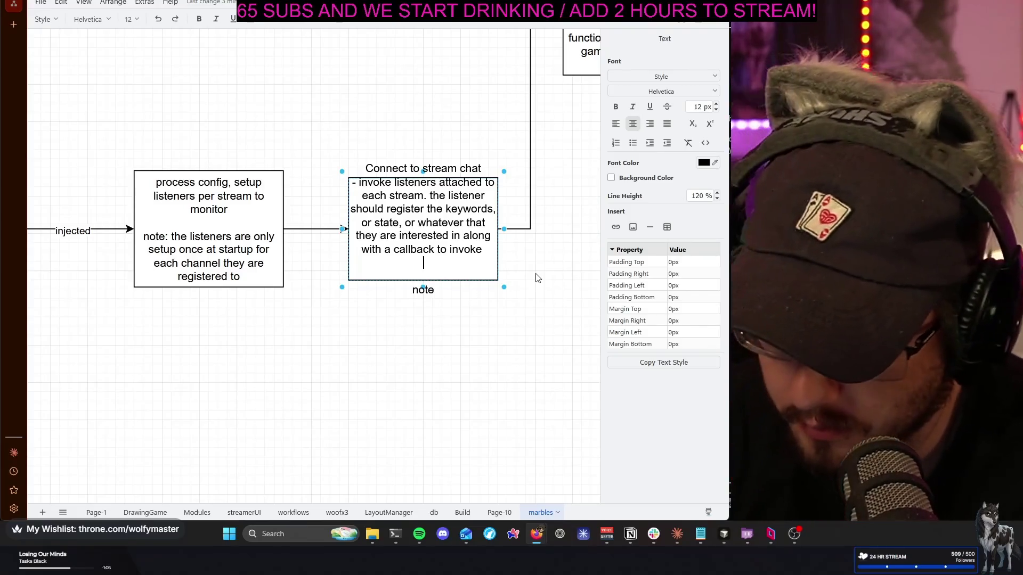
pyautogui.write('z')
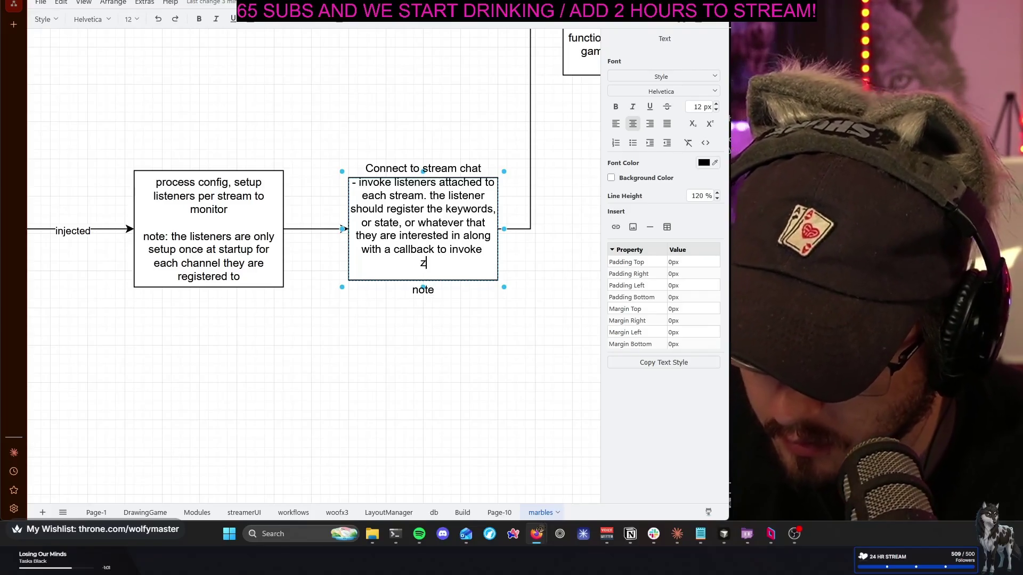
pyautogui.press('BackSpace')
pyautogui.write(':')
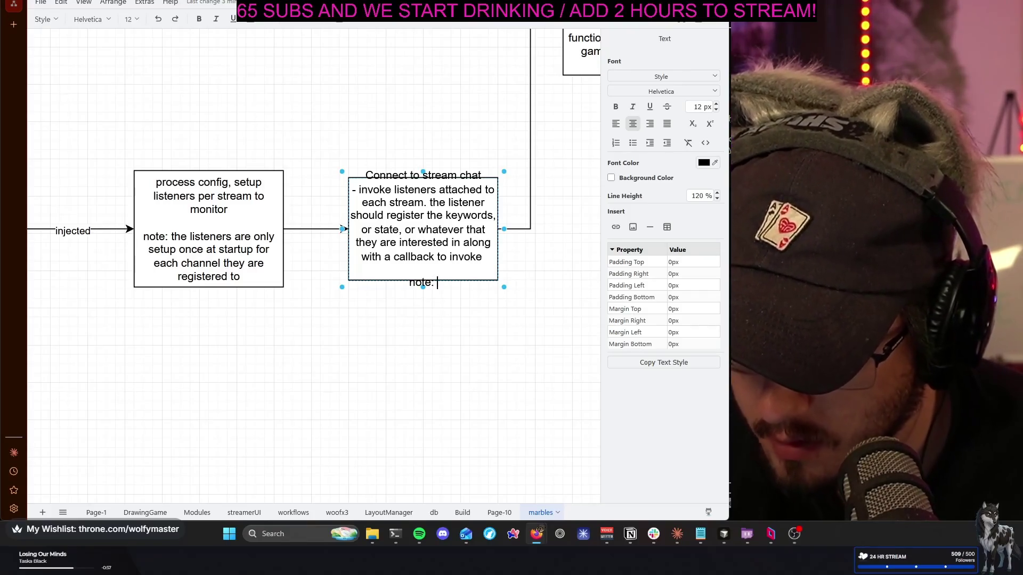
pyautogui.write('The ')
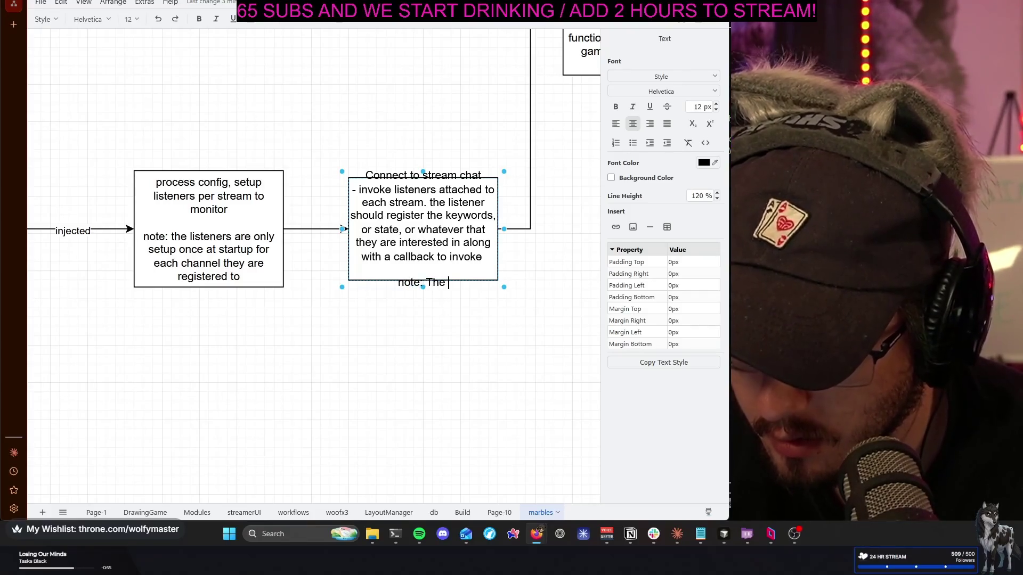
pyautogui.write('listener')
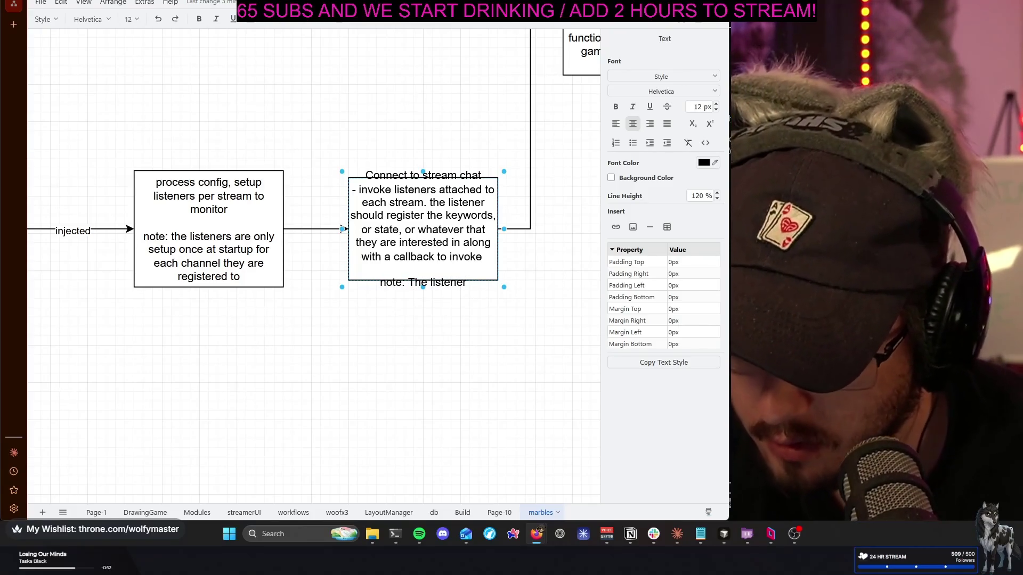
pyautogui.doubleClick(375, 190)
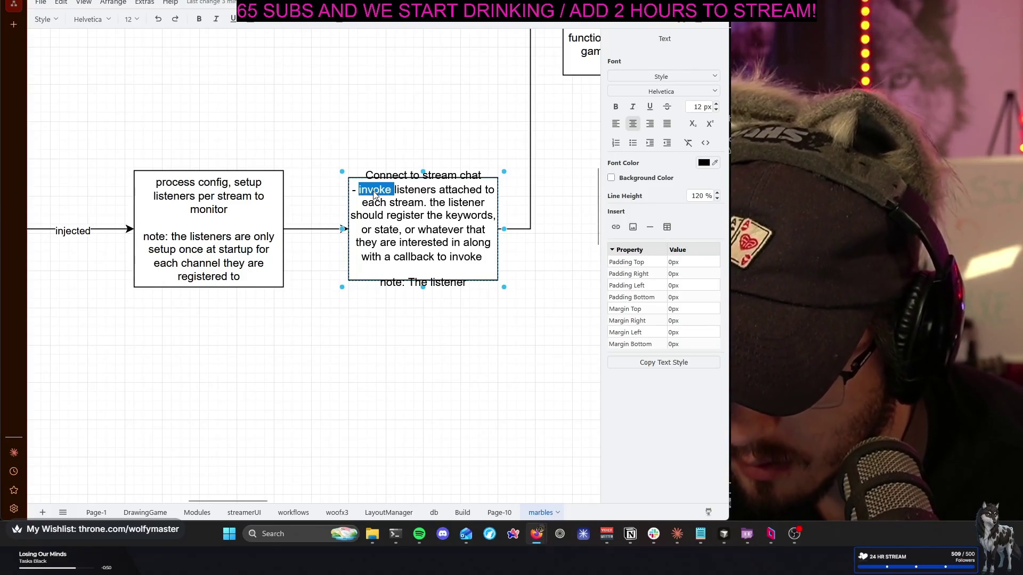
pyautogui.write('setup')
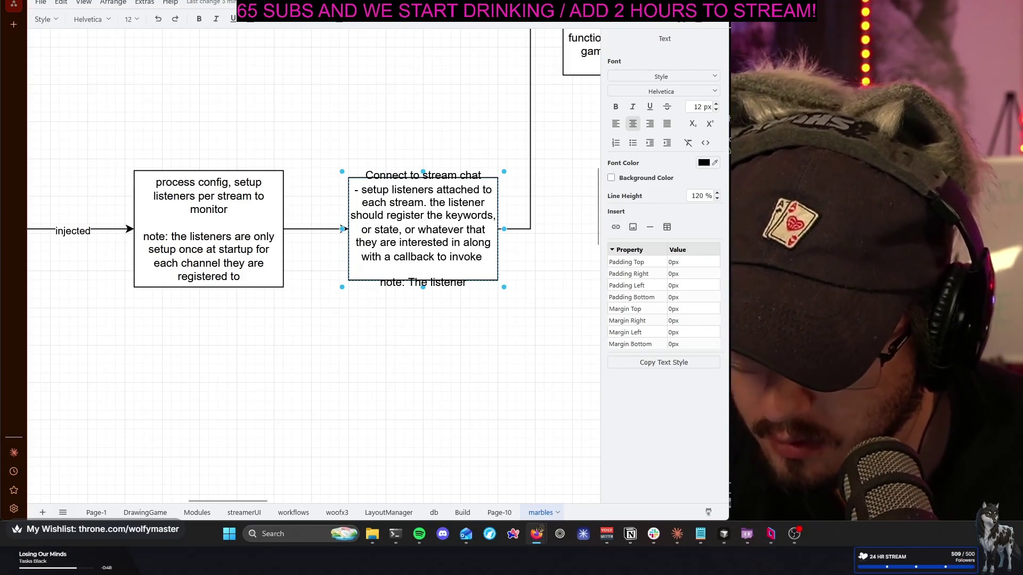
pyautogui.click(467, 282)
pyautogui.write('setup is only cal')
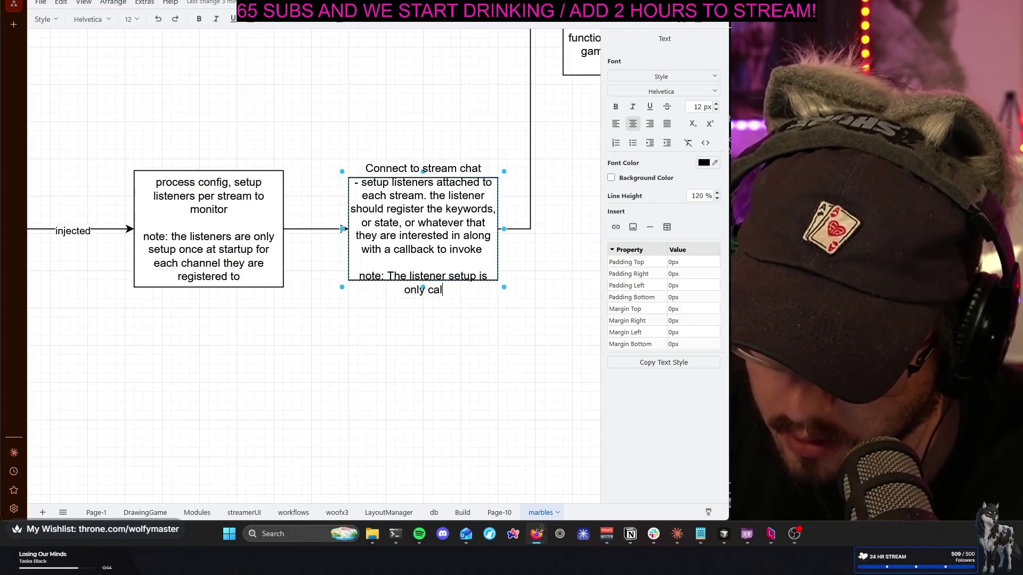
pyautogui.write('led once and anything ')
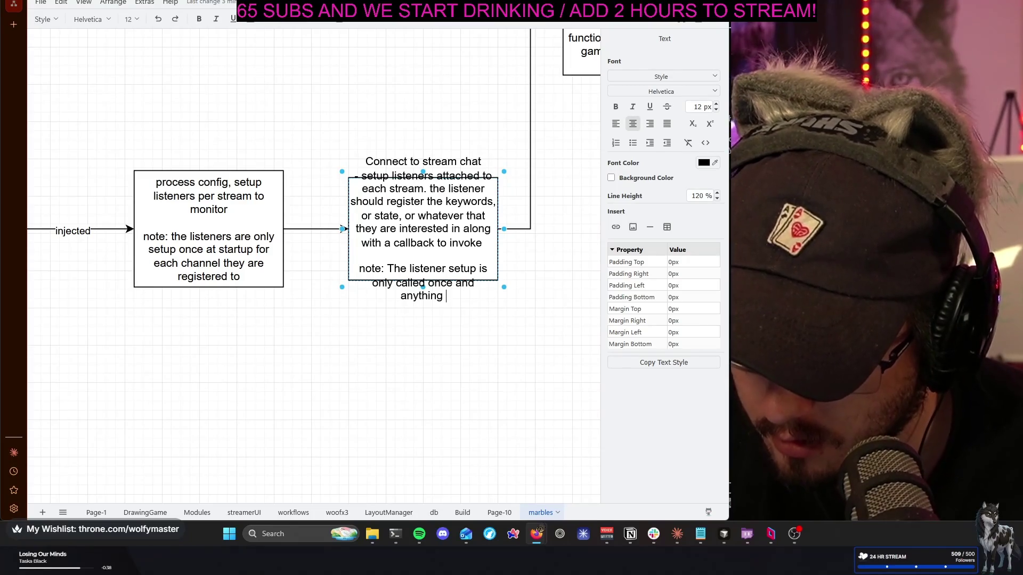
pyautogui.write('that sho')
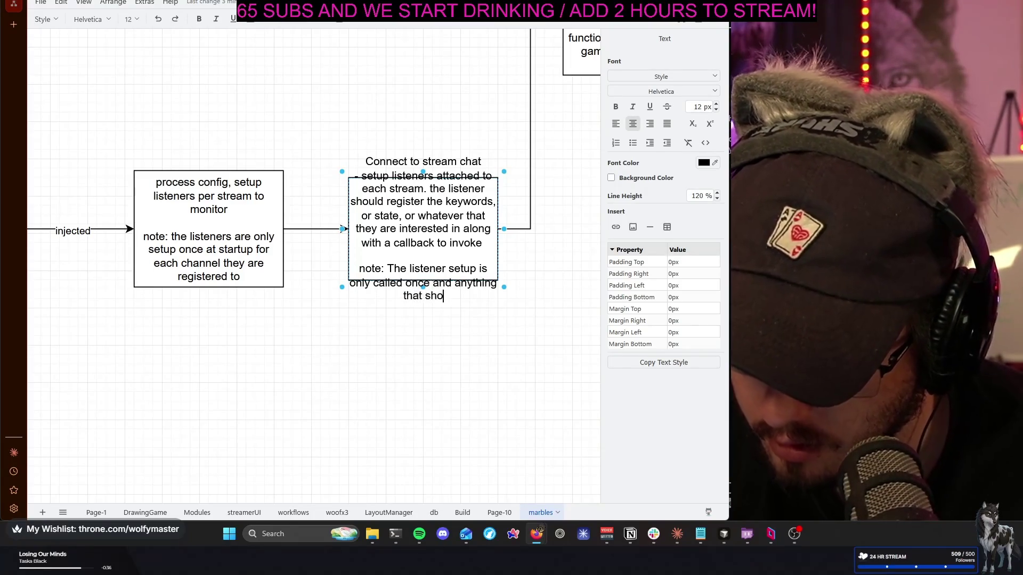
pyautogui.write('uld be done at ')
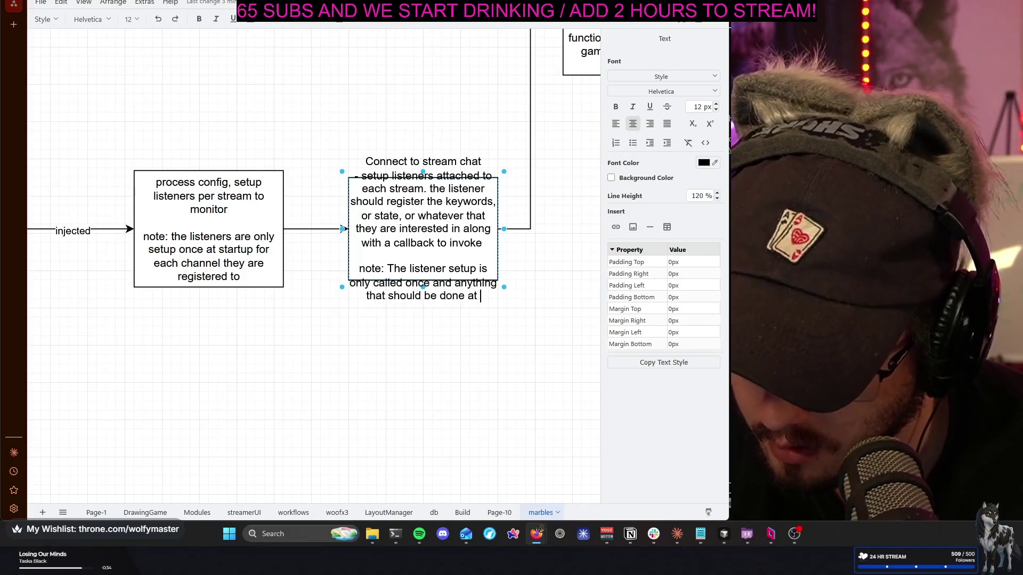
pyautogui.write('startup within the listener should happen there. The callback is invoked any time the critera is ')
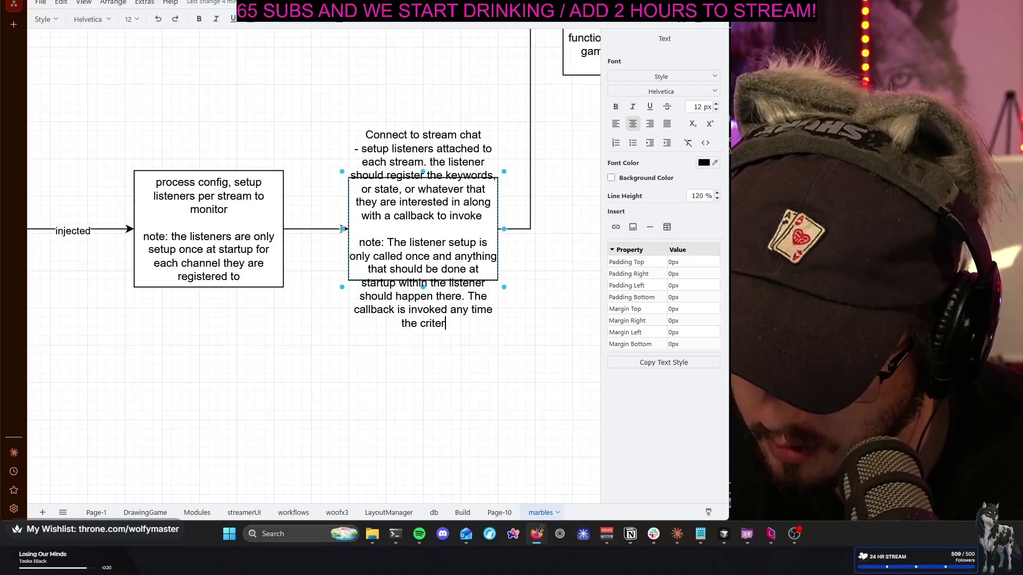
pyautogui.write('met')
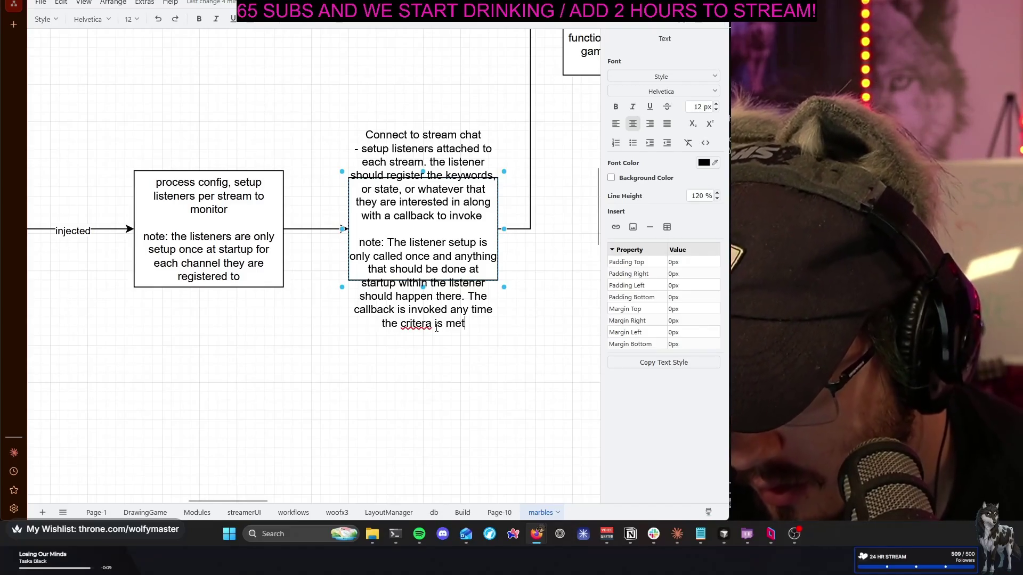
# Correct 'critera' to 'criteria' in the callback-fires-when-criteria-met line and finish the note
pyautogui.rightClick(416, 322)
pyautogui.click(467, 40)
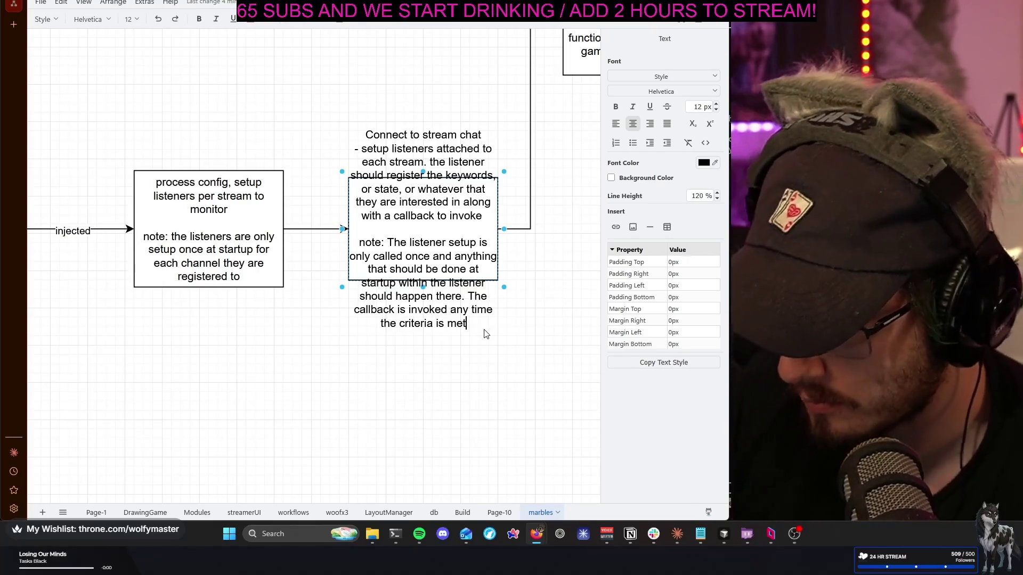
pyautogui.write('.')
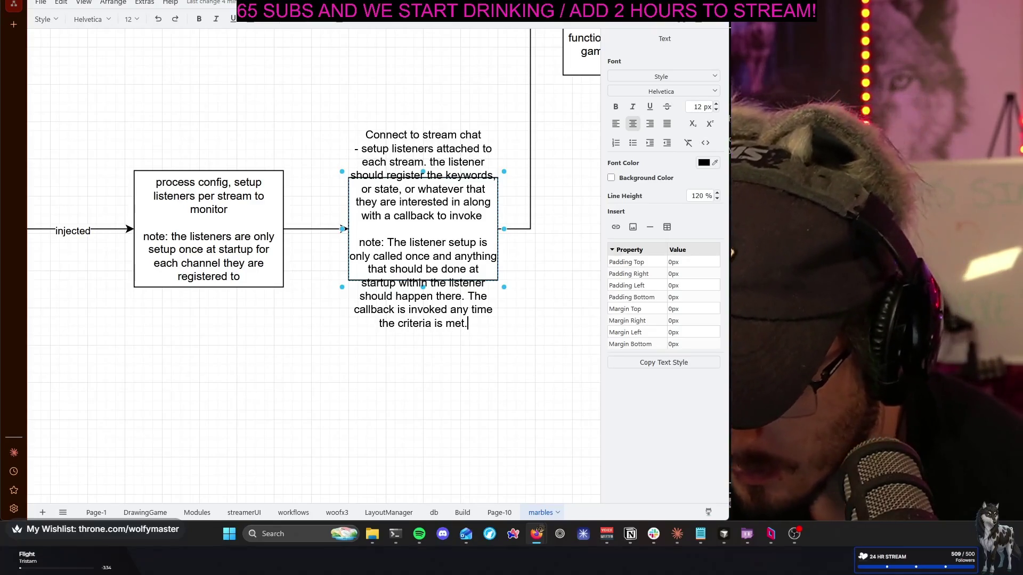
pyautogui.click(526, 283)
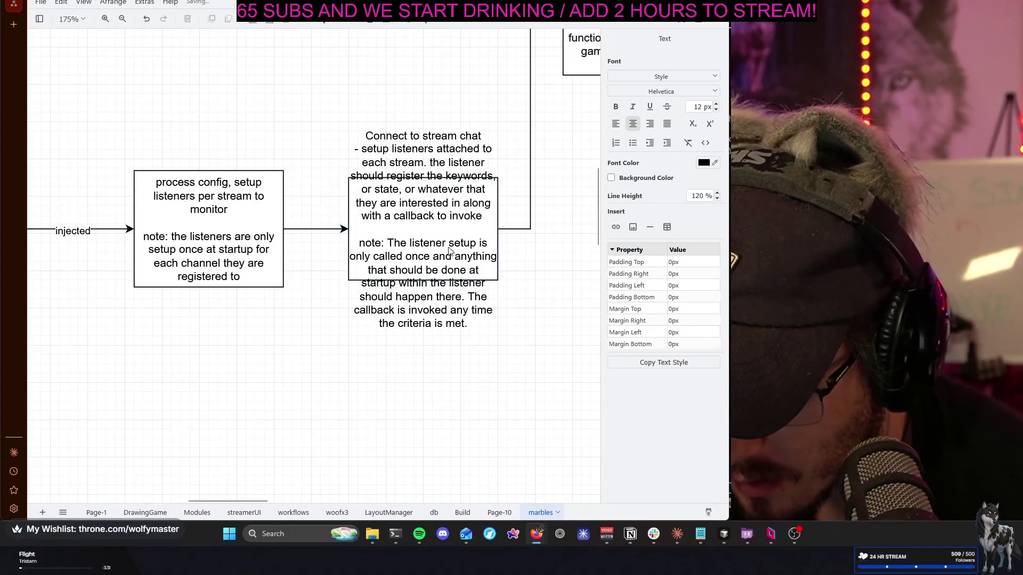
# Resize the Connect to stream chat box taller so its whole note fits inside
pyautogui.click(442, 226)
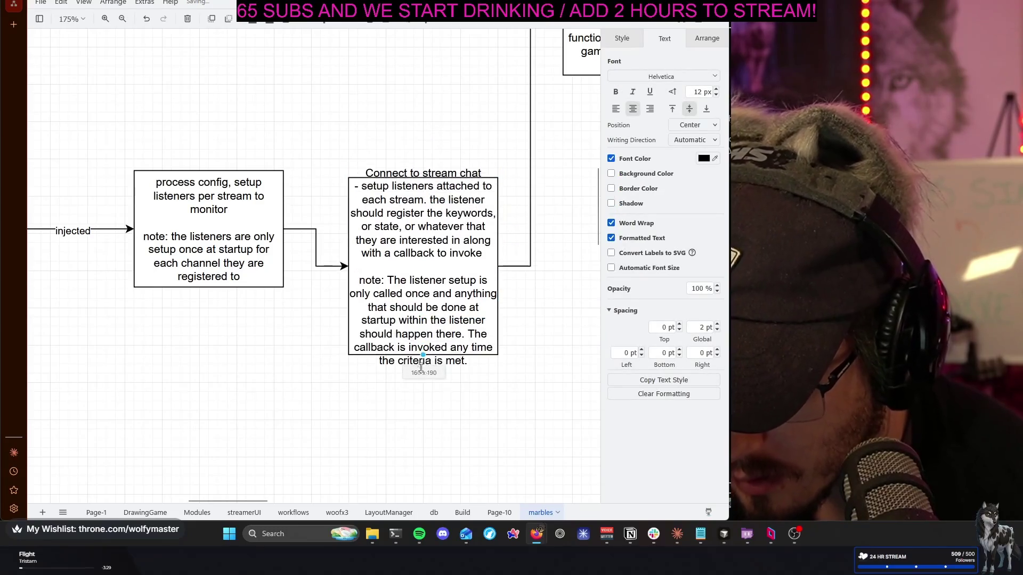
pyautogui.moveTo(424, 316)
pyautogui.mouseDown()
pyautogui.moveTo(423, 411)
pyautogui.moveTo(415, 289)
pyautogui.mouseUp()
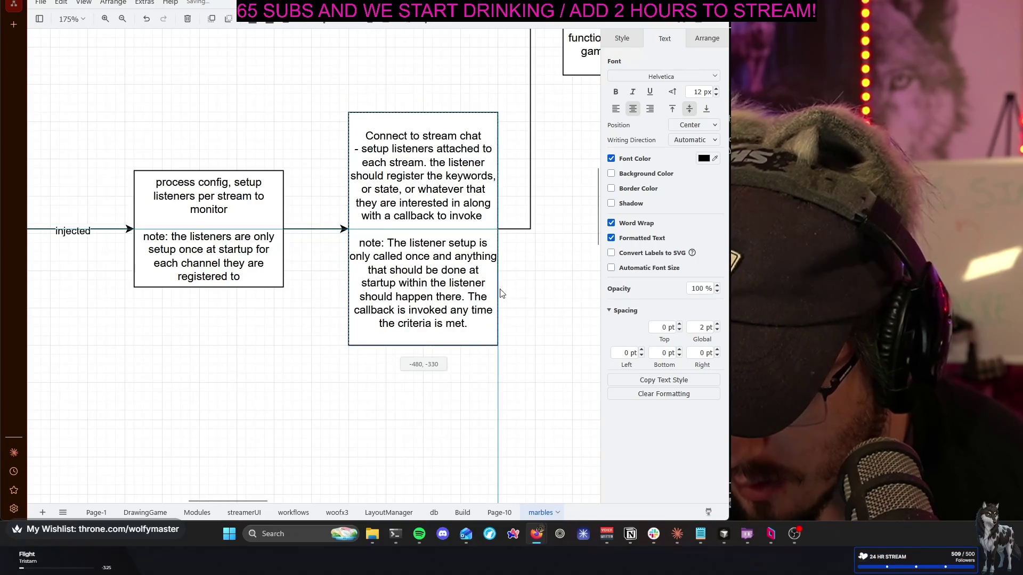
pyautogui.click(518, 291)
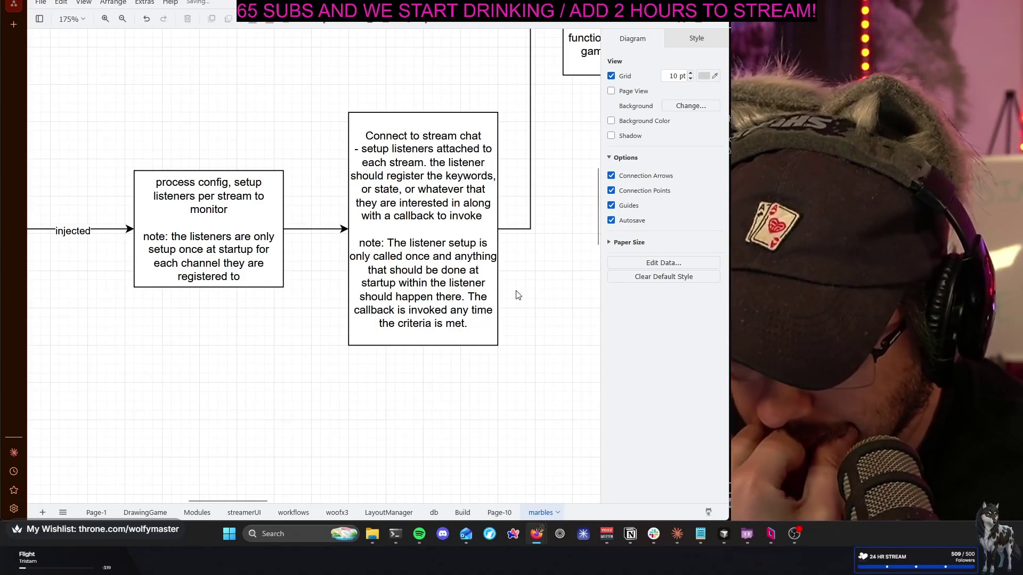
pyautogui.hscroll(-2, 509, 291)
pyautogui.hscroll(2, 495, 273)
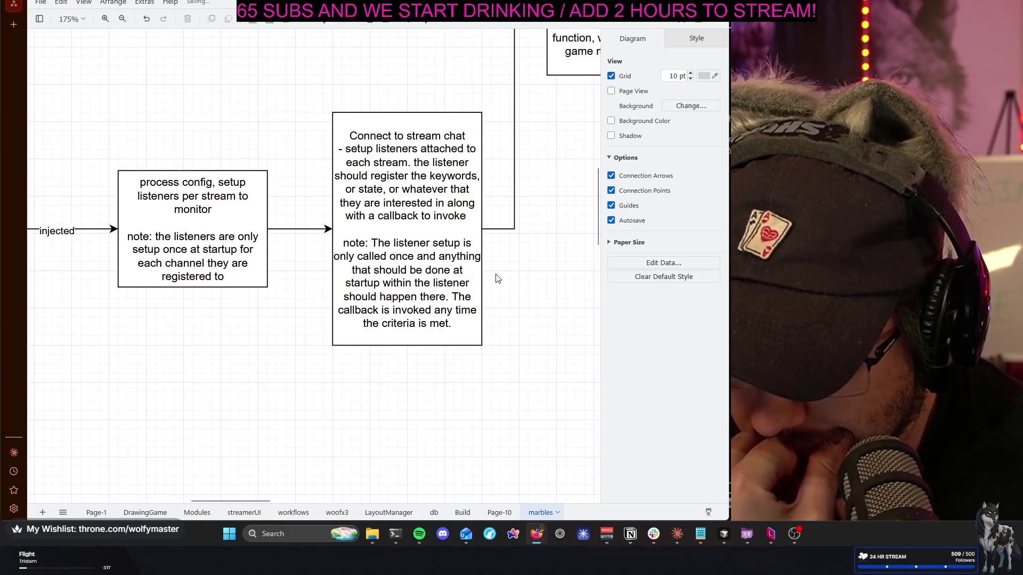
pyautogui.hscroll(2, 496, 273)
pyautogui.hscroll(3, 494, 274)
pyautogui.scroll(3, 494, 275)
pyautogui.hscroll(1, 493, 276)
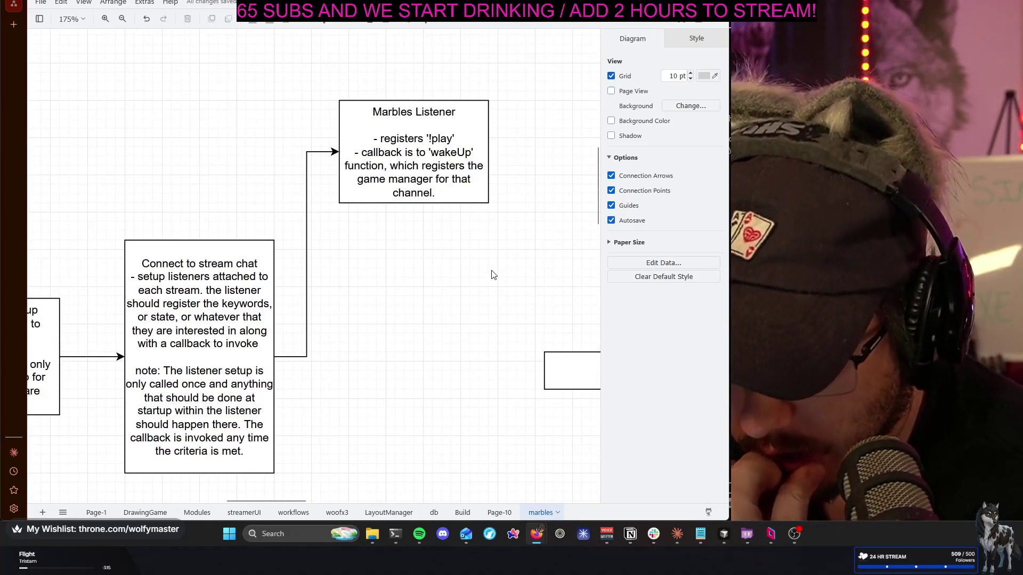
# Enlarge the Marbles Listener box and align its text to the top-left
pyautogui.click(432, 160)
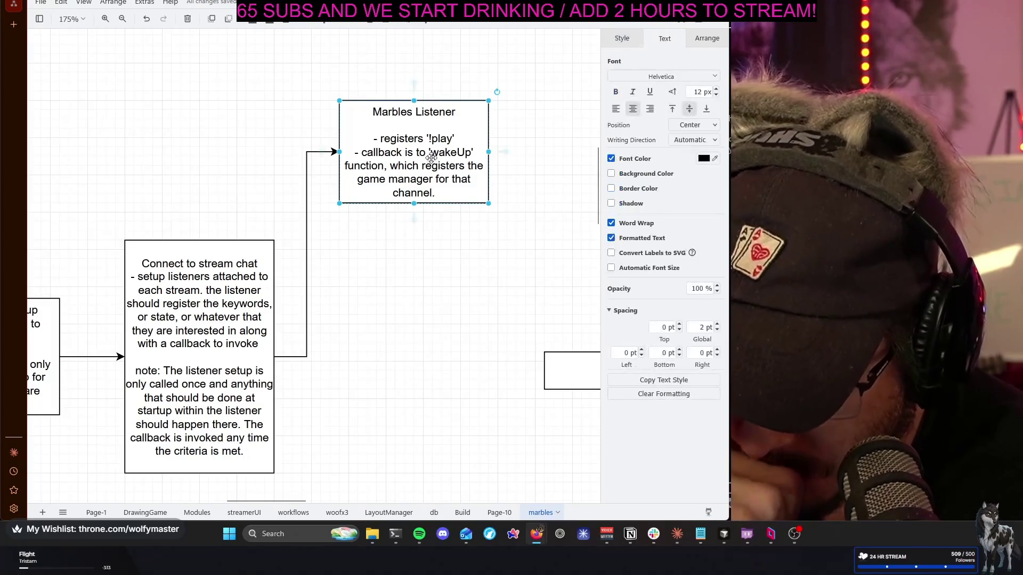
pyautogui.moveTo(487, 204); pyautogui.dragTo(534, 244)
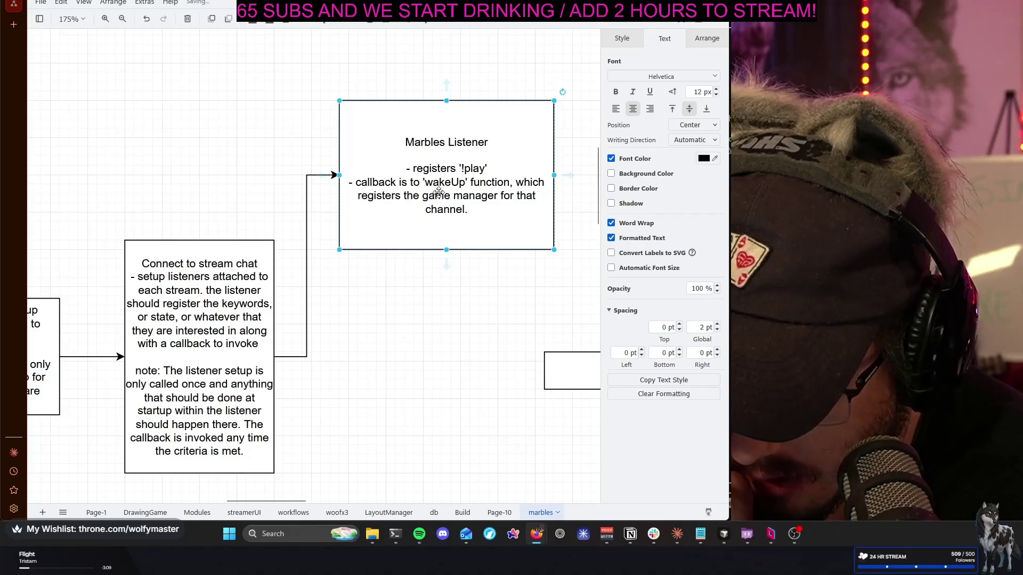
pyautogui.click(616, 109)
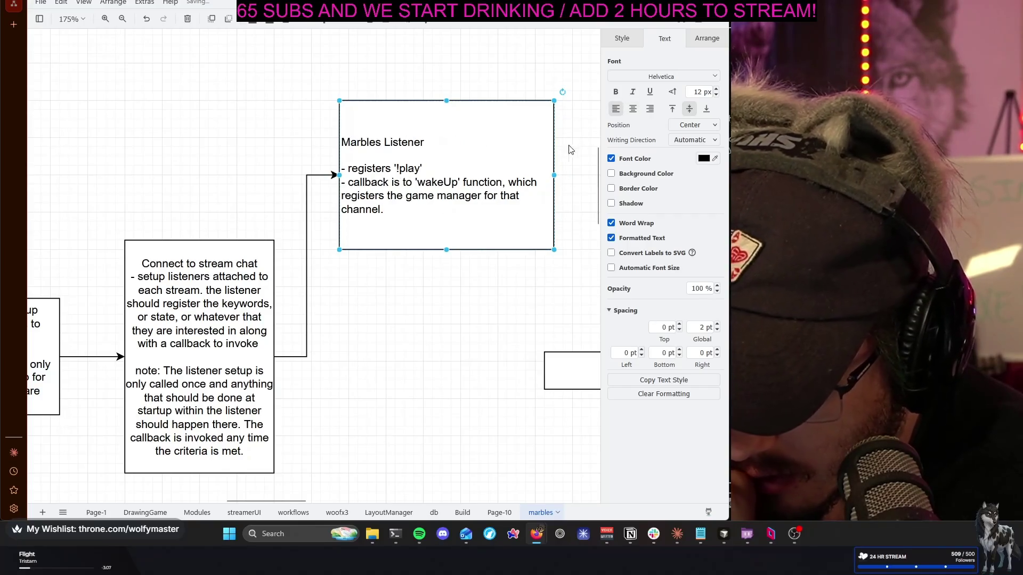
pyautogui.click(675, 111)
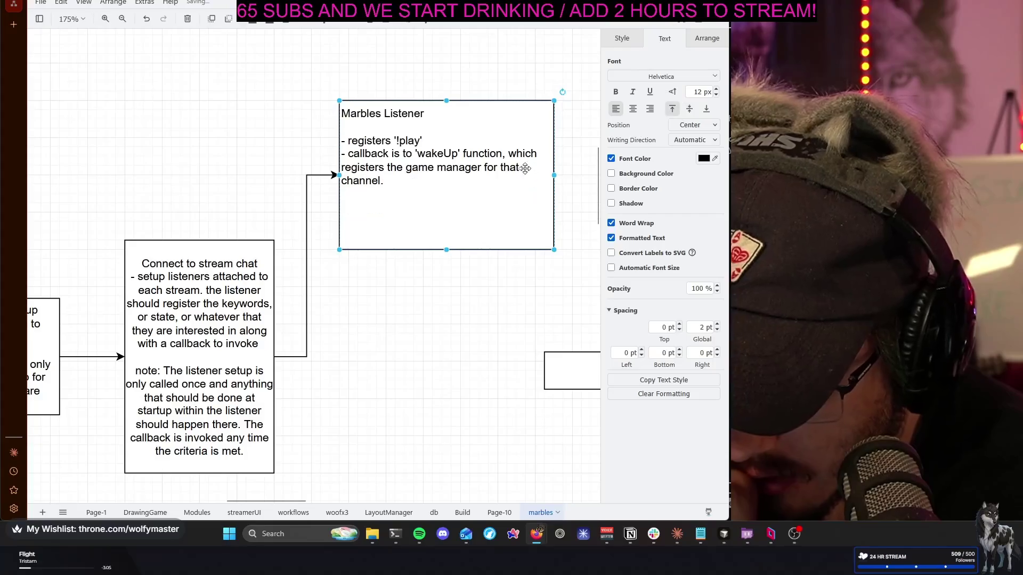
# Add a line that 'wakeUp' is invoked once per stream/channel on the initial call
pyautogui.doubleClick(388, 167)
pyautogui.click(441, 143)
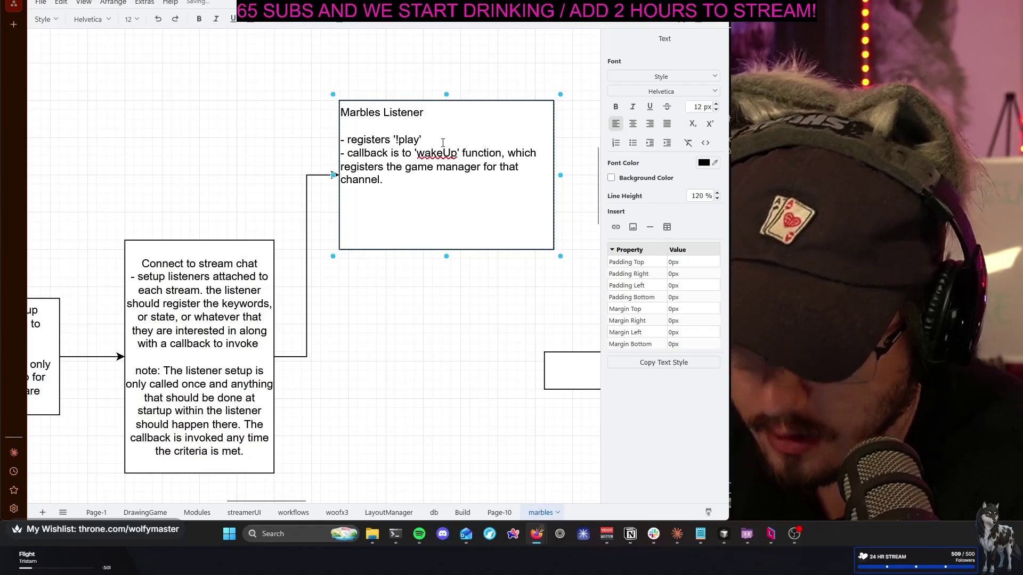
pyautogui.press('Return')
pyautogui.write('= p')
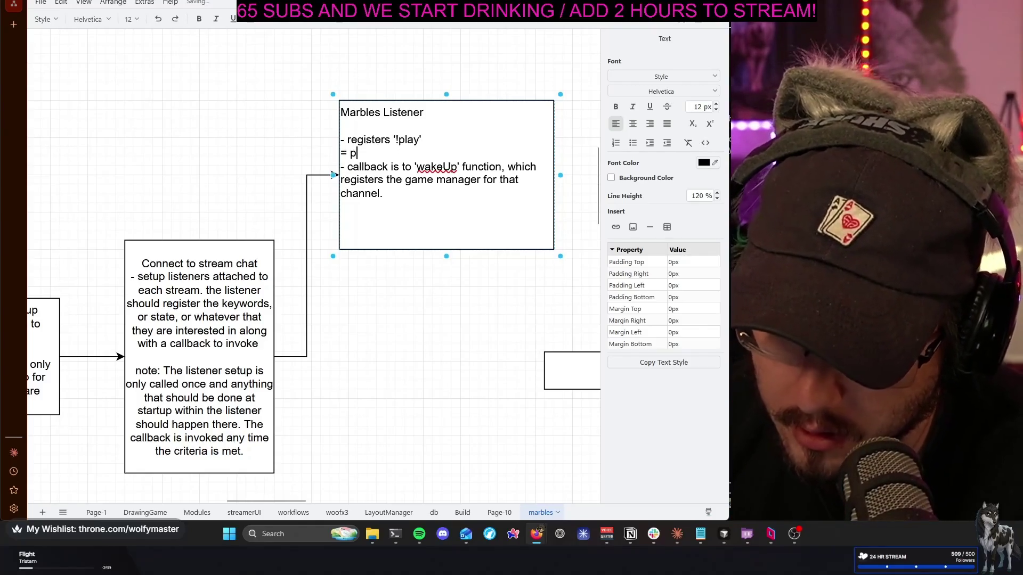
pyautogui.press('BackSpace')
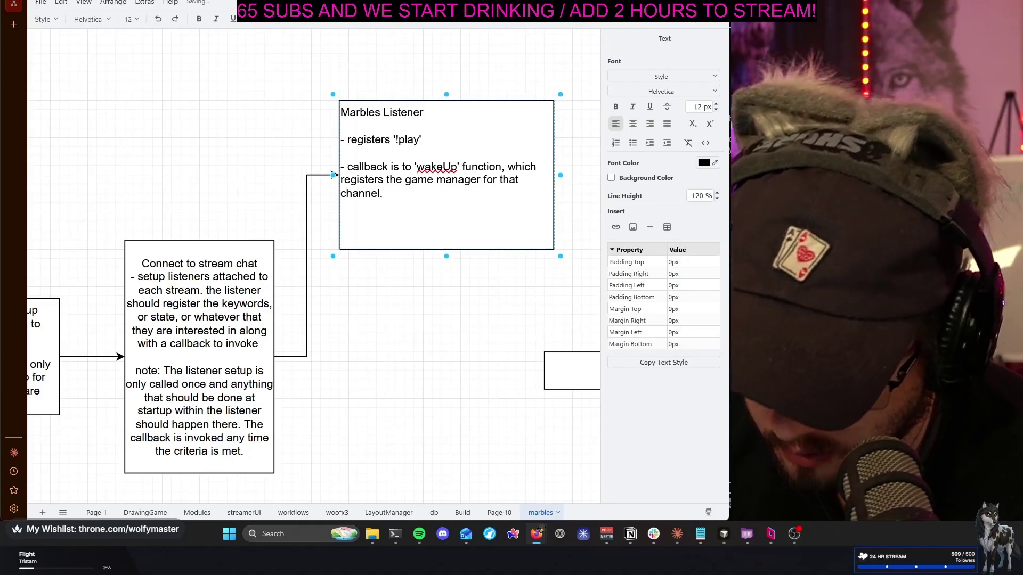
pyautogui.write('=')
pyautogui.press('BackSpace')
pyautogui.write('o')
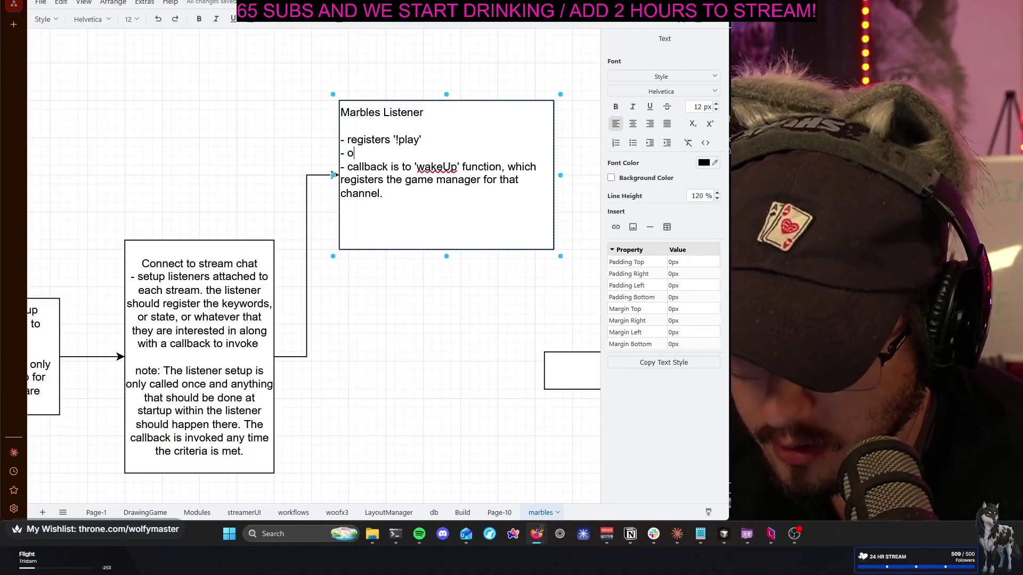
pyautogui.press('BackSpace')
pyautogui.press('BackSpace')
pyautogui.press('BackSpace')
pyautogui.write("invokes 'wakeUp' function on initial call")
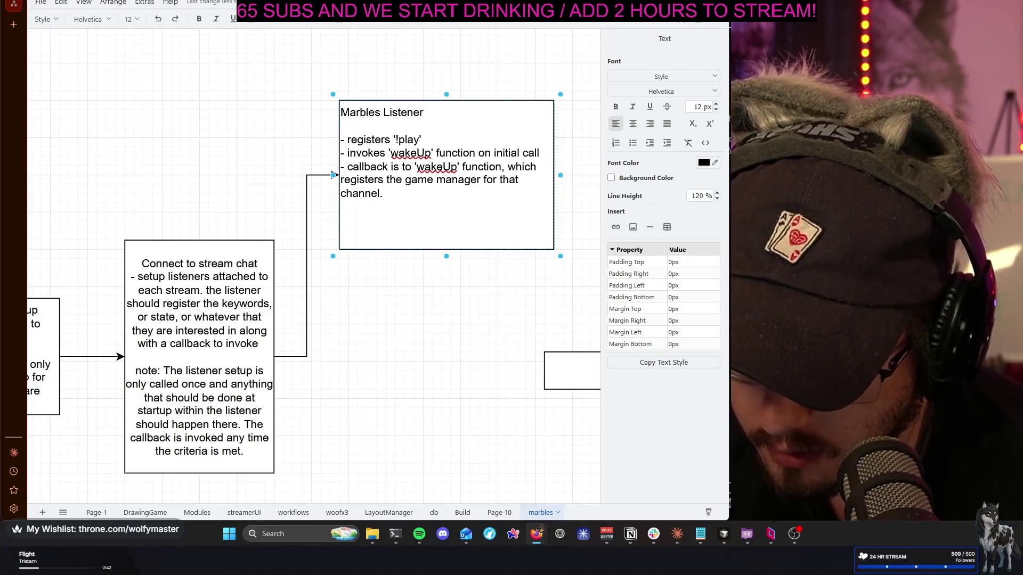
pyautogui.write(' to listener. (this should o')
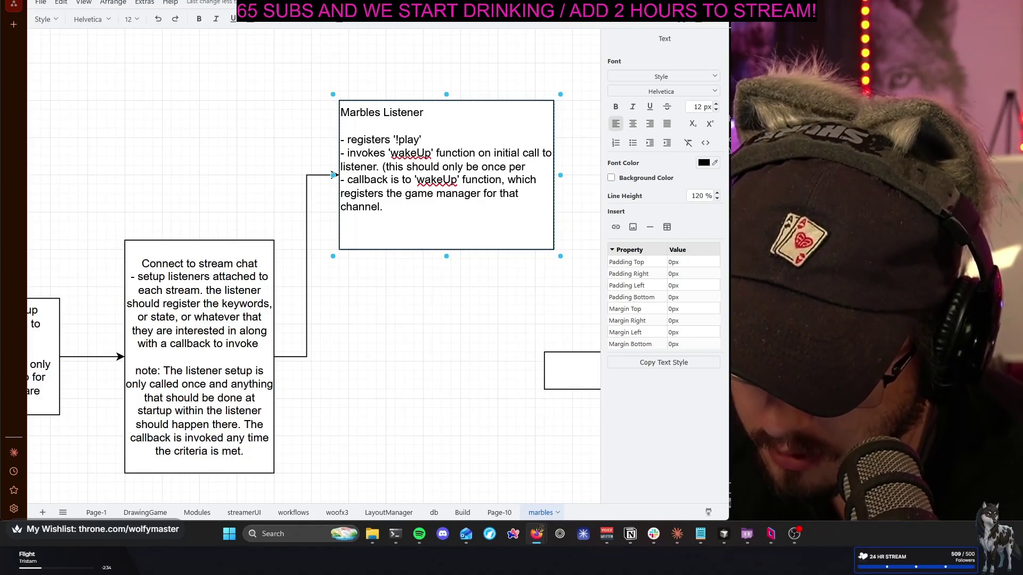
pyautogui.write('nl')
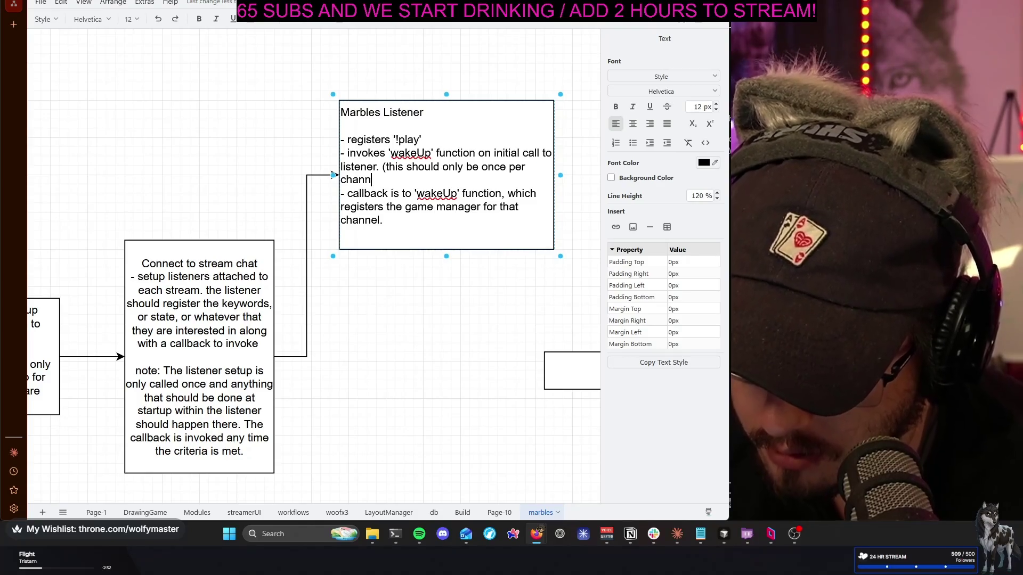
pyautogui.press('BackSpace')
pyautogui.press('BackSpace')
pyautogui.press('BackSpace')
pyautogui.write('ream/')
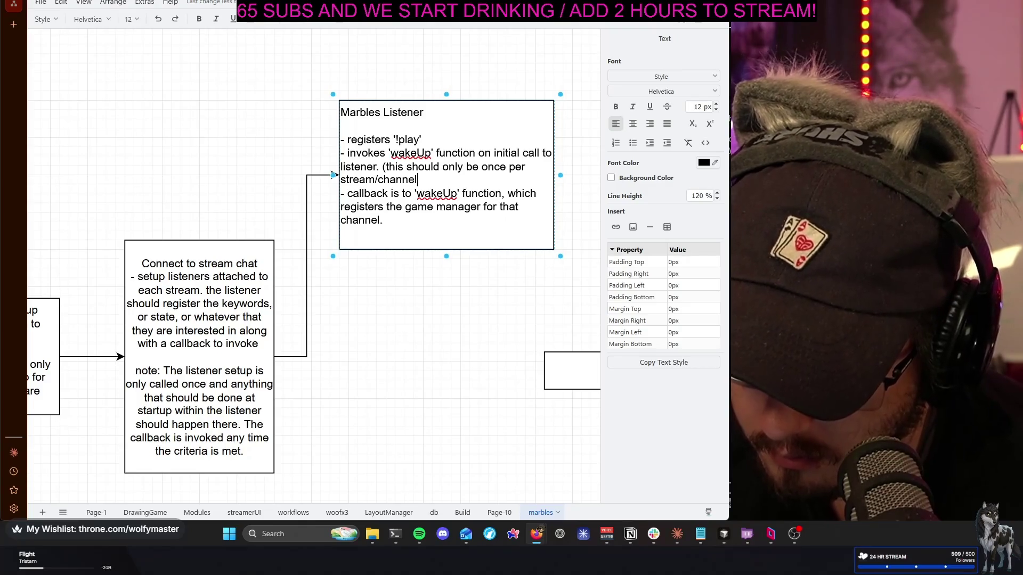
# Remove the old wakeUp callback clause, joining the remaining text
pyautogui.click(415, 193)
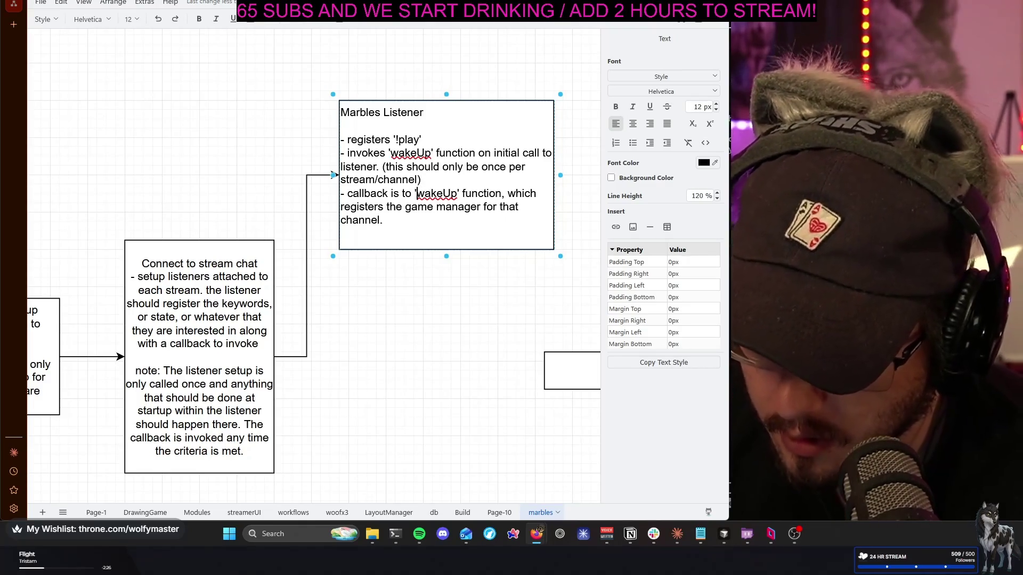
pyautogui.press('BackSpace')
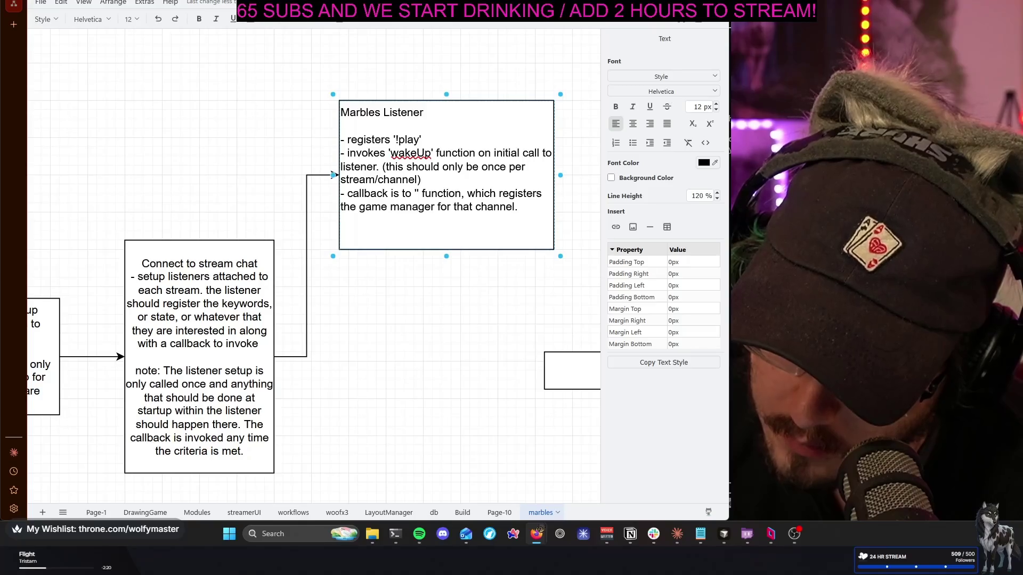
pyautogui.write('message')
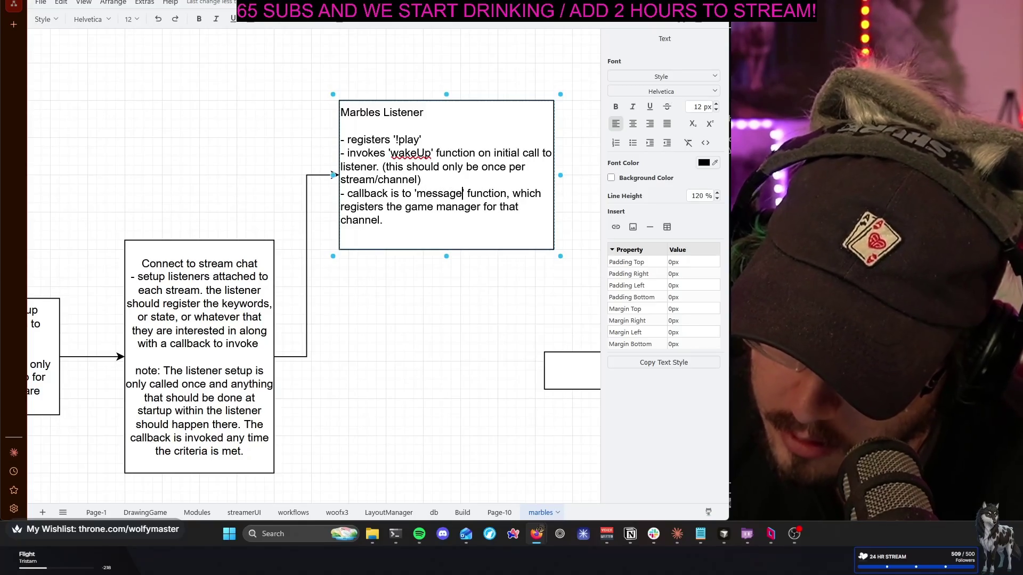
pyautogui.hotkey('ctrl', 'shift', 'Left')
pyautogui.hotkey('ctrl', 'shift', 'Left')
pyautogui.hotkey('ctrl', 'shift', 'Left')
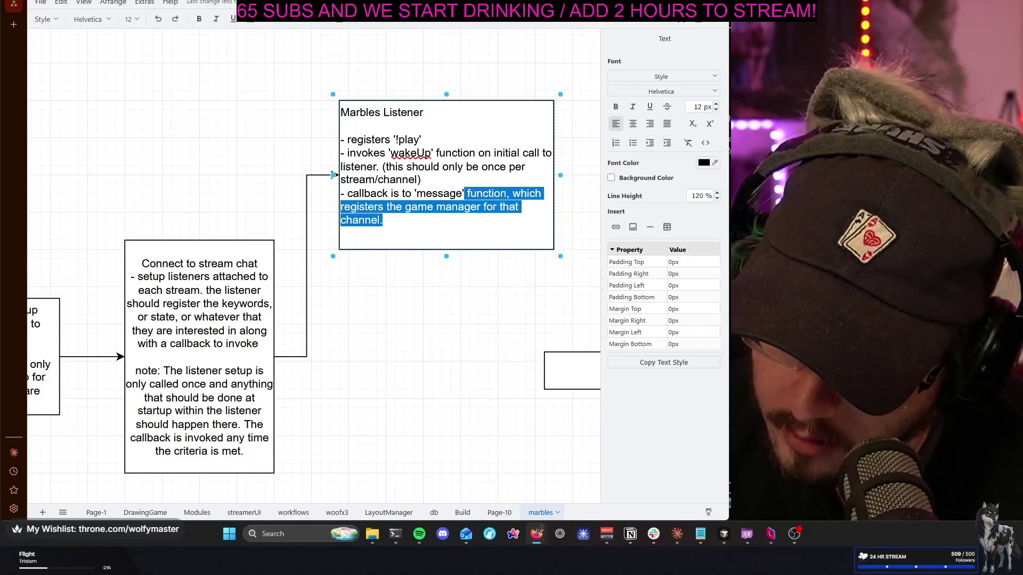
pyautogui.hotkey('ctrl', 'shift', 'Left')
pyautogui.hotkey('ctrl', 'shift', 'Left')
pyautogui.hotkey('ctrl', 'shift', 'Left')
pyautogui.press('BackSpace')
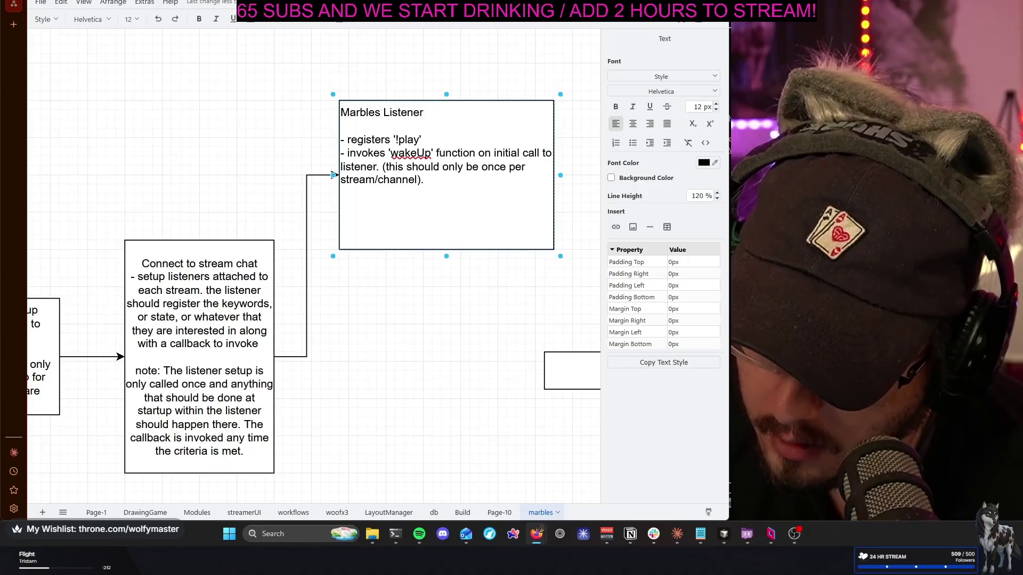
pyautogui.hotkey('ctrl', 'z')
pyautogui.press('Left')
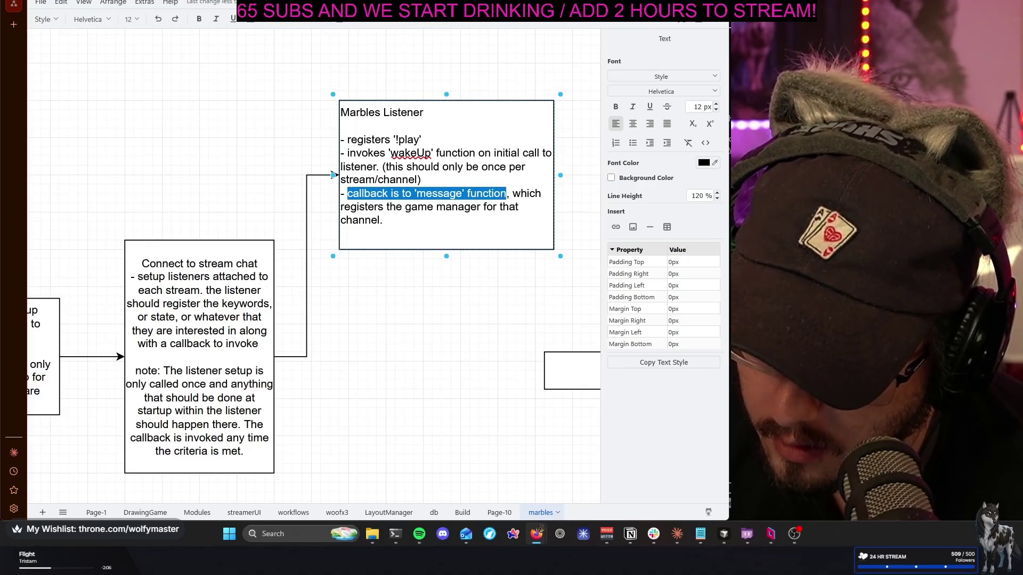
pyautogui.press('BackSpace')
pyautogui.press('BackSpace')
pyautogui.press('BackSpace')
pyautogui.press('BackSpace')
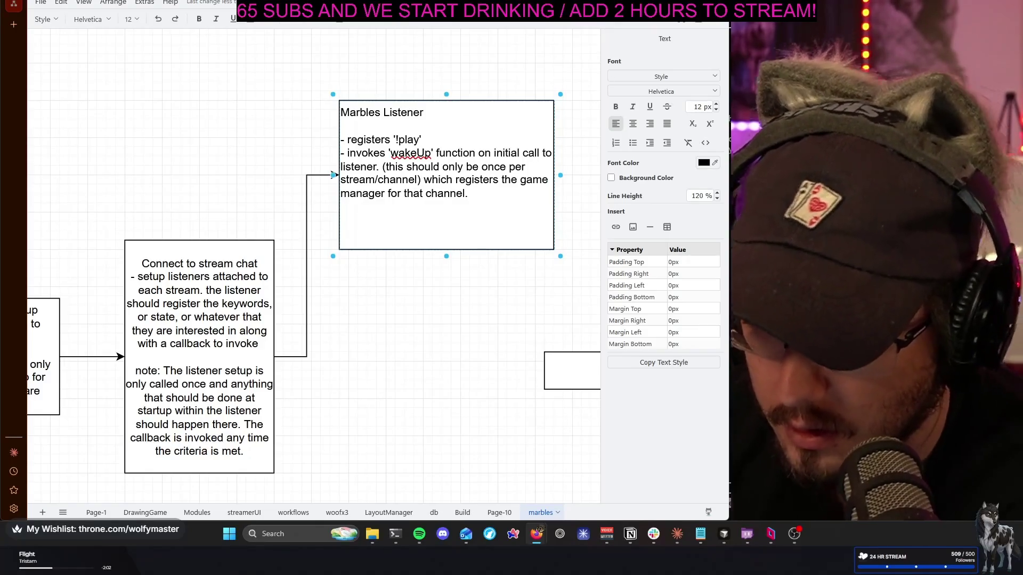
pyautogui.click(457, 304)
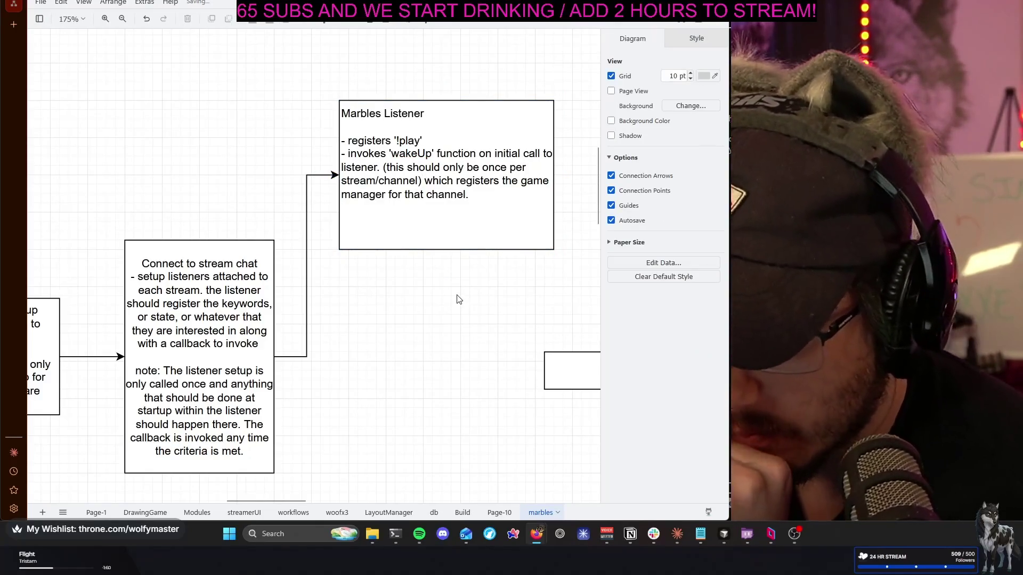
pyautogui.hscroll(1, 458, 295)
pyautogui.hscroll(2, 458, 296)
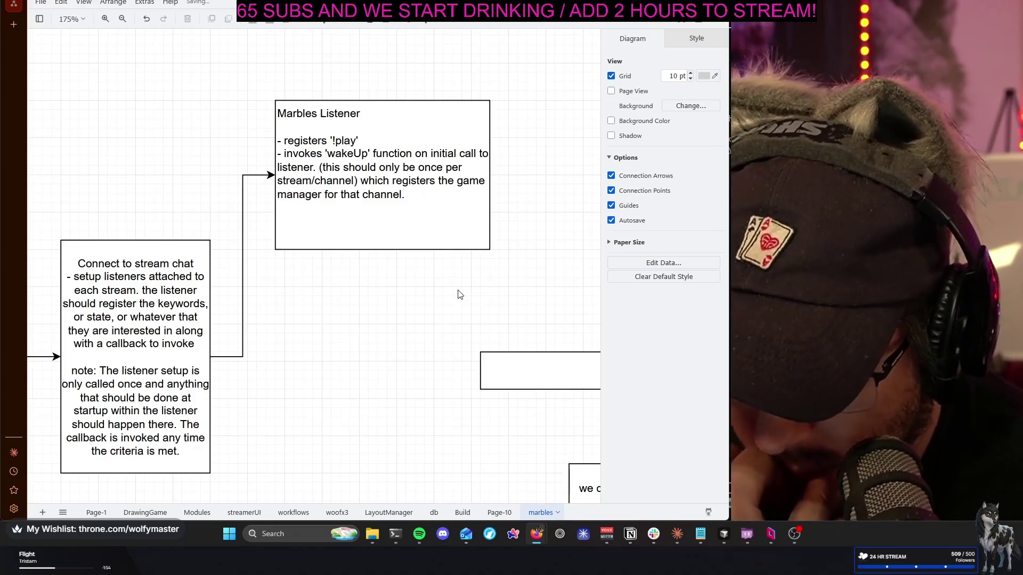
pyautogui.hscroll(1, 458, 294)
pyautogui.hscroll(2, 458, 295)
pyautogui.hscroll(1, 458, 295)
pyautogui.hscroll(2, 459, 295)
pyautogui.hscroll(1, 459, 295)
pyautogui.scroll(-2, 458, 295)
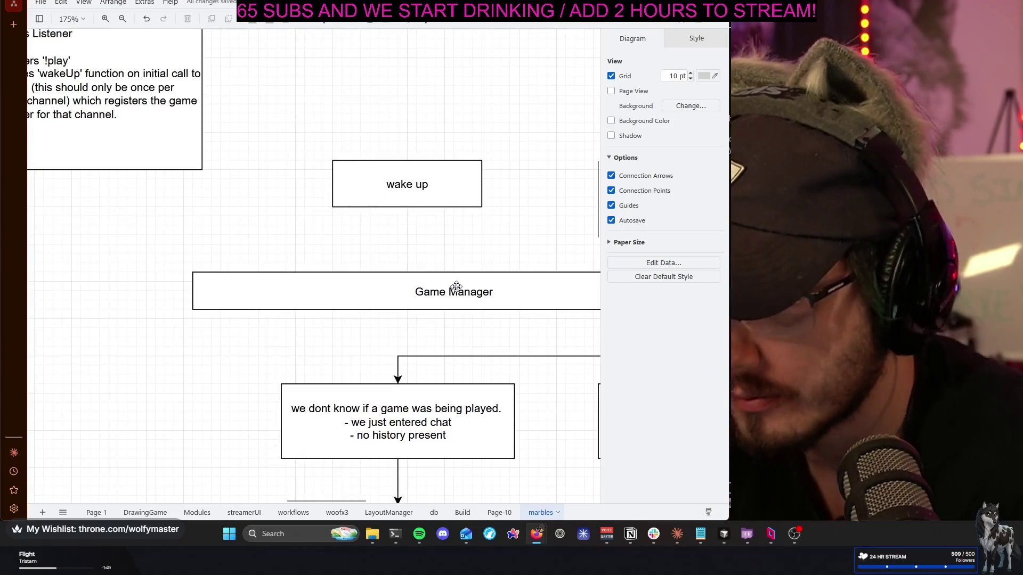
pyautogui.hscroll(1, 485, 235)
pyautogui.scroll(-2, 460, 220)
pyautogui.scroll(-3, 458, 207)
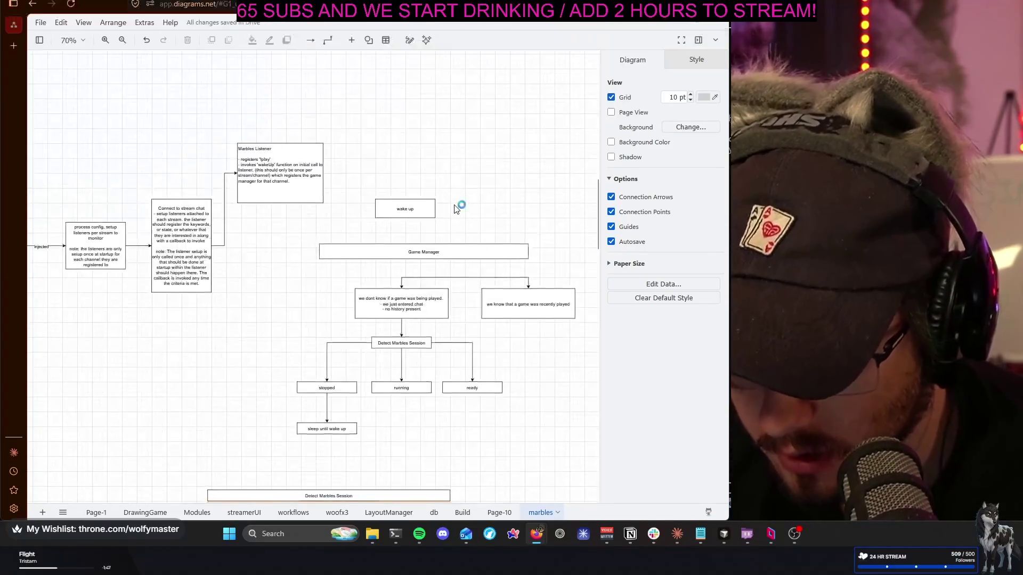
pyautogui.scroll(2, 448, 192)
pyautogui.scroll(1, 329, 236)
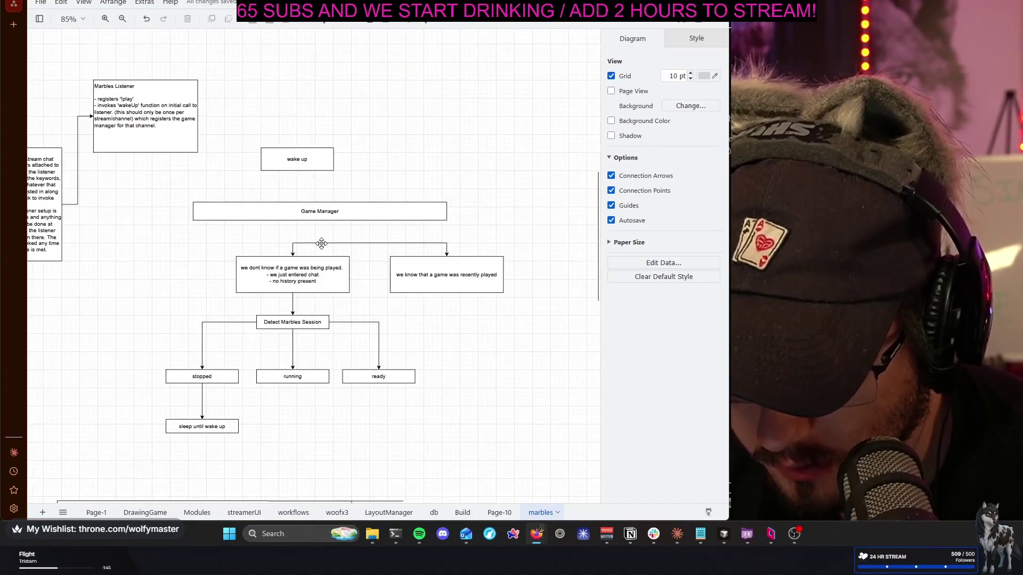
pyautogui.scroll(1, 320, 243)
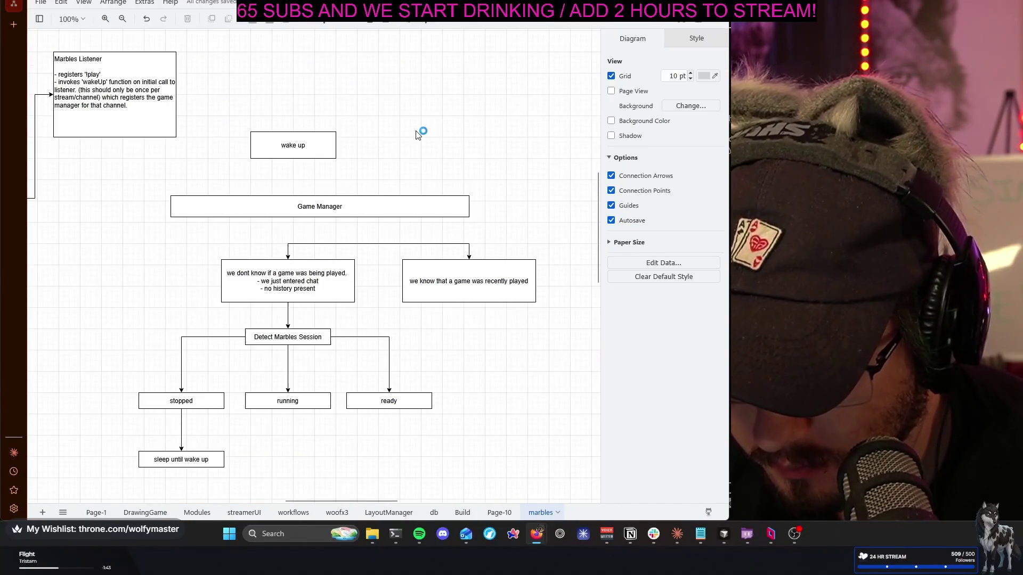
# Drag the wake up step from above Game Manager to just beneath it
pyautogui.moveTo(298, 201); pyautogui.dragTo(276, 228)
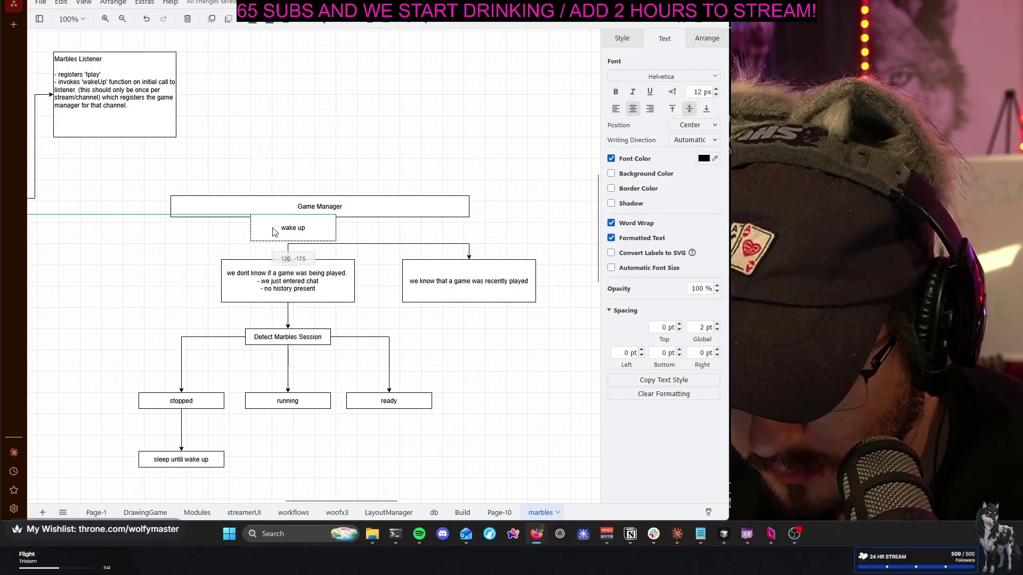
# Raise Game Manager, centre wake up beneath it, and draw an arrow down to wake up
pyautogui.moveTo(337, 207); pyautogui.dragTo(336, 169)
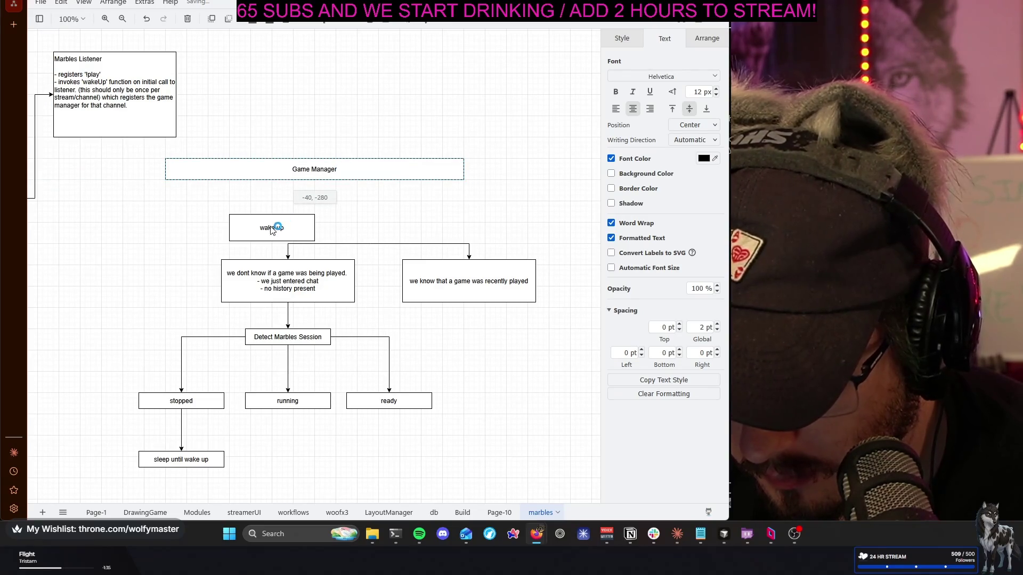
pyautogui.moveTo(288, 214); pyautogui.dragTo(312, 205)
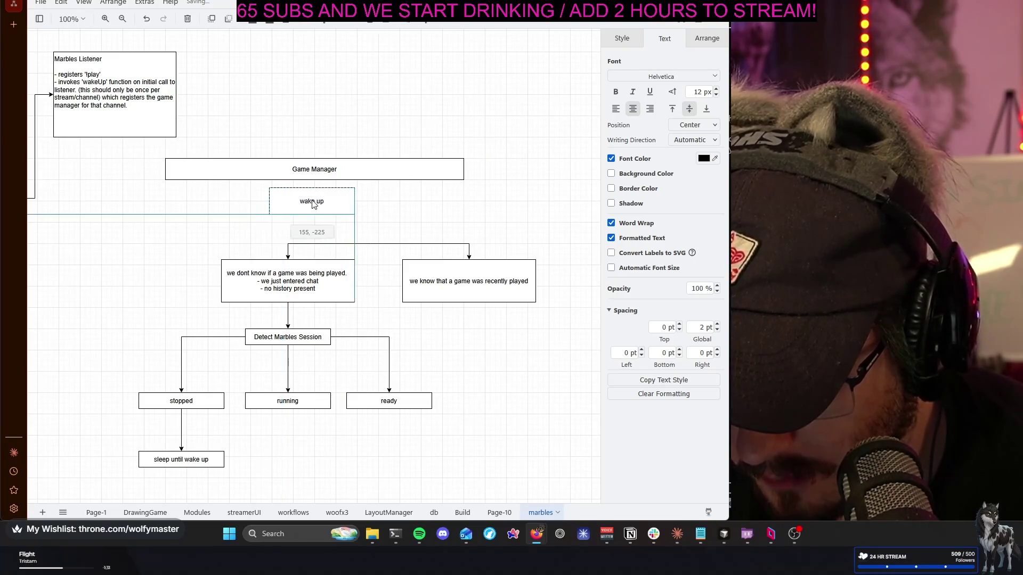
pyautogui.click(338, 173)
pyautogui.moveTo(315, 169)
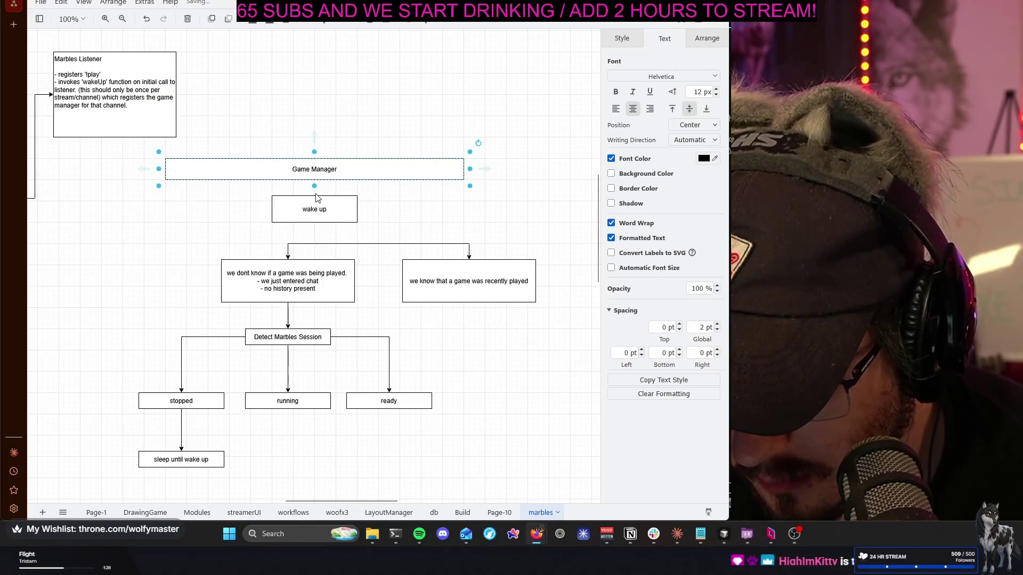
pyautogui.keyDown('ctrl'); pyautogui.scroll(3, 317, 199); pyautogui.keyUp('ctrl')
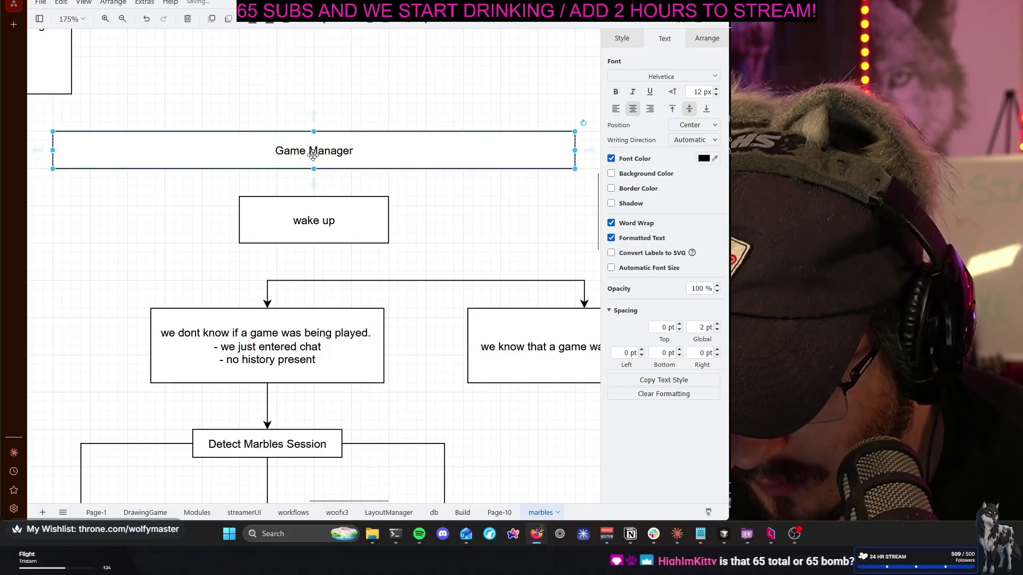
pyautogui.moveTo(313, 183); pyautogui.dragTo(314, 197)
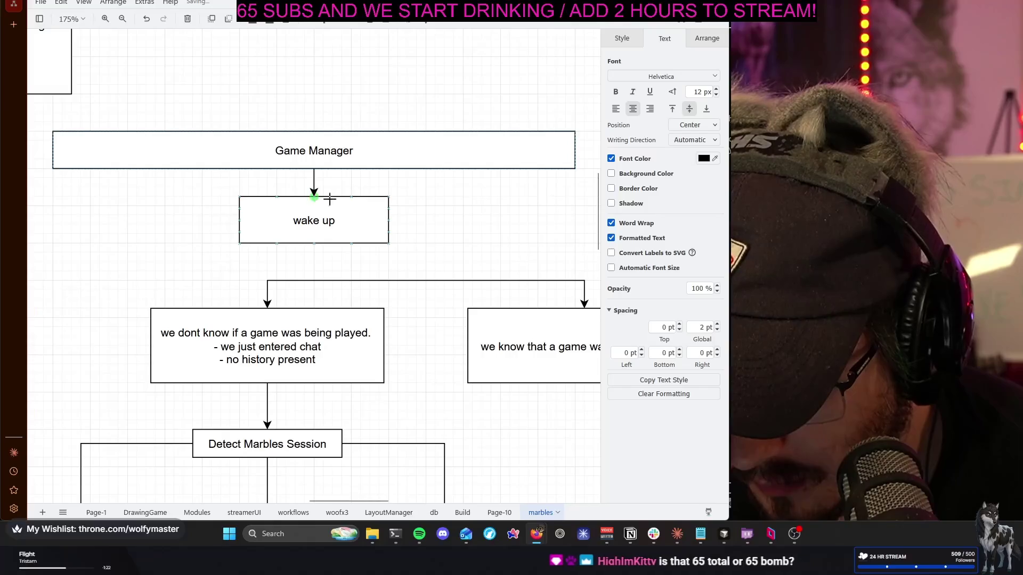
# Link wake up down into the horizontal line feeding the two session branches
pyautogui.click(456, 240)
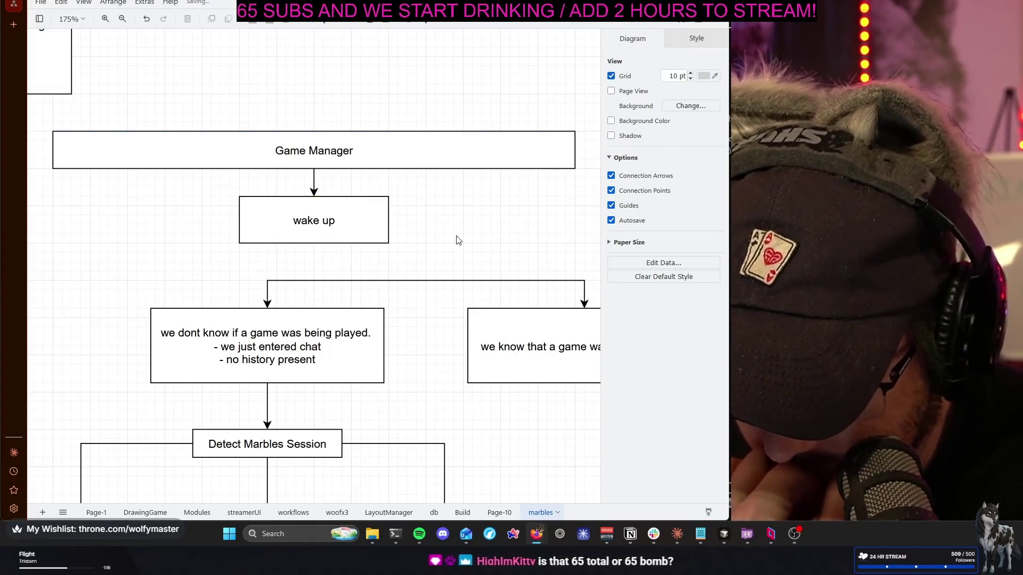
pyautogui.hscroll(2, 457, 240)
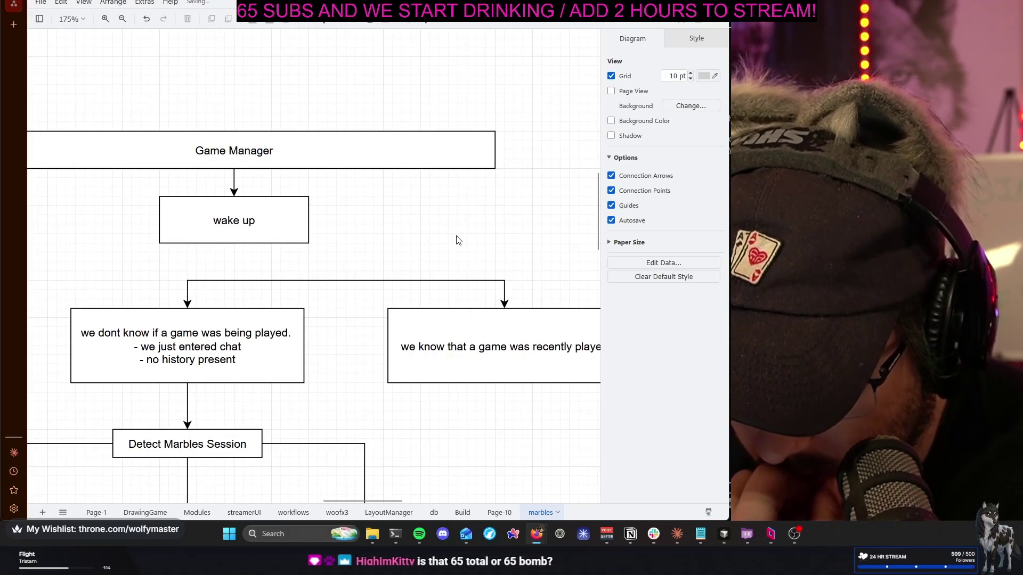
pyautogui.hscroll(-1, 456, 240)
pyautogui.hscroll(-2, 456, 240)
pyautogui.scroll(-1, 456, 240)
pyautogui.scroll(-1, 457, 240)
pyautogui.click(372, 196)
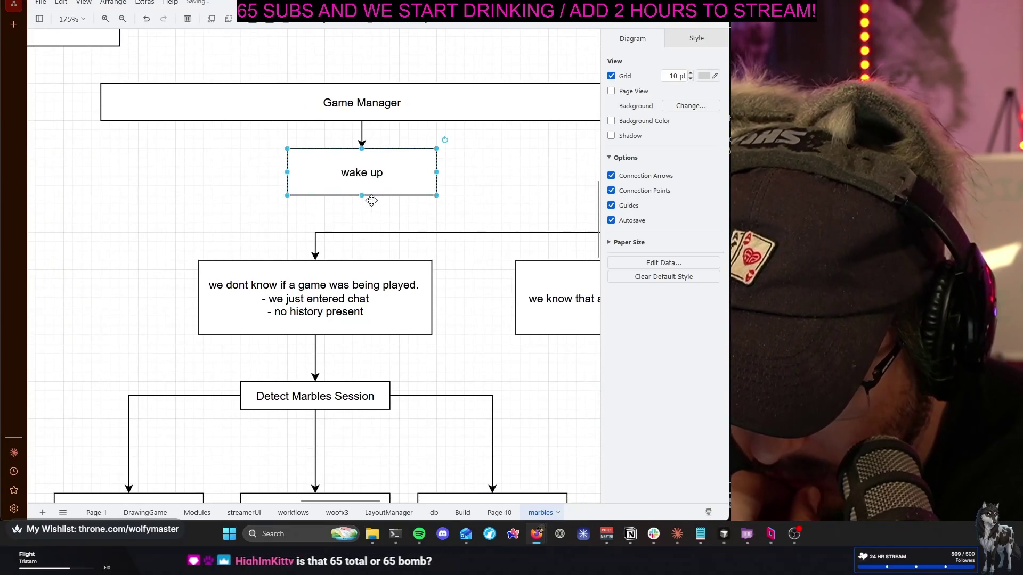
pyautogui.moveTo(361, 209); pyautogui.dragTo(508, 230)
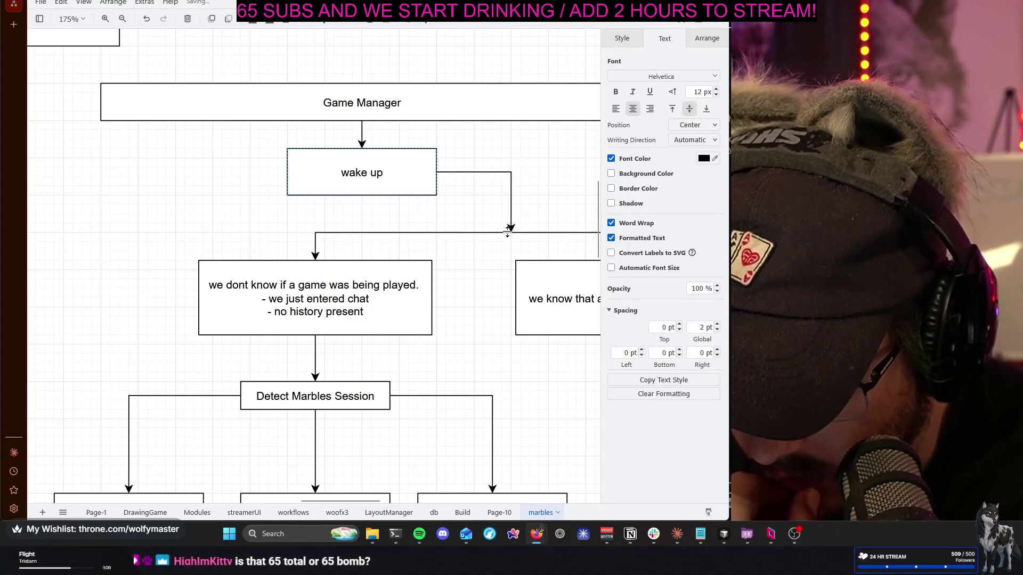
pyautogui.click(548, 210)
pyautogui.hscroll(2, 545, 204)
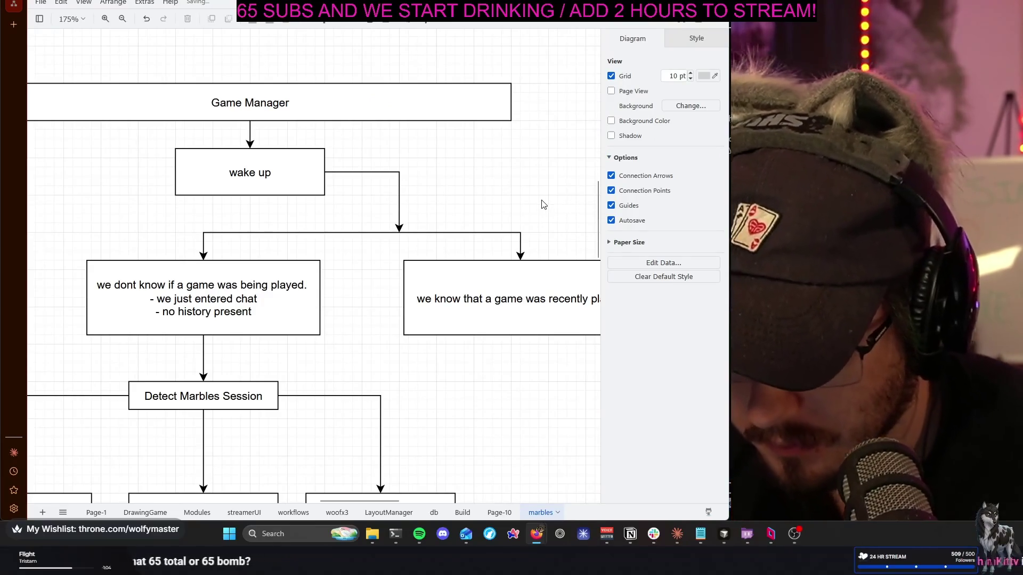
pyautogui.keyDown('ctrl'); pyautogui.scroll(-2, 542, 204); pyautogui.keyUp('ctrl')
pyautogui.scroll(-1, 516, 357)
pyautogui.hscroll(1, 477, 360)
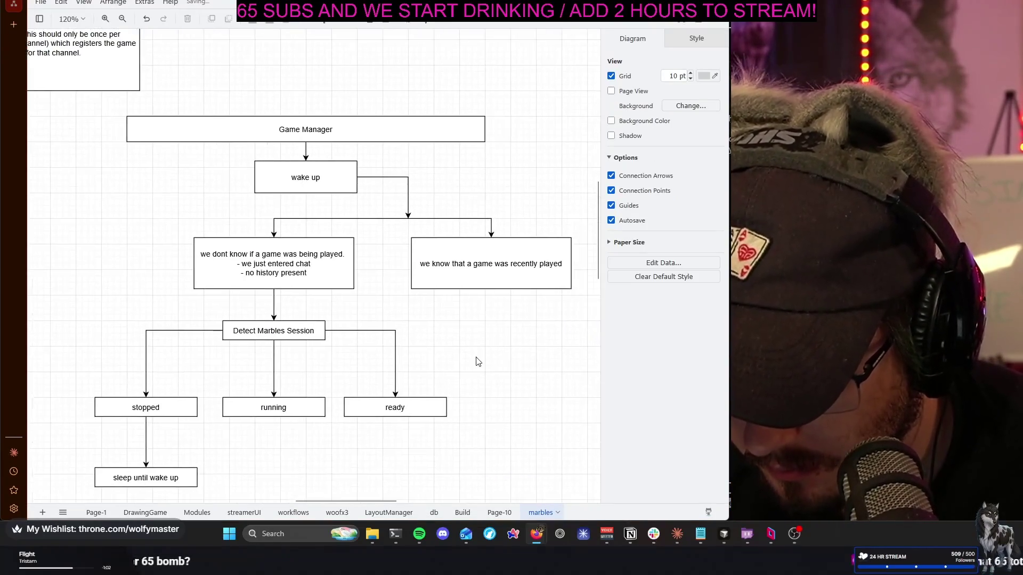
pyautogui.scroll(-2, 471, 304)
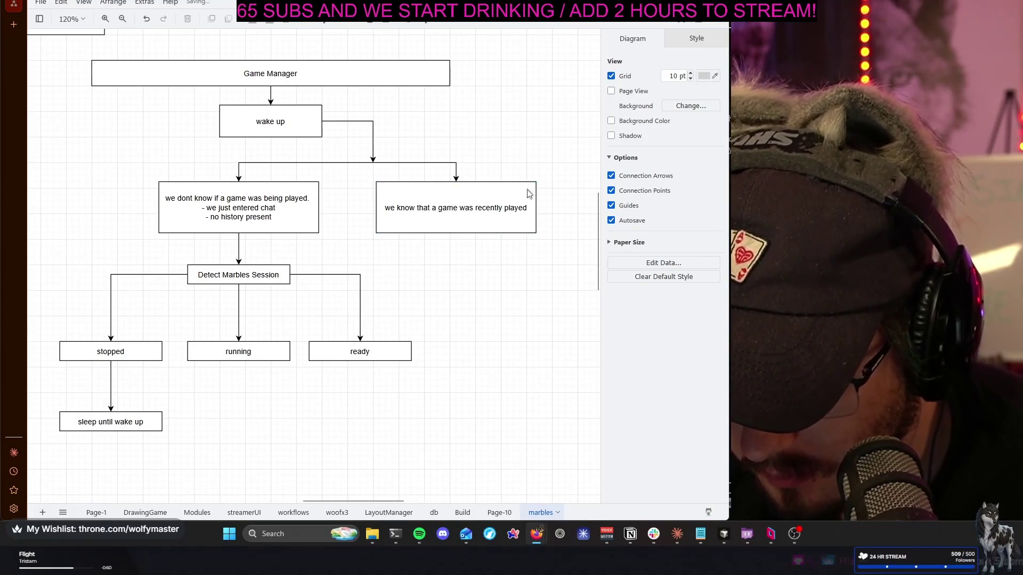
# Select the entire flowchart and shift it to the left
pyautogui.moveTo(46, 166); pyautogui.dragTo(557, 491)
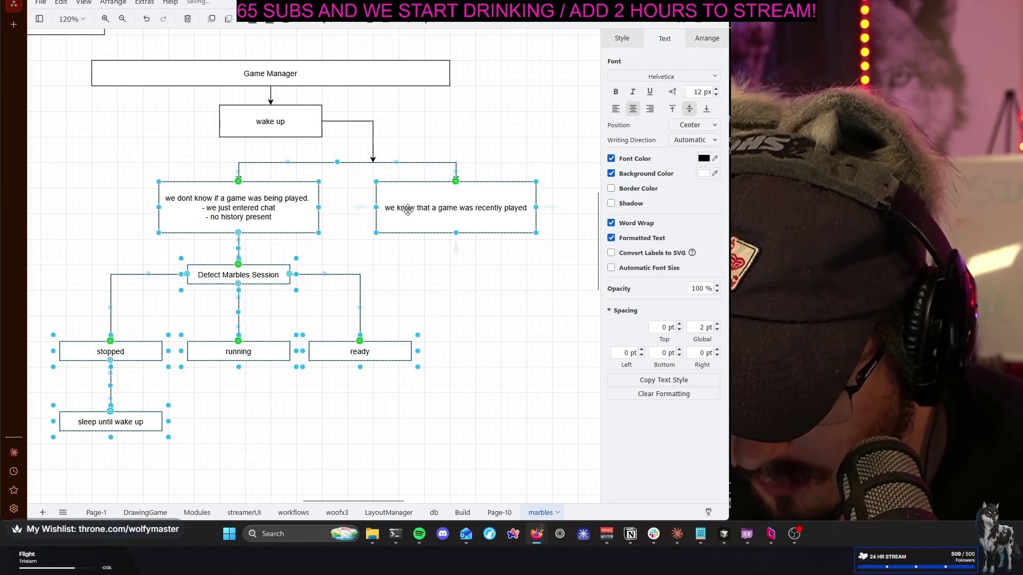
pyautogui.moveTo(349, 215); pyautogui.dragTo(284, 215)
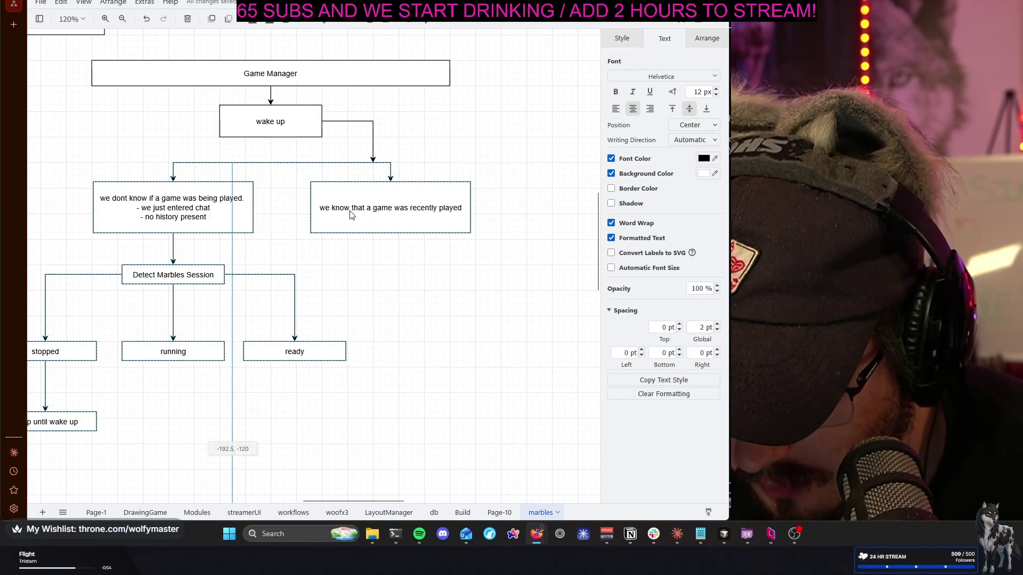
pyautogui.click(450, 307)
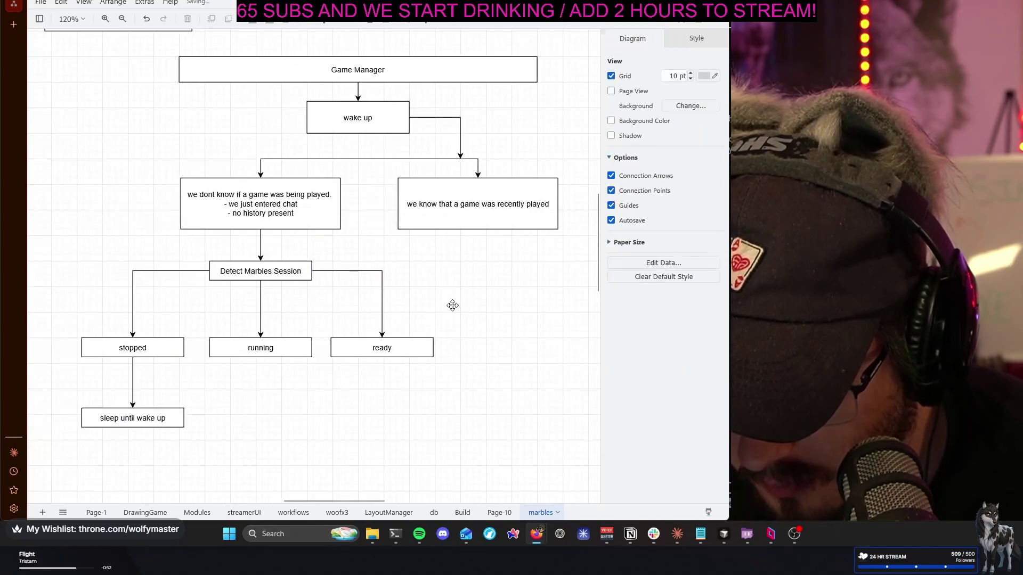
# Reroute wake up's connector so it drops straight down into the branch line
pyautogui.click(425, 118)
pyautogui.moveTo(456, 99); pyautogui.dragTo(359, 117)
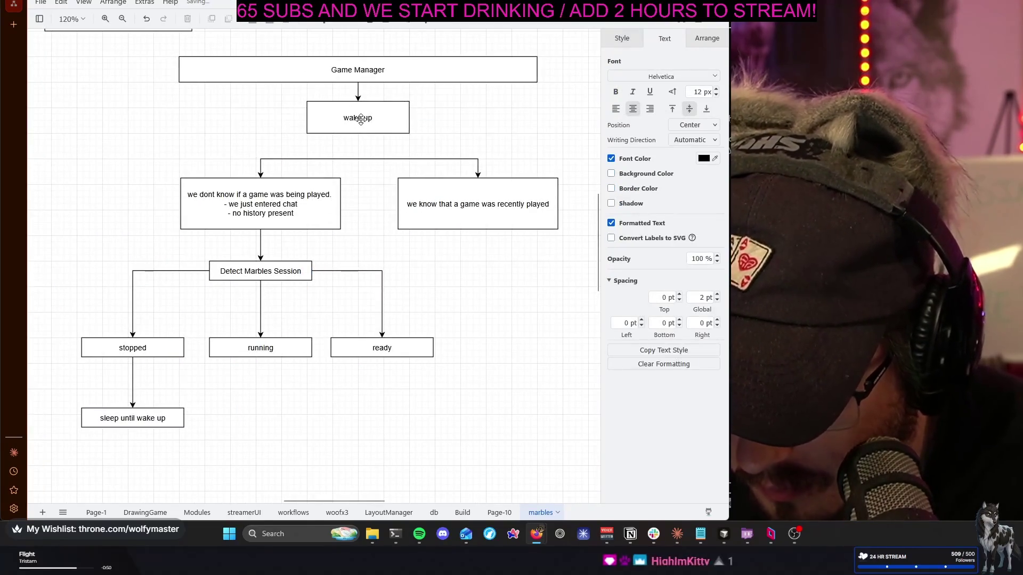
pyautogui.click(359, 144)
pyautogui.click(359, 117)
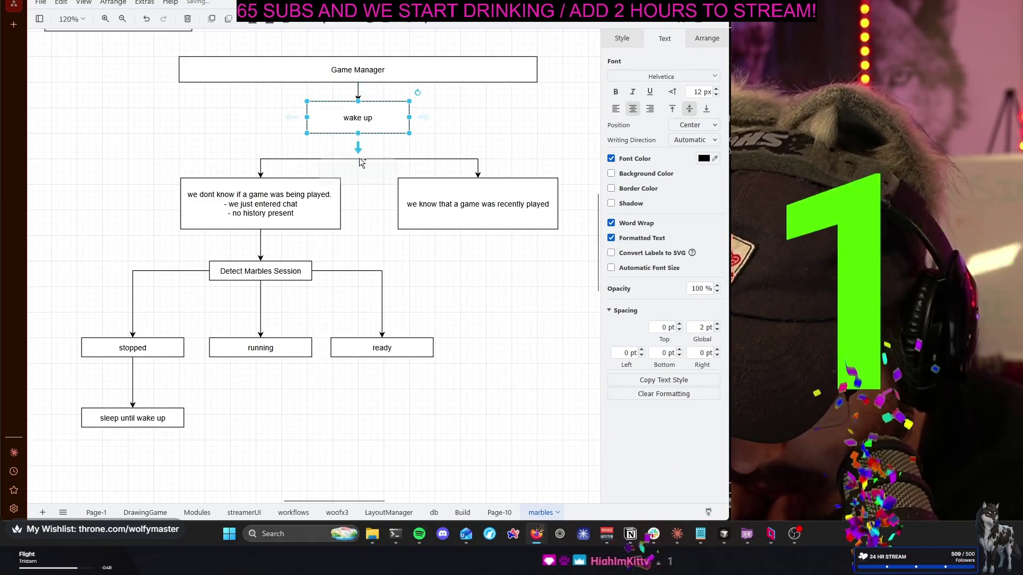
pyautogui.click(505, 340)
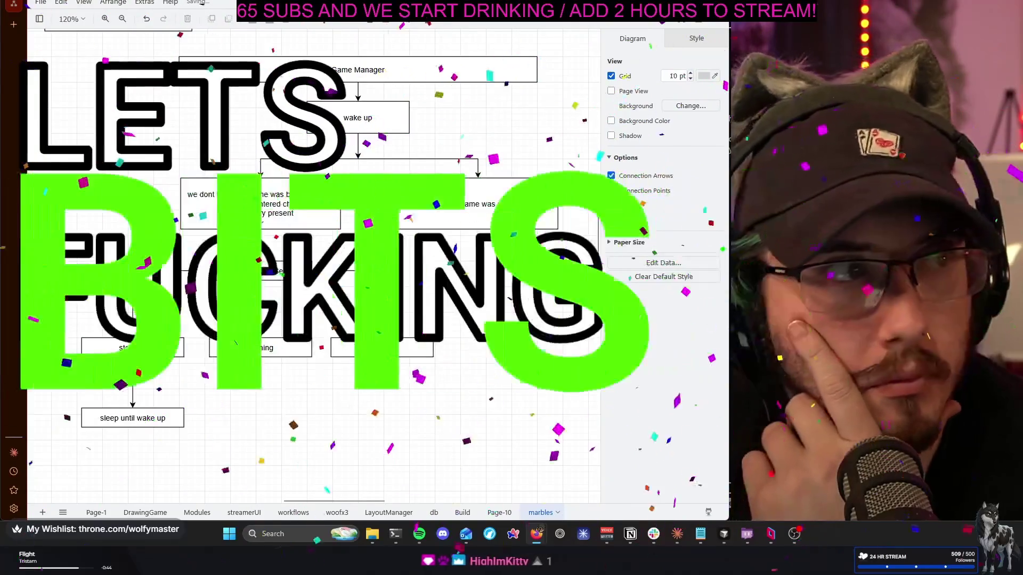
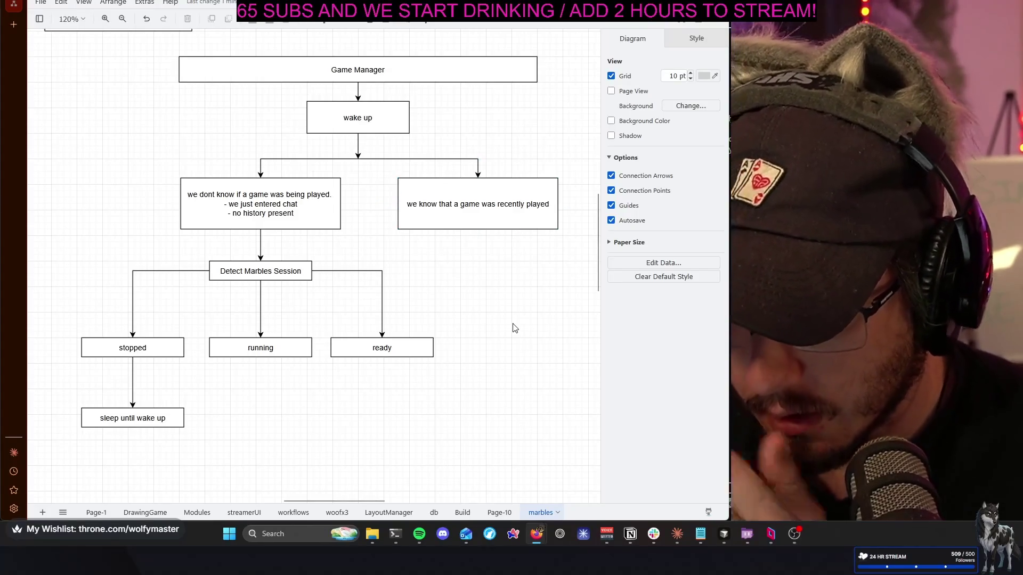
pyautogui.scroll(1, 514, 328)
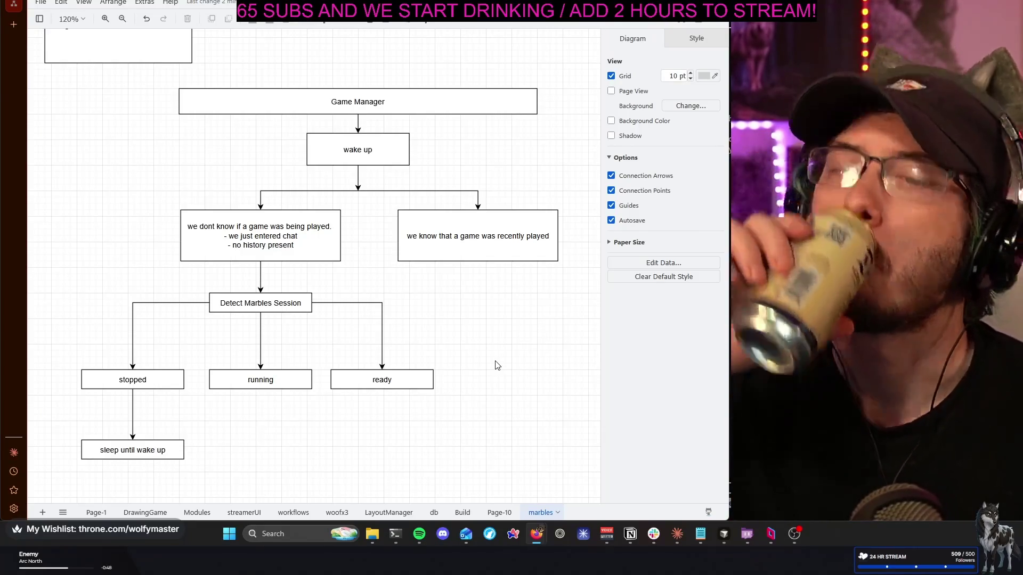
pyautogui.scroll(2, 496, 366)
pyautogui.scroll(2, 495, 365)
pyautogui.scroll(1, 495, 366)
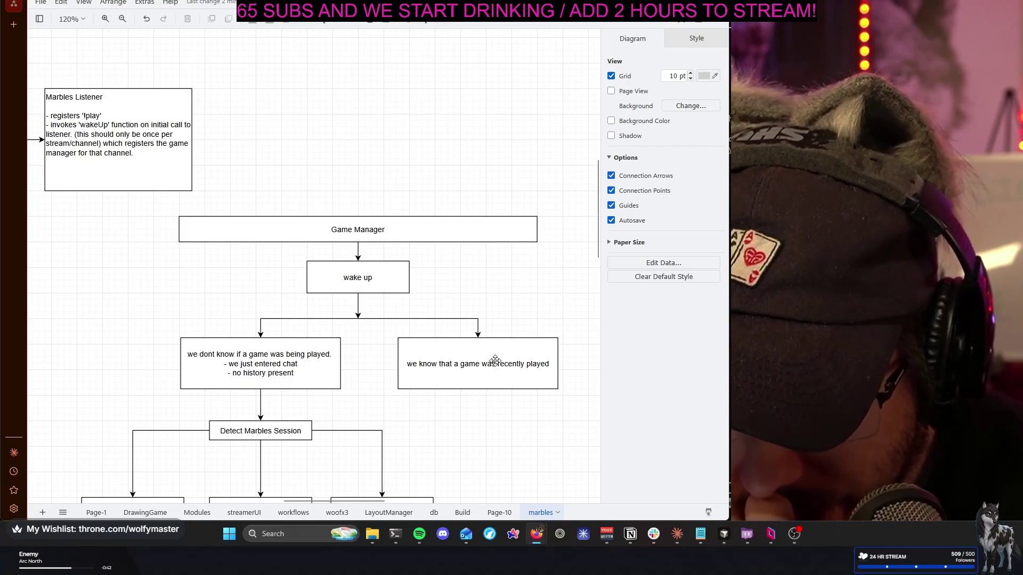
pyautogui.scroll(-2, 496, 361)
pyautogui.scroll(-1, 496, 364)
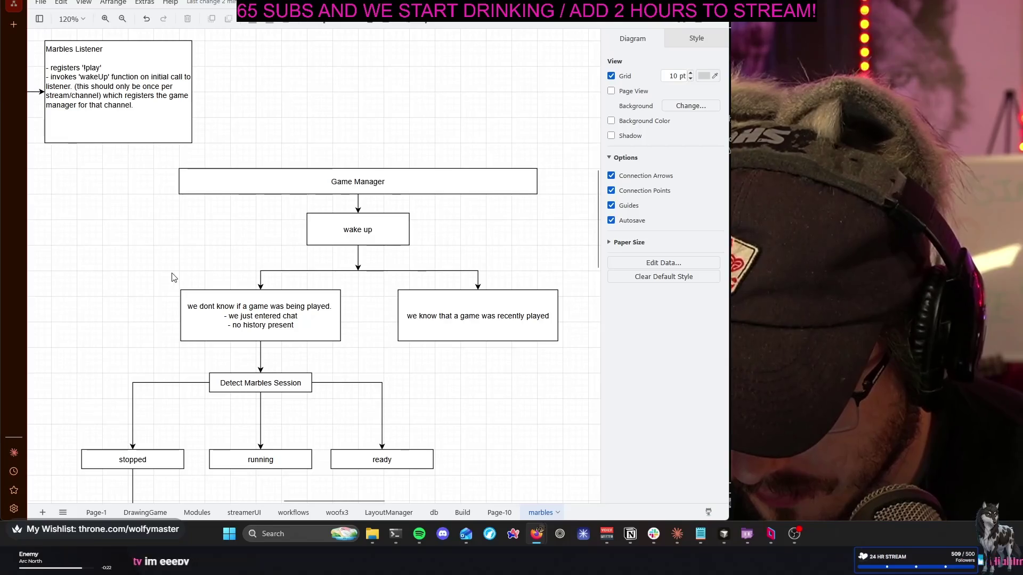
# Raise the Marbles Listener and Game Manager boxes to open space below Game Manager
pyautogui.moveTo(176, 276); pyautogui.dragTo(160, 336)
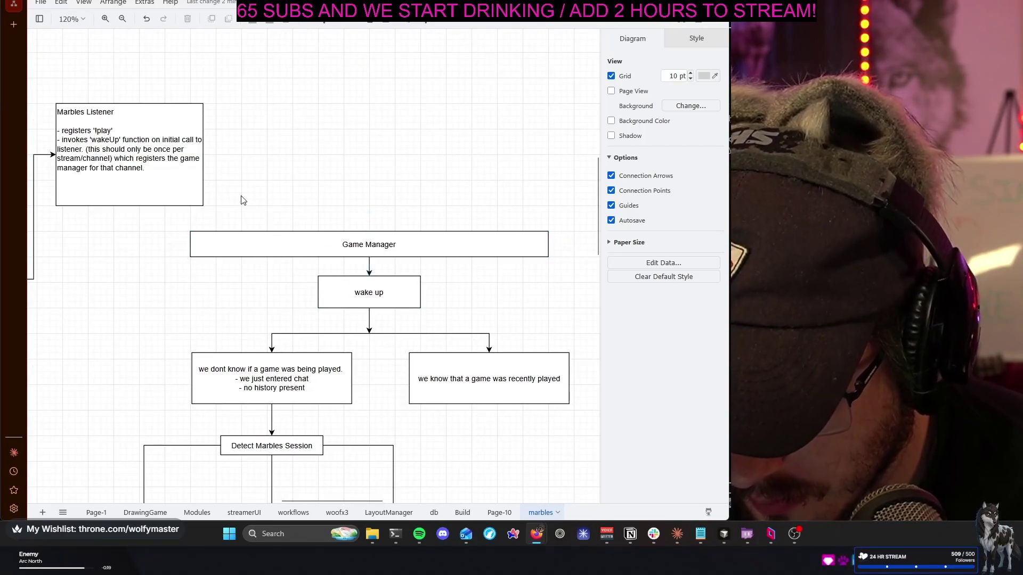
pyautogui.moveTo(369, 249); pyautogui.dragTo(368, 222)
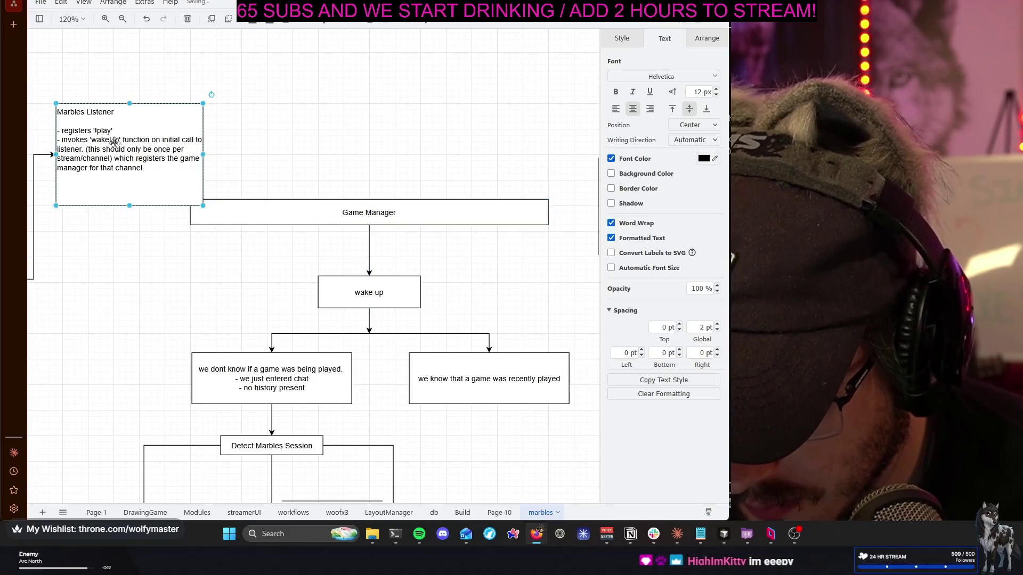
pyautogui.moveTo(120, 174); pyautogui.dragTo(109, 103)
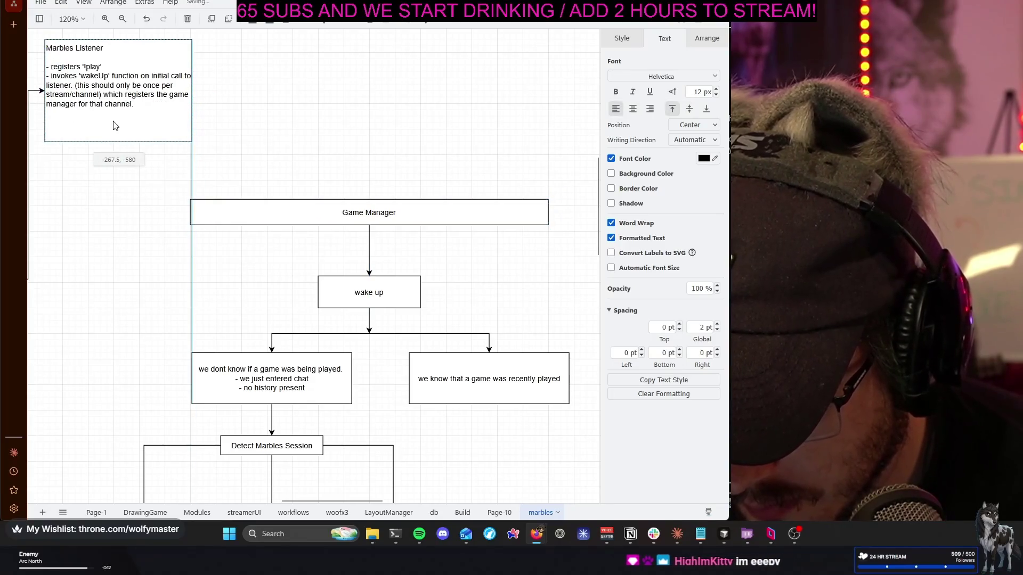
pyautogui.click(369, 247)
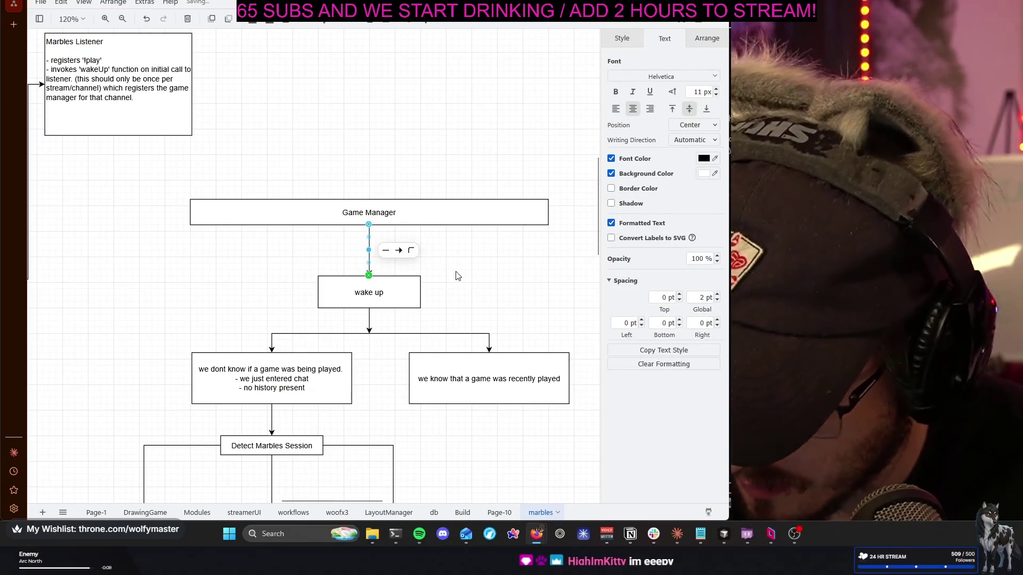
pyautogui.click(395, 252)
pyautogui.moveTo(383, 213); pyautogui.dragTo(384, 195)
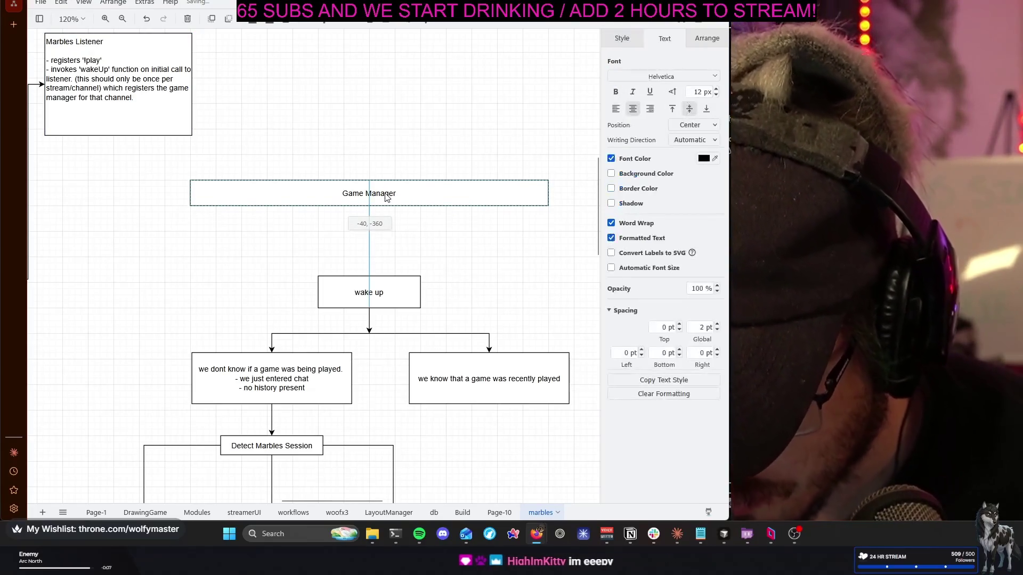
# Duplicate the wake up box, placing the copy between Game Manager and the original wake up
pyautogui.click(412, 282)
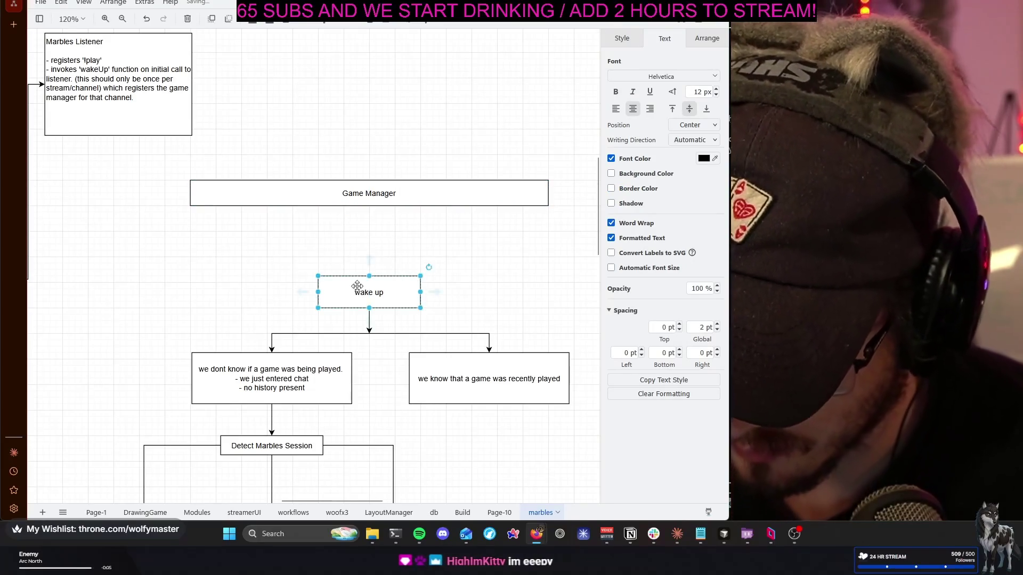
pyautogui.moveTo(406, 303)
pyautogui.mouseDown()
pyautogui.moveTo(462, 309)
pyautogui.moveTo(372, 243)
pyautogui.moveTo(376, 230)
pyautogui.mouseUp()
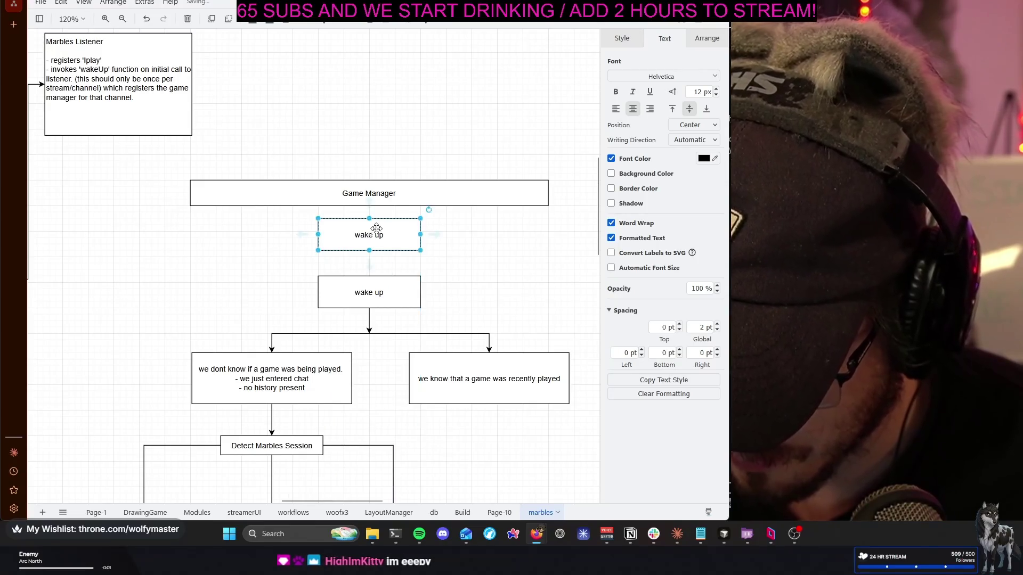
pyautogui.moveTo(376, 185); pyautogui.dragTo(377, 175)
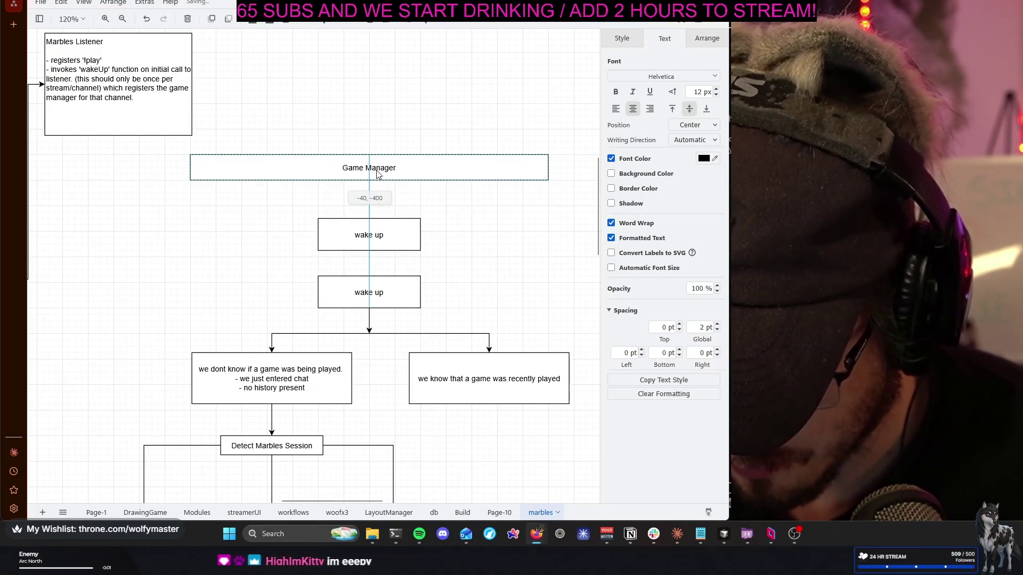
pyautogui.moveTo(381, 241); pyautogui.dragTo(379, 237)
pyautogui.click(379, 237)
pyautogui.doubleClick(380, 238)
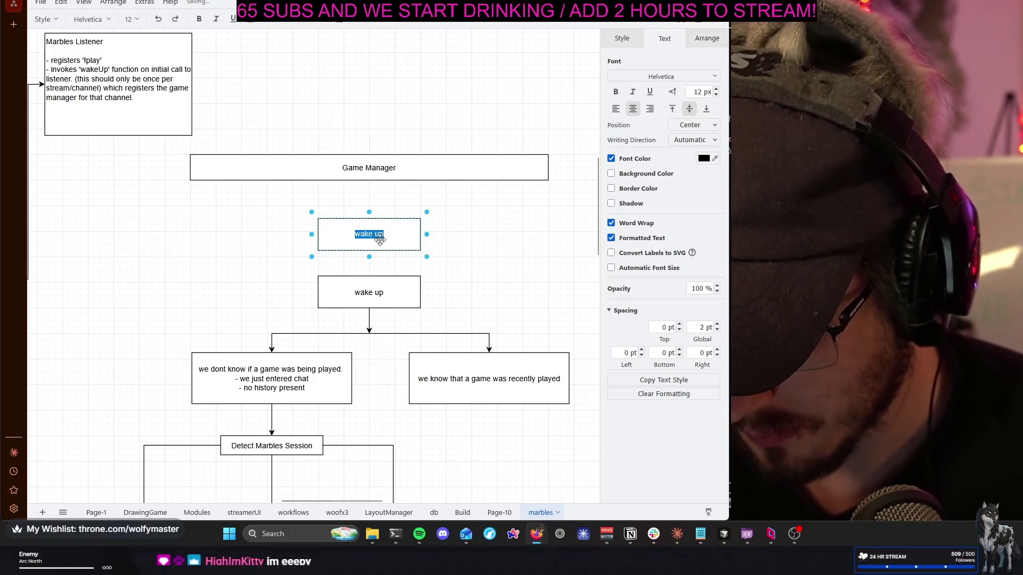
pyautogui.write('preproce')
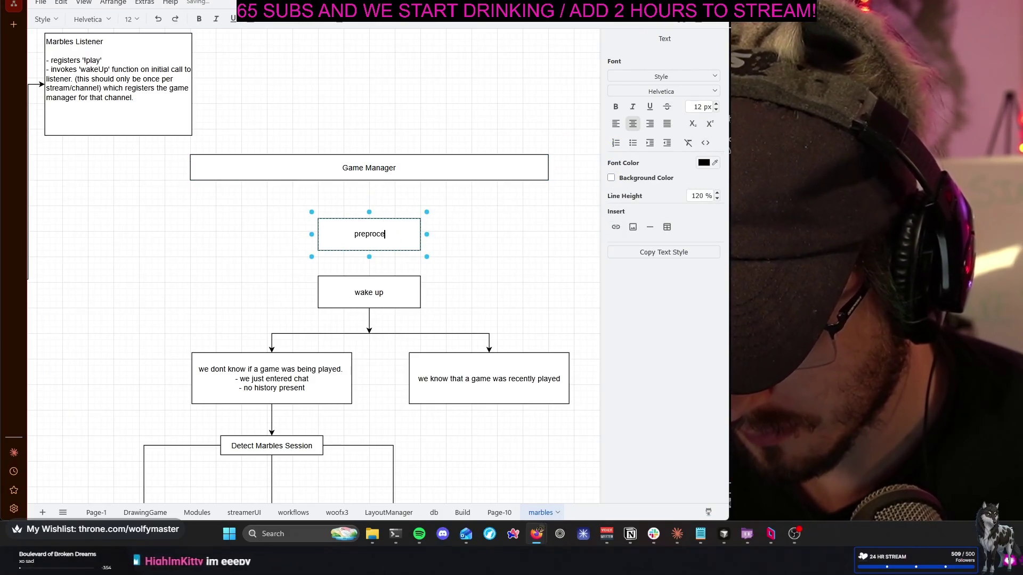
pyautogui.write('ss filter')
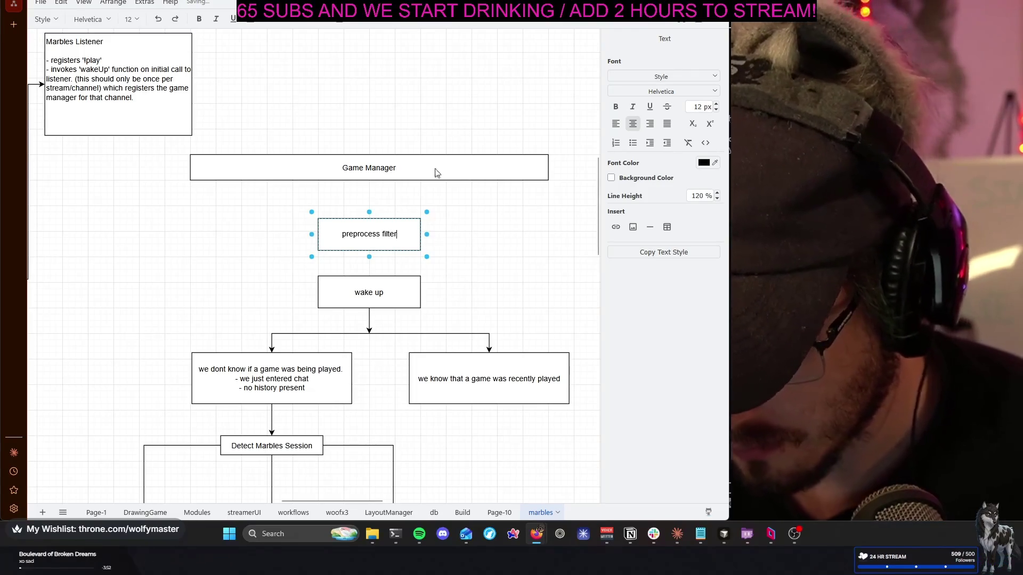
# Label the copied box 'preprocess filter' and connect it down to wake up
pyautogui.click(464, 254)
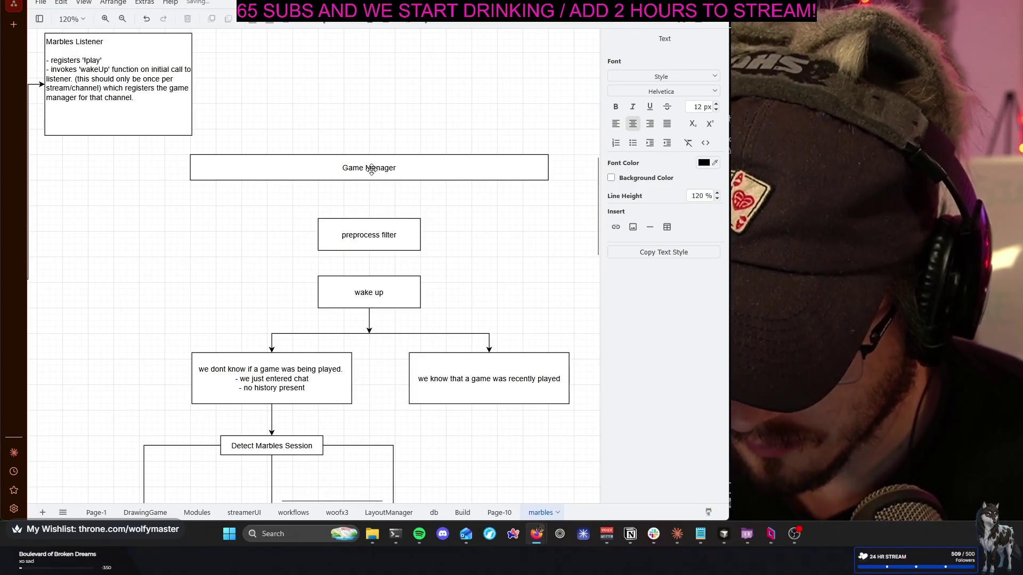
pyautogui.press('Escape')
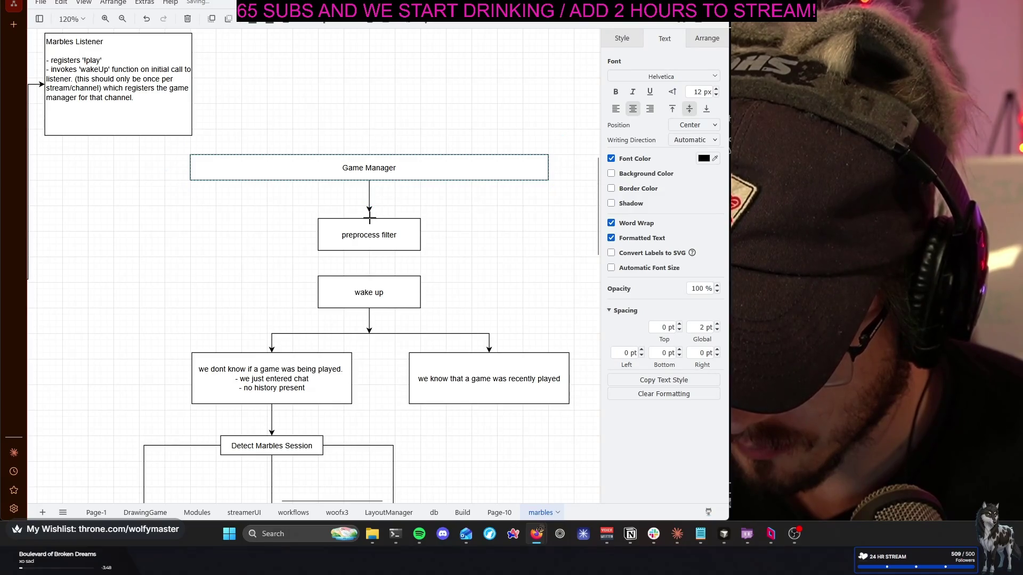
pyautogui.click(487, 225)
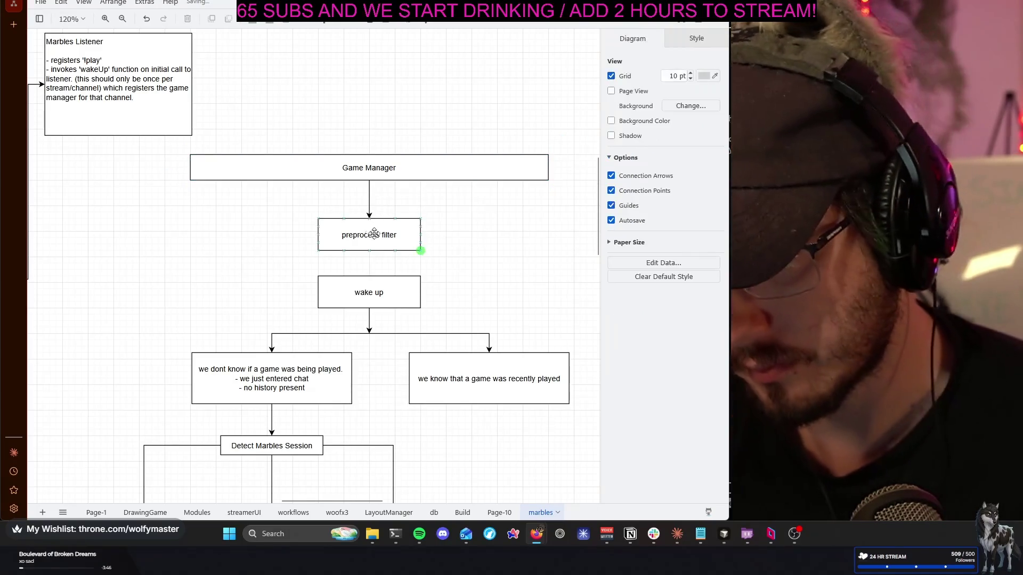
pyautogui.moveTo(370, 257); pyautogui.dragTo(369, 275)
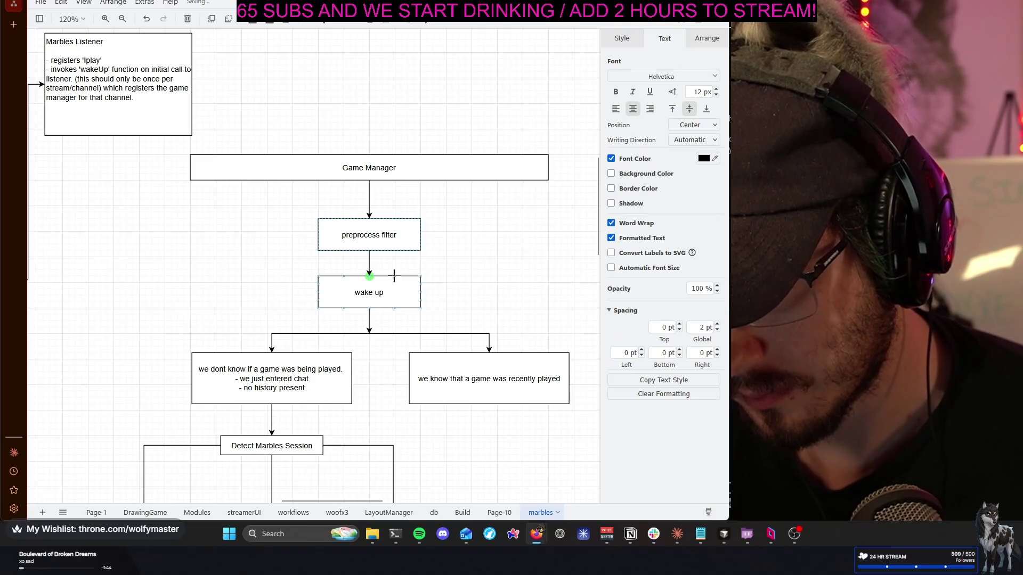
pyautogui.click(480, 271)
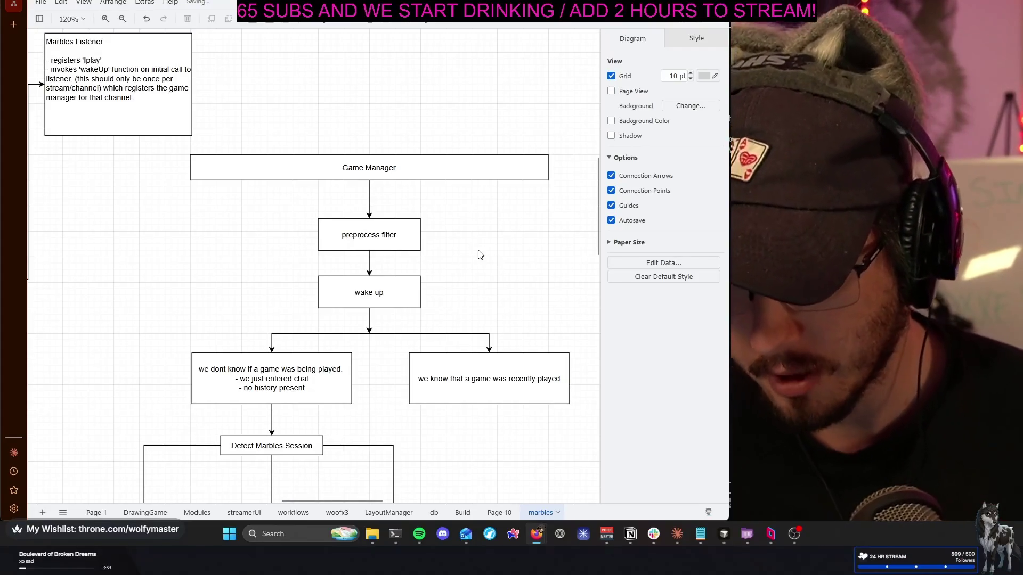
pyautogui.moveTo(370, 235)
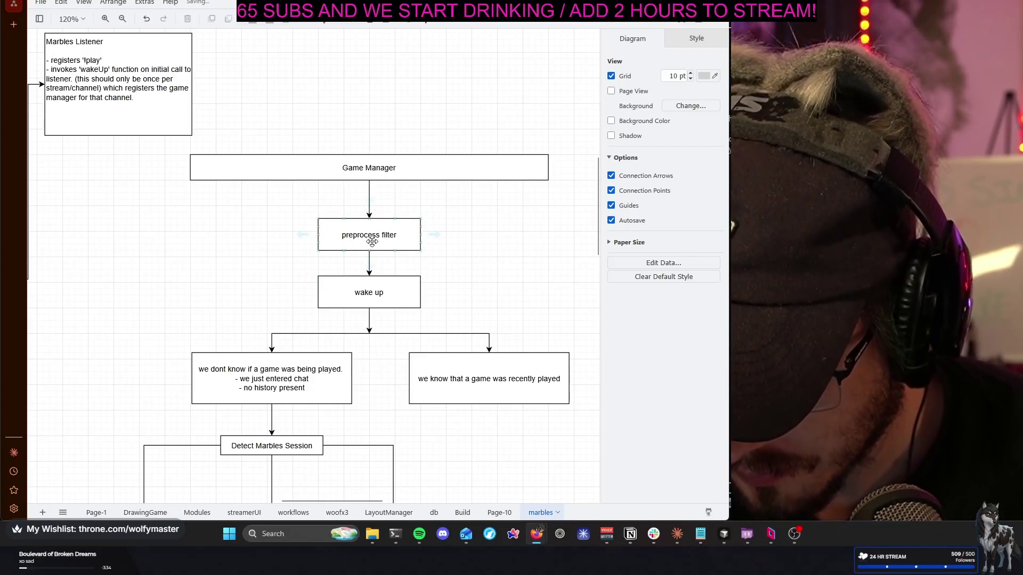
# Reposition the preprocess filter box, undoing a leftward move and settling it in place
pyautogui.moveTo(369, 238); pyautogui.dragTo(244, 240)
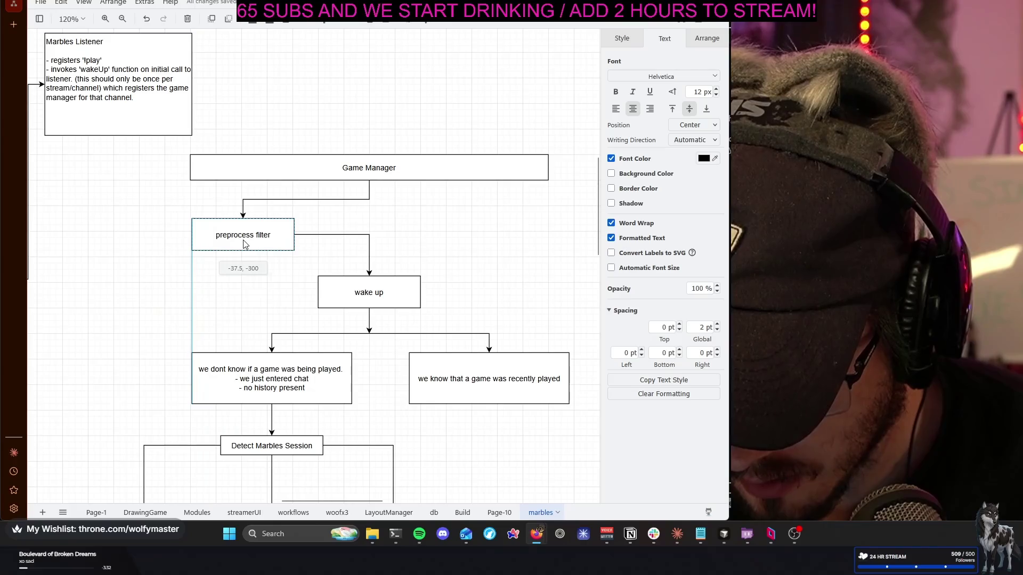
pyautogui.hotkey('ctrl', 'z')
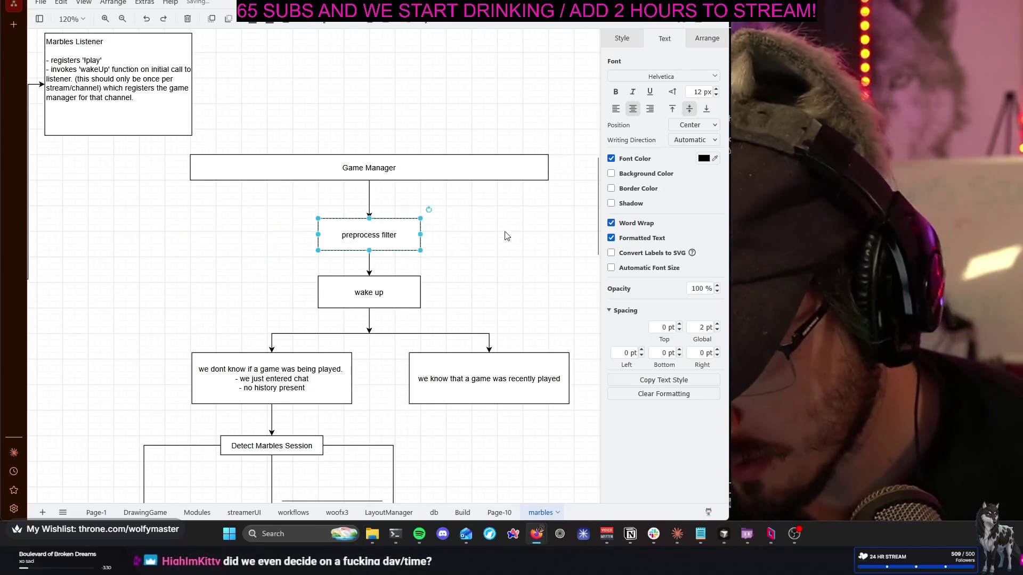
pyautogui.moveTo(369, 234)
pyautogui.mouseDown()
pyautogui.moveTo(477, 248)
pyautogui.moveTo(491, 280)
pyautogui.mouseUp()
pyautogui.click(424, 217)
pyautogui.scroll(-3, 424, 216)
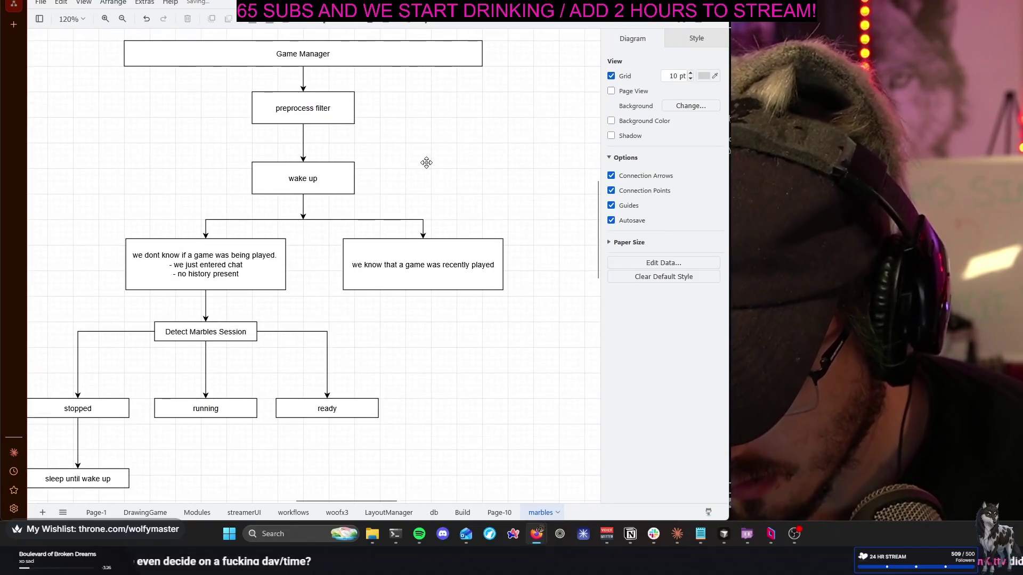
# Delete the arrow into wake up and bring the ready box up just below preprocess filter
pyautogui.click(302, 141)
pyautogui.press('Delete')
pyautogui.click(326, 105)
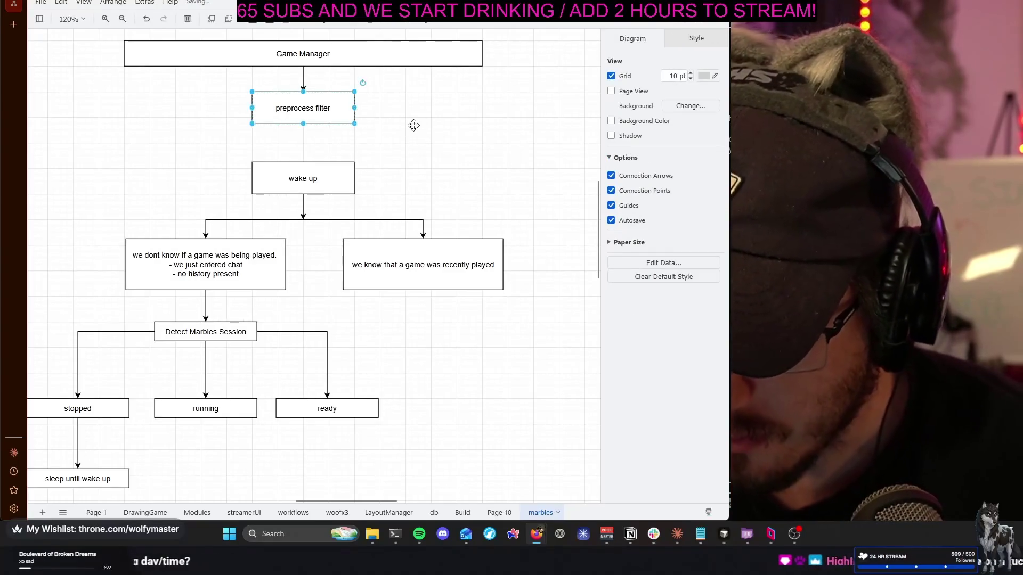
pyautogui.click(376, 408)
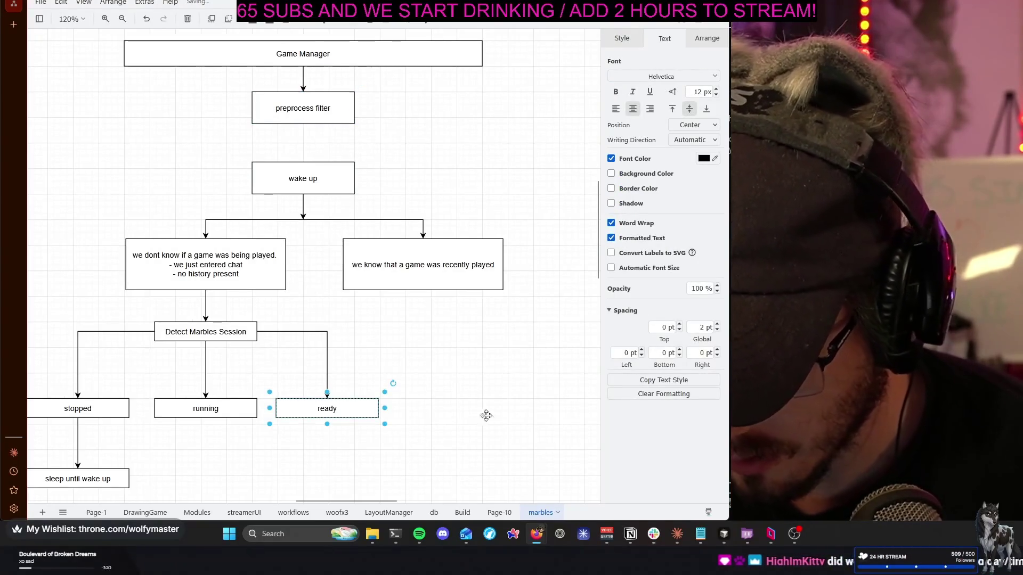
pyautogui.moveTo(304, 403); pyautogui.dragTo(336, 153)
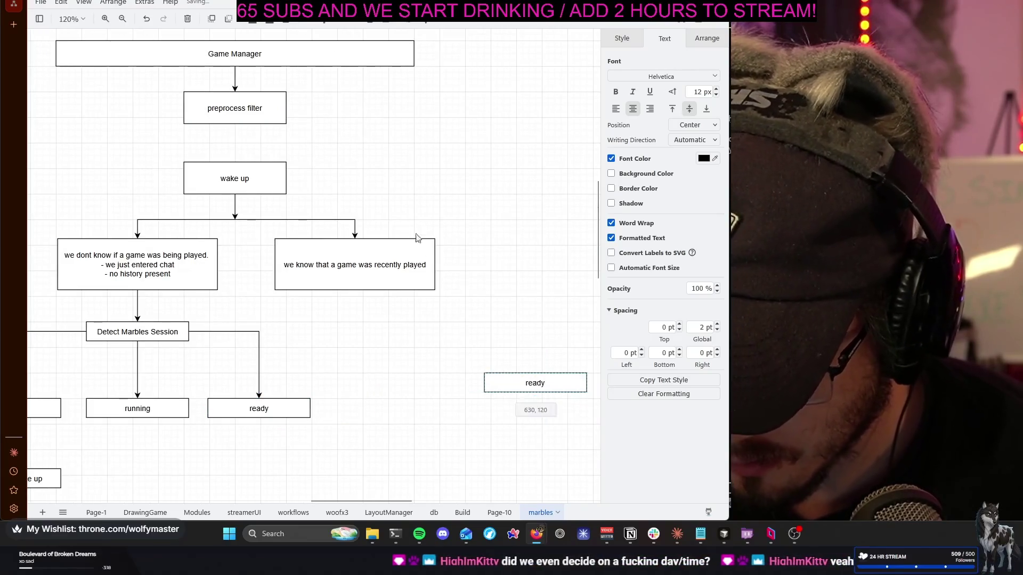
pyautogui.moveTo(336, 154); pyautogui.dragTo(273, 143)
pyautogui.click(149, 171)
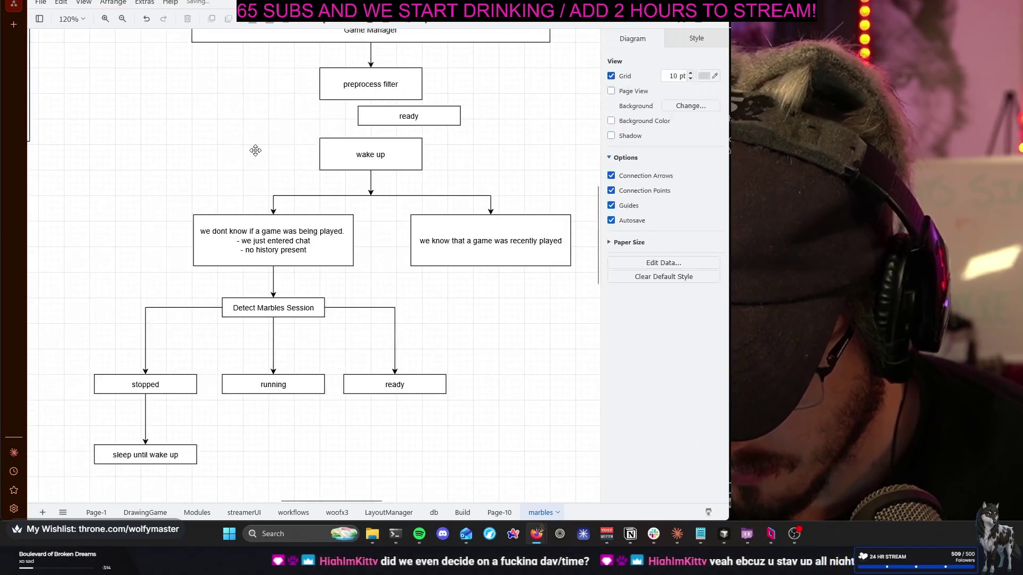
# Shift wake up and every box below it to the right and down
pyautogui.moveTo(82, 121)
pyautogui.mouseDown()
pyautogui.moveTo(587, 474)
pyautogui.moveTo(564, 449)
pyautogui.mouseUp()
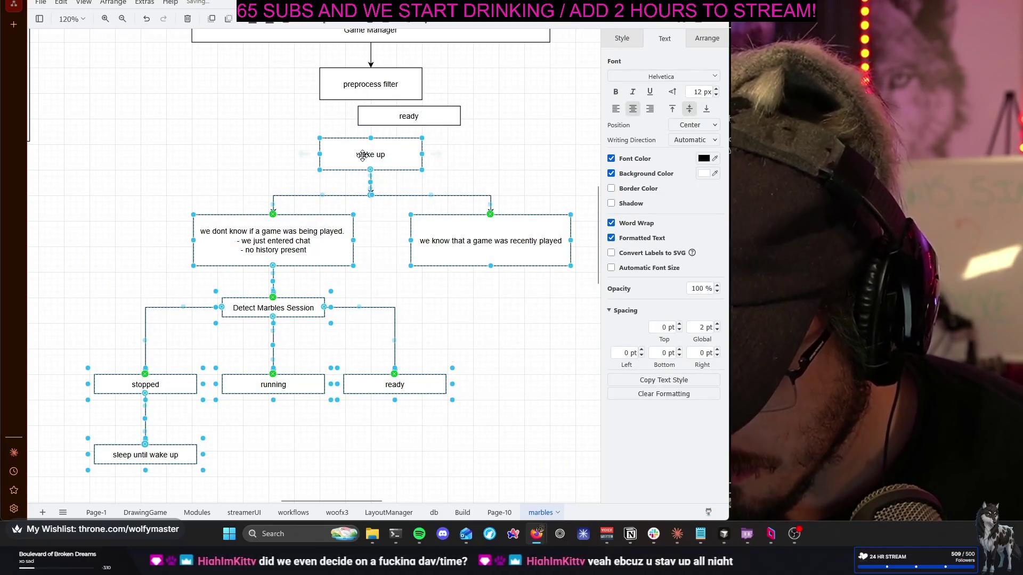
pyautogui.moveTo(363, 154); pyautogui.dragTo(463, 177)
pyautogui.moveTo(525, 195); pyautogui.dragTo(527, 195)
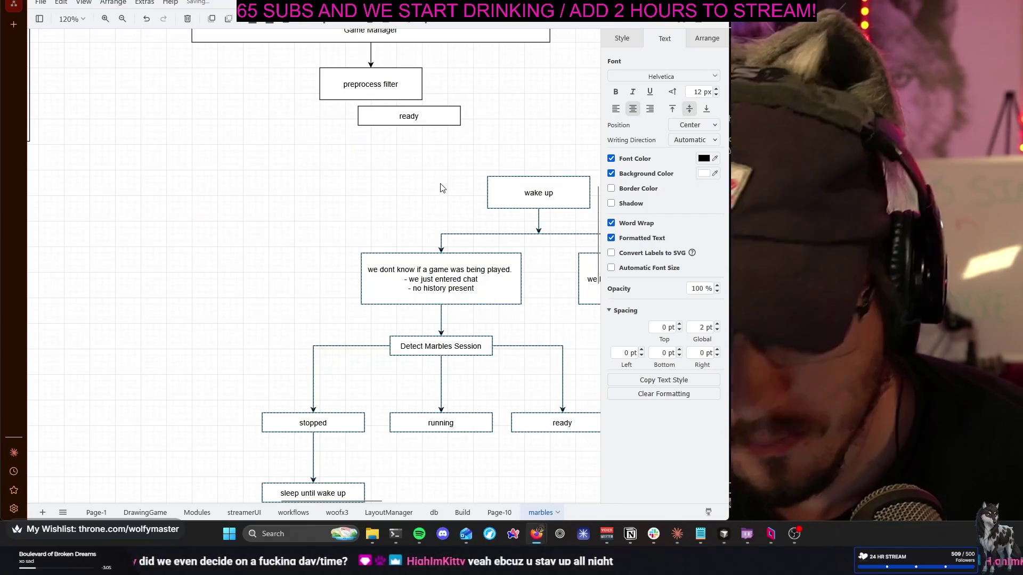
pyautogui.moveTo(449, 178); pyautogui.dragTo(449, 177)
pyautogui.click(439, 184)
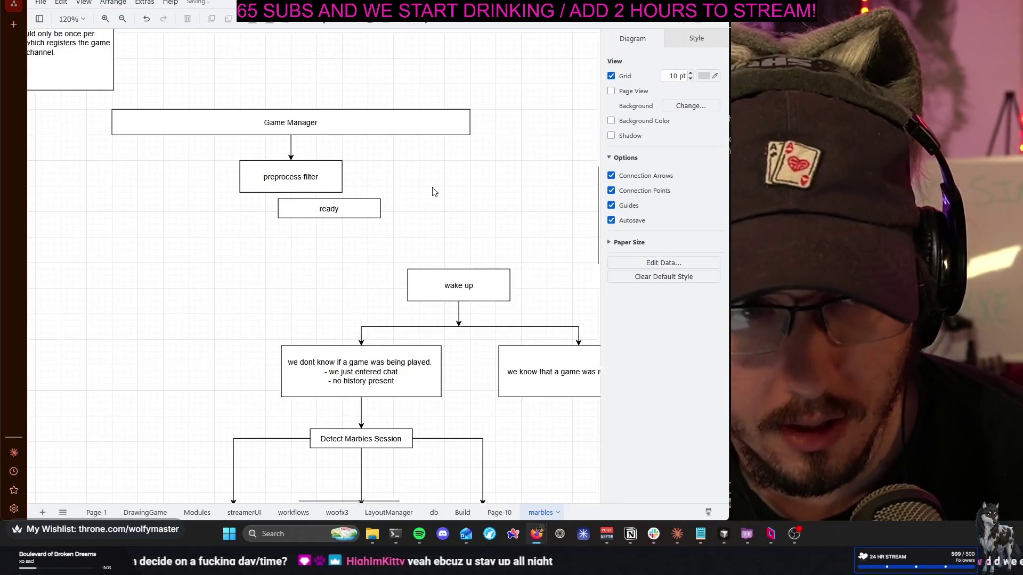
# Duplicate the ready box below the original and align both under preprocess filter
pyautogui.click(364, 220)
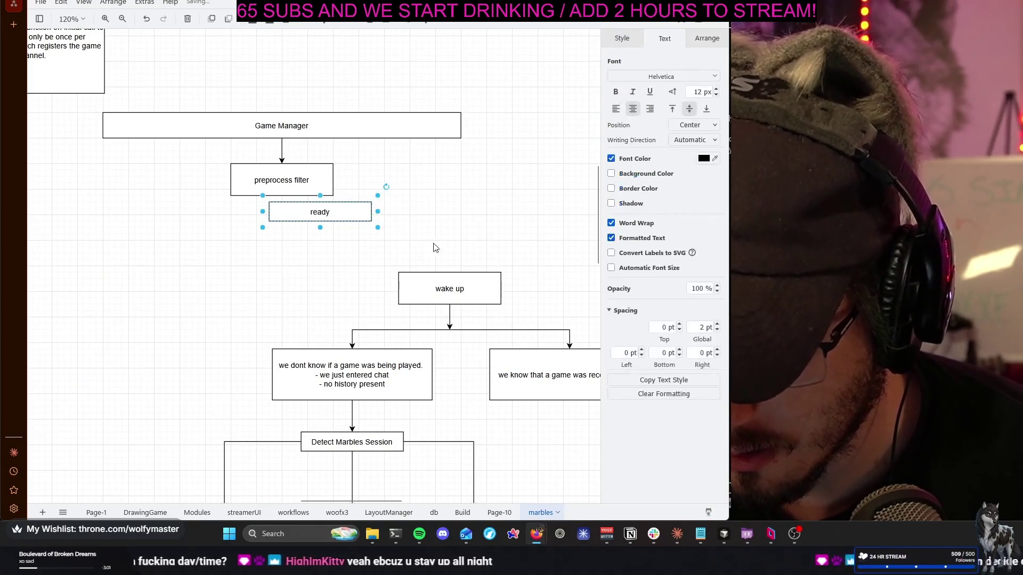
pyautogui.moveTo(364, 222); pyautogui.dragTo(524, 260)
pyautogui.moveTo(318, 246)
pyautogui.mouseDown()
pyautogui.moveTo(308, 244)
pyautogui.moveTo(331, 250)
pyautogui.mouseUp()
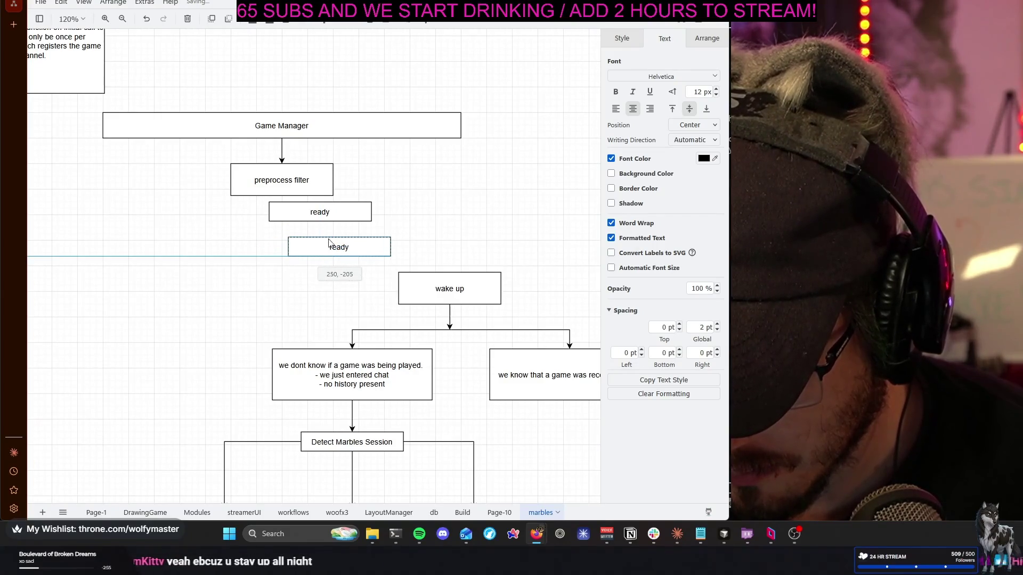
pyautogui.moveTo(321, 214); pyautogui.dragTo(330, 222)
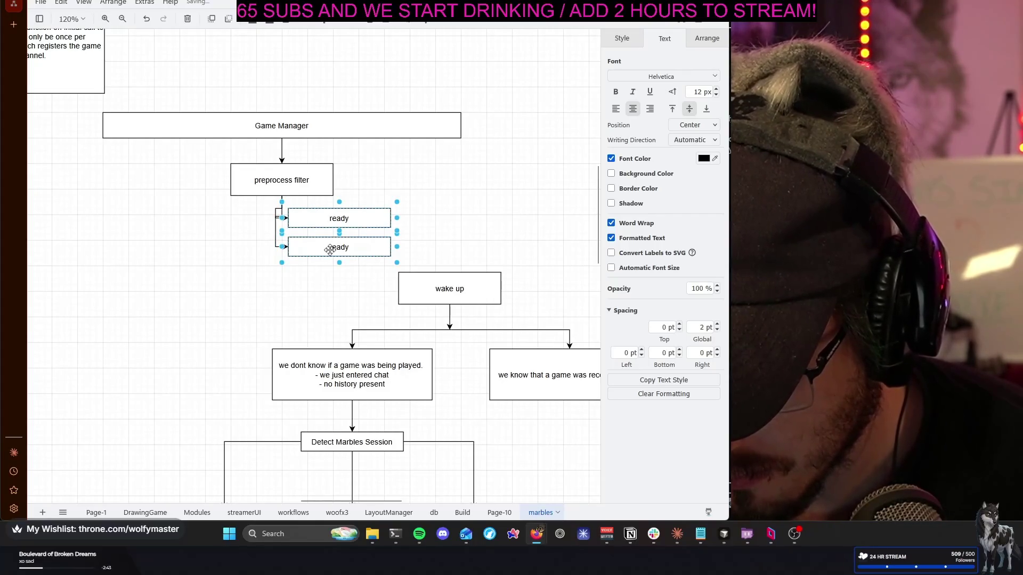
pyautogui.moveTo(330, 250); pyautogui.dragTo(334, 254)
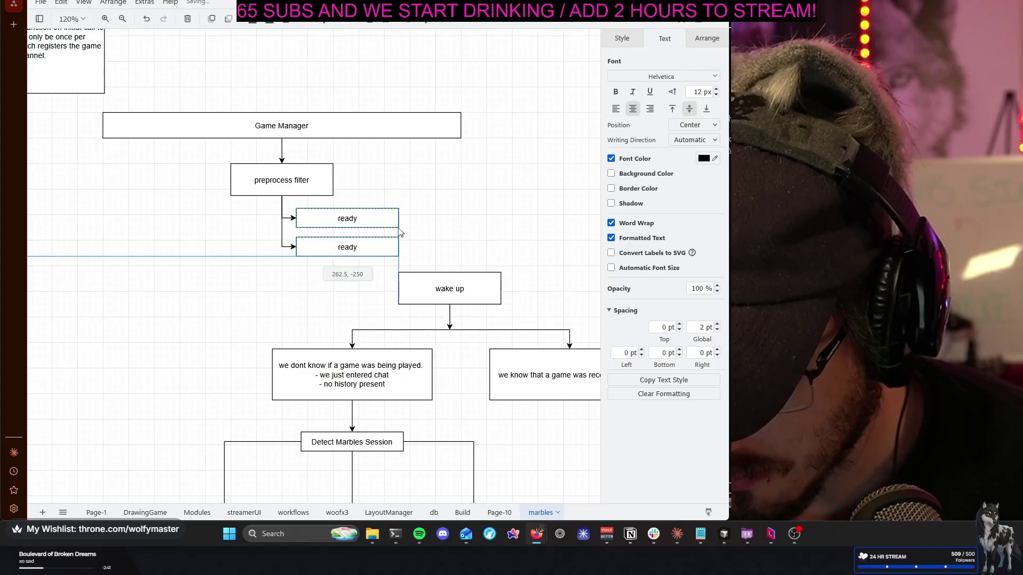
pyautogui.click(435, 235)
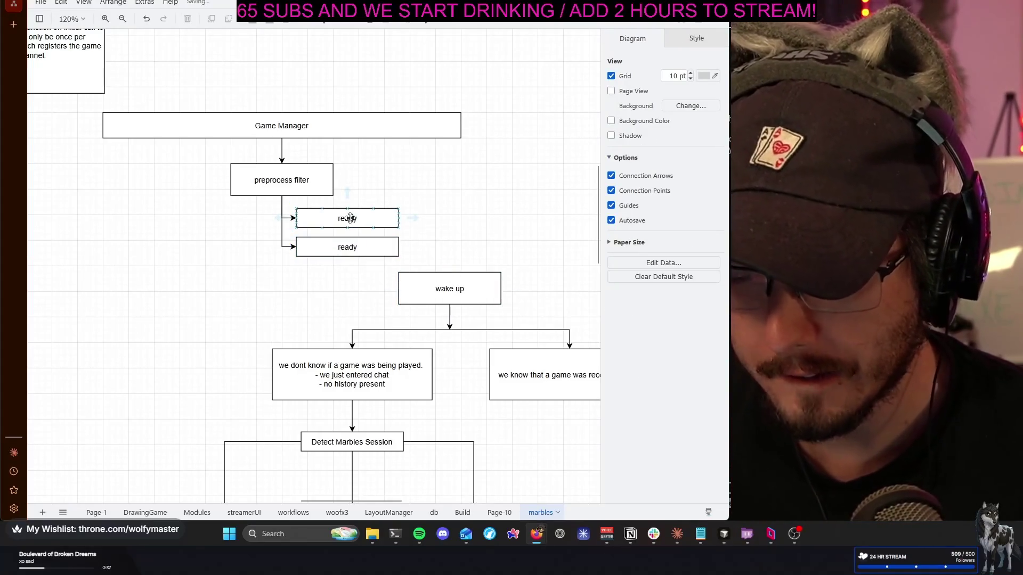
# Relabel the top ready box 'time since last wake up'
pyautogui.doubleClick(349, 217)
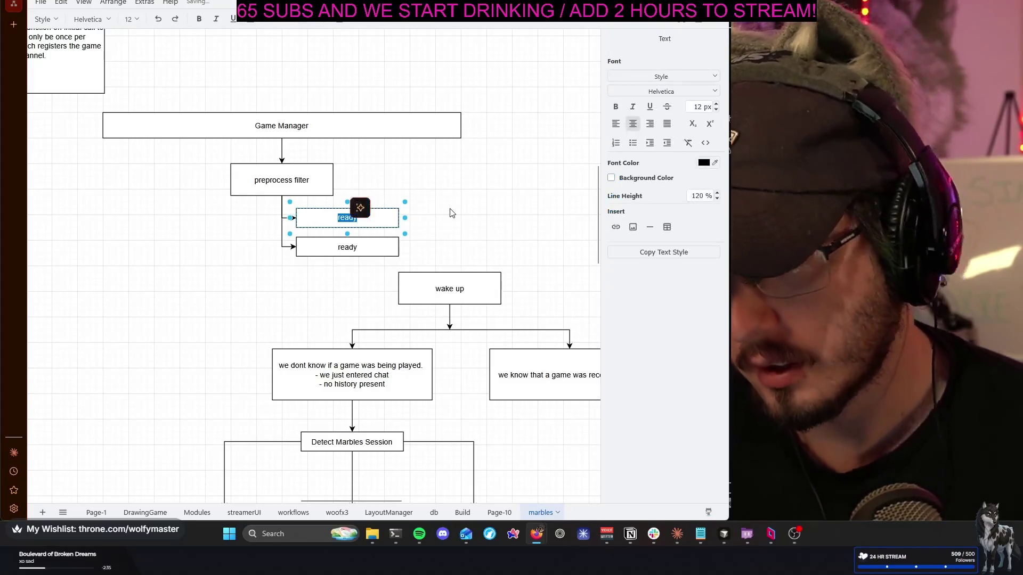
pyautogui.write('time since ')
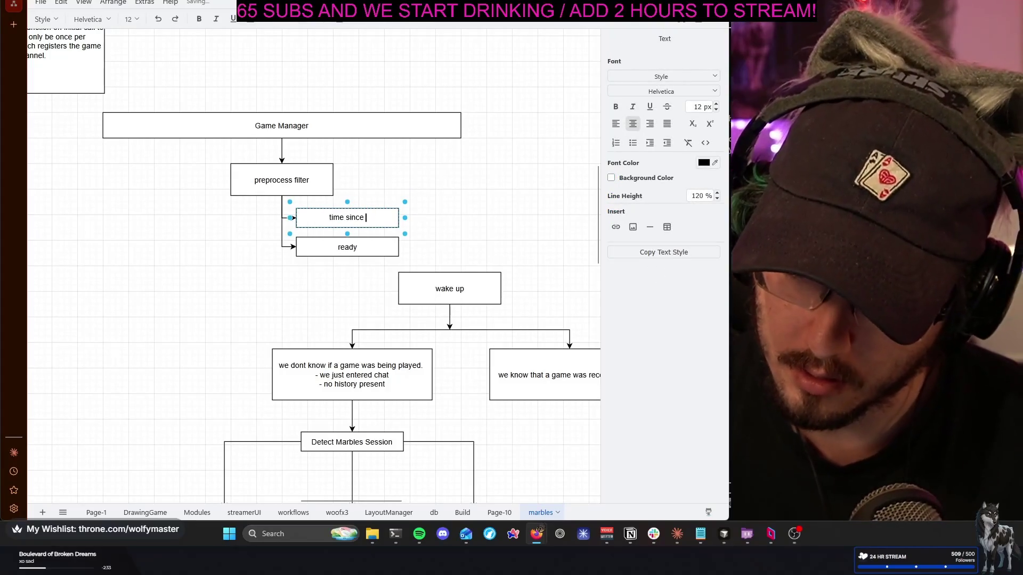
pyautogui.write('last wa')
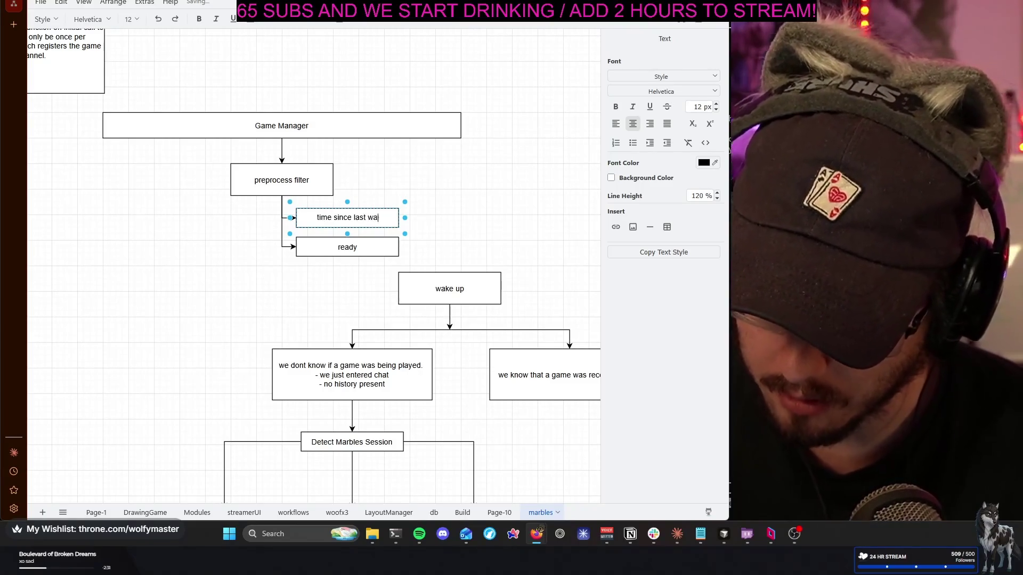
pyautogui.write('ke up')
pyautogui.click(416, 221)
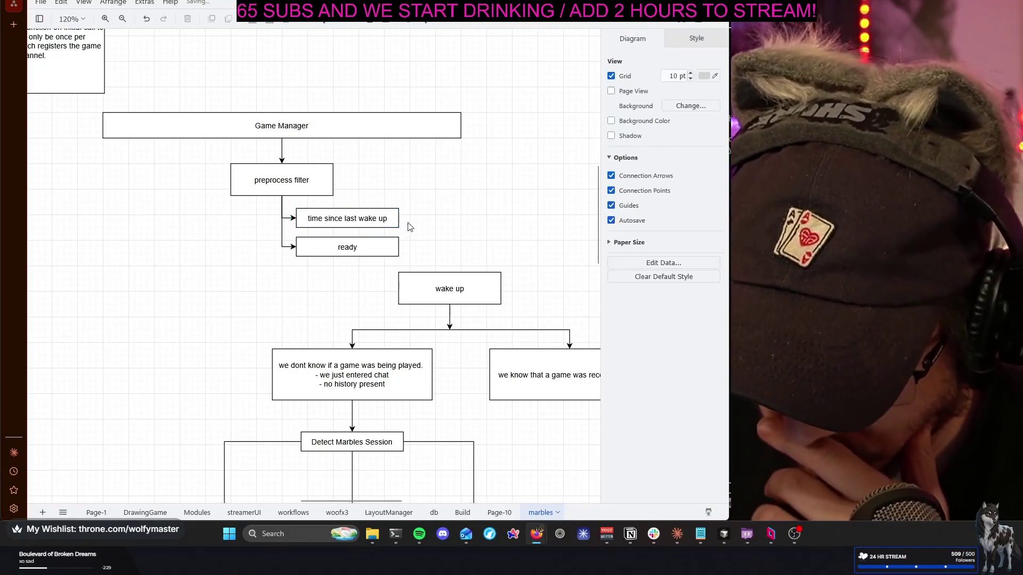
pyautogui.doubleClick(347, 246)
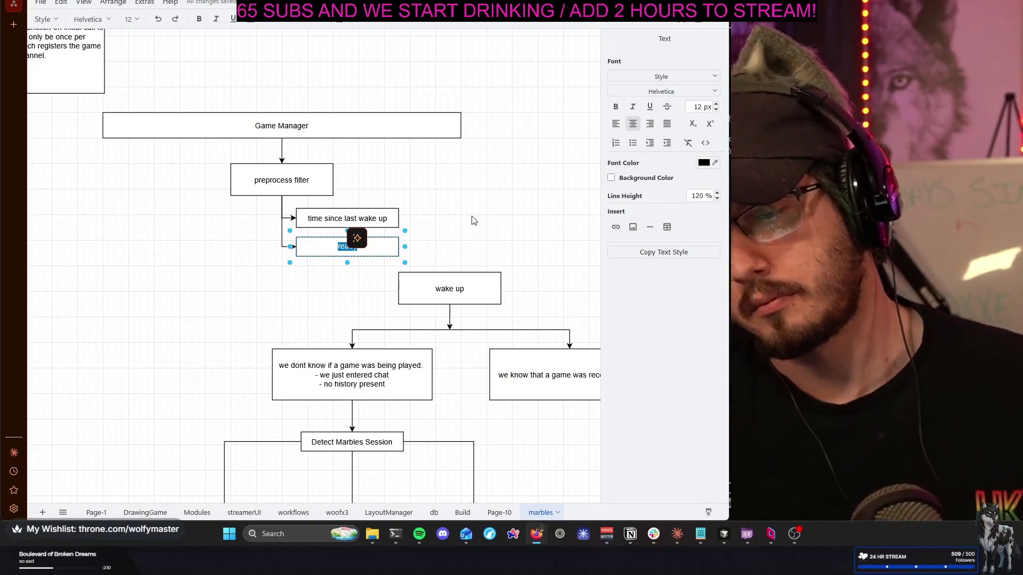
pyautogui.click(473, 221)
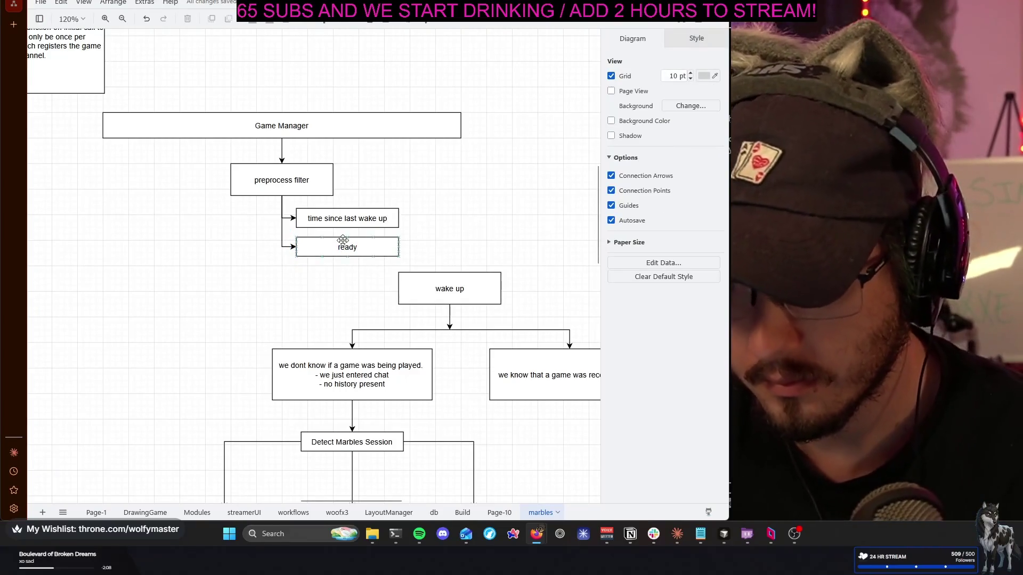
# Delete the lower ready box and its leftover dangling connector
pyautogui.click(339, 244)
pyautogui.press('Delete')
pyautogui.click(295, 233)
pyautogui.press('Delete')
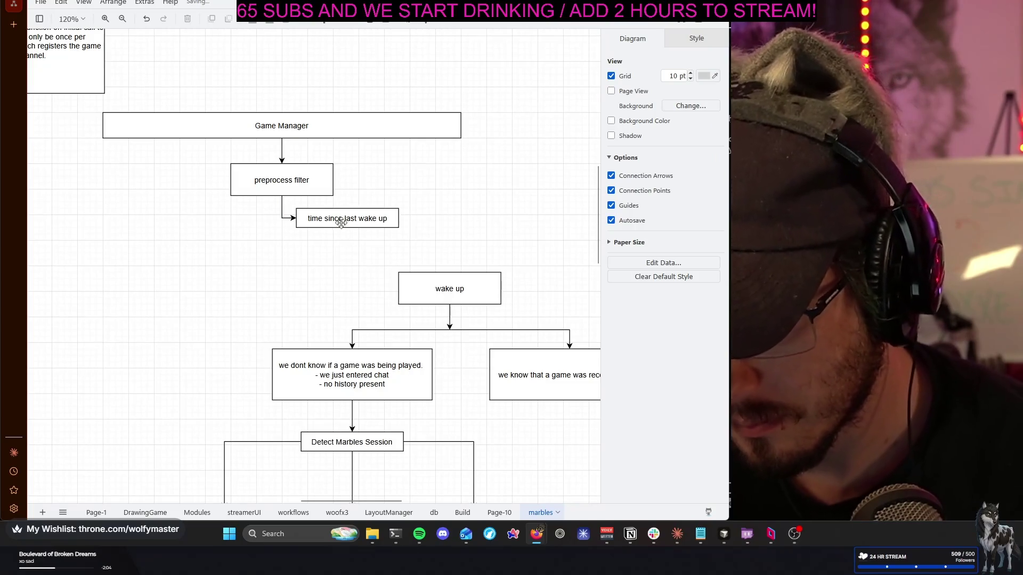
# Connect time since last wake up down to the wake up box
pyautogui.click(343, 225)
pyautogui.moveTo(433, 281); pyautogui.dragTo(448, 271)
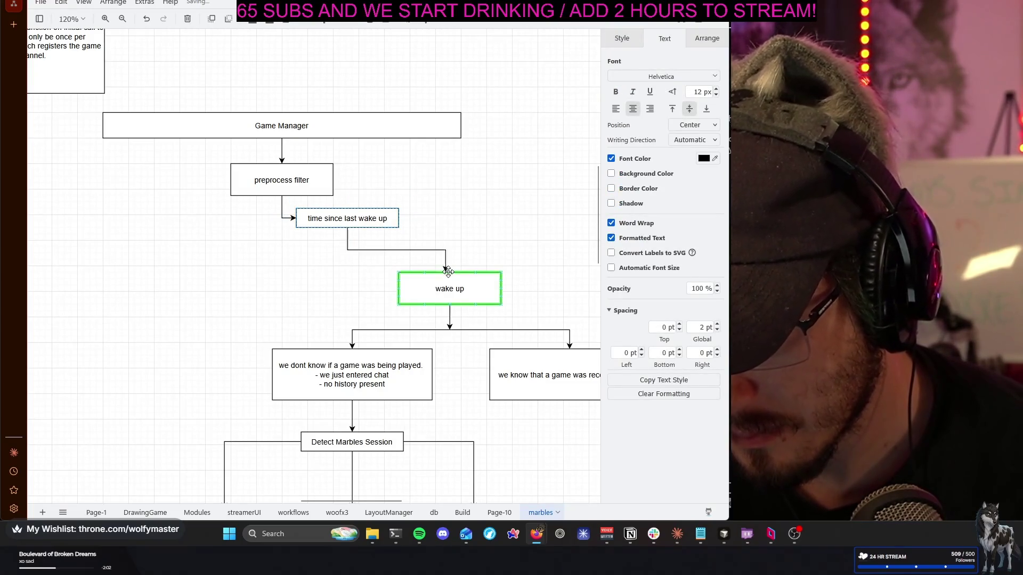
pyautogui.click(421, 213)
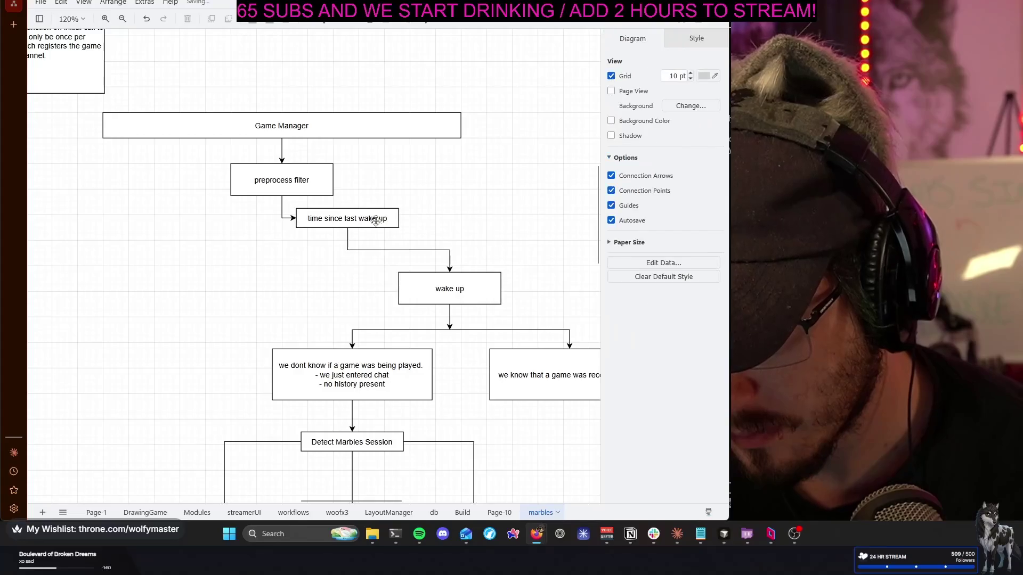
# Copy time since last wake up to its right and relabel it as the wait box
pyautogui.click(382, 219)
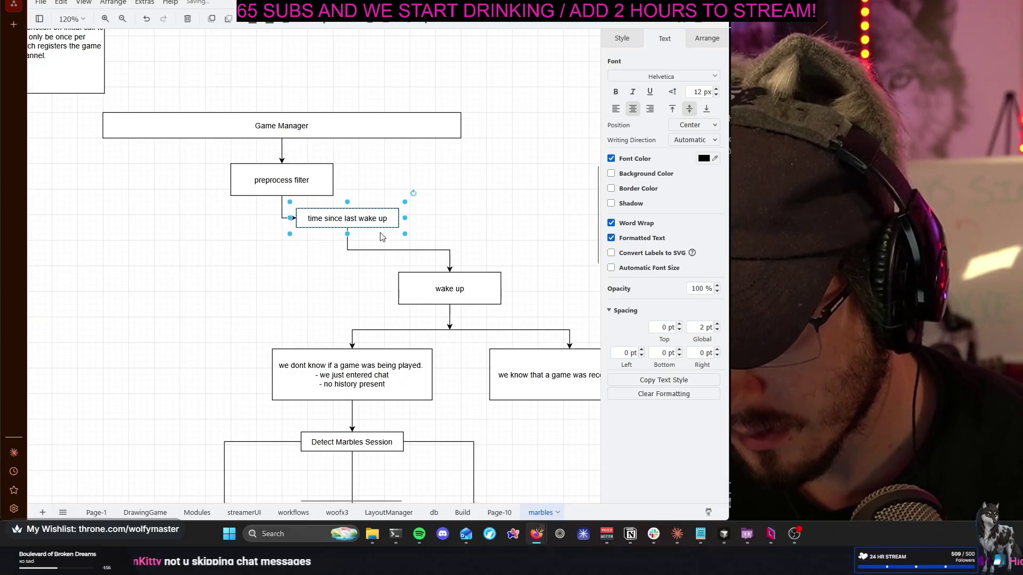
pyautogui.moveTo(353, 219); pyautogui.dragTo(484, 224)
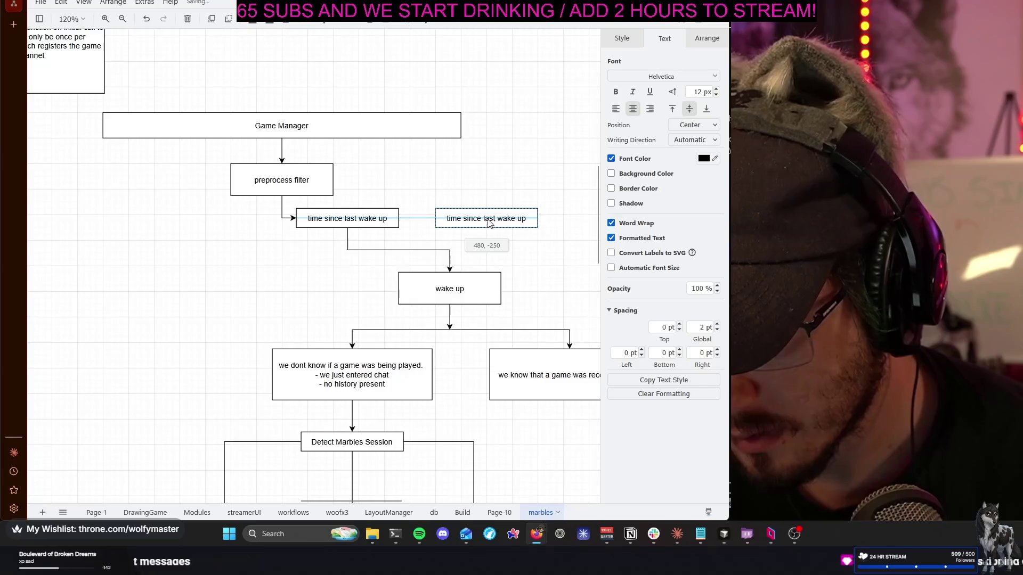
pyautogui.doubleClick(478, 221)
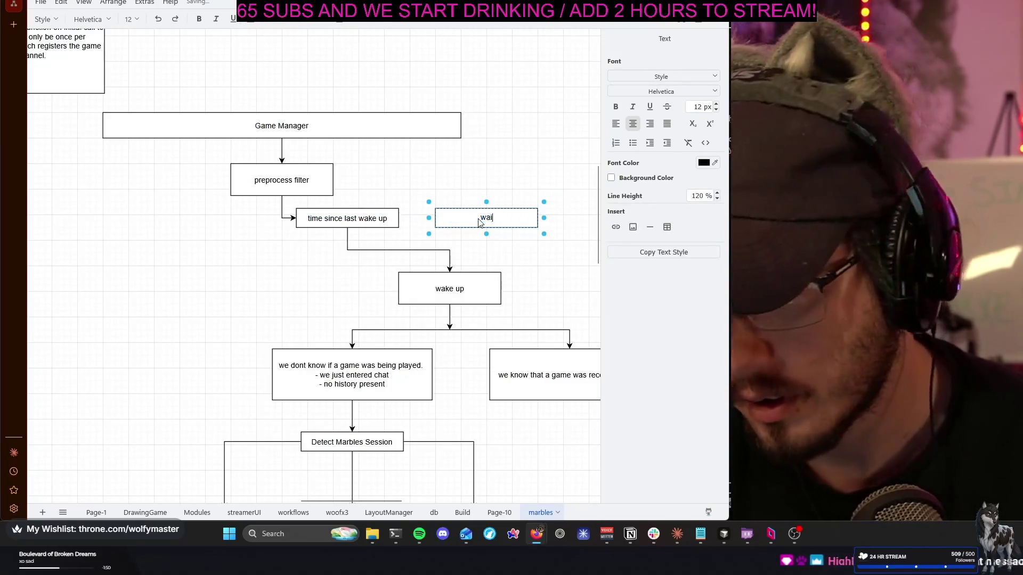
pyautogui.write('wait (until anot')
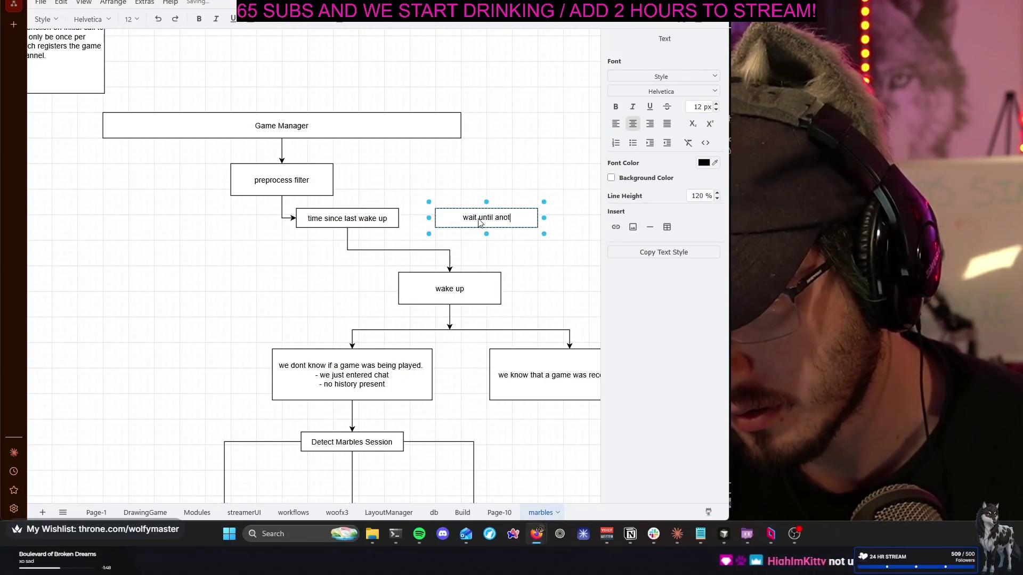
pyautogui.write('her ')
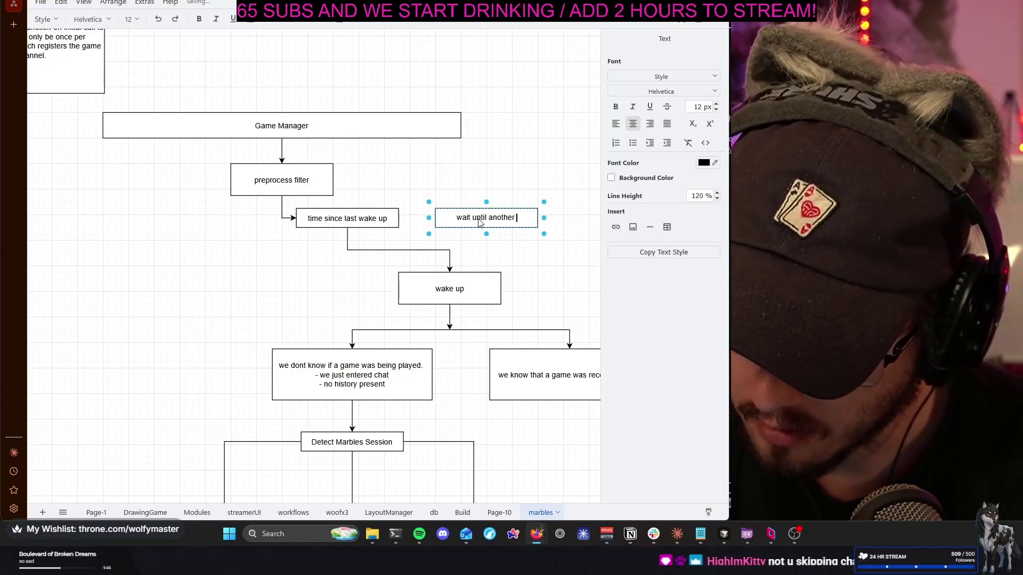
pyautogui.write('wake event')
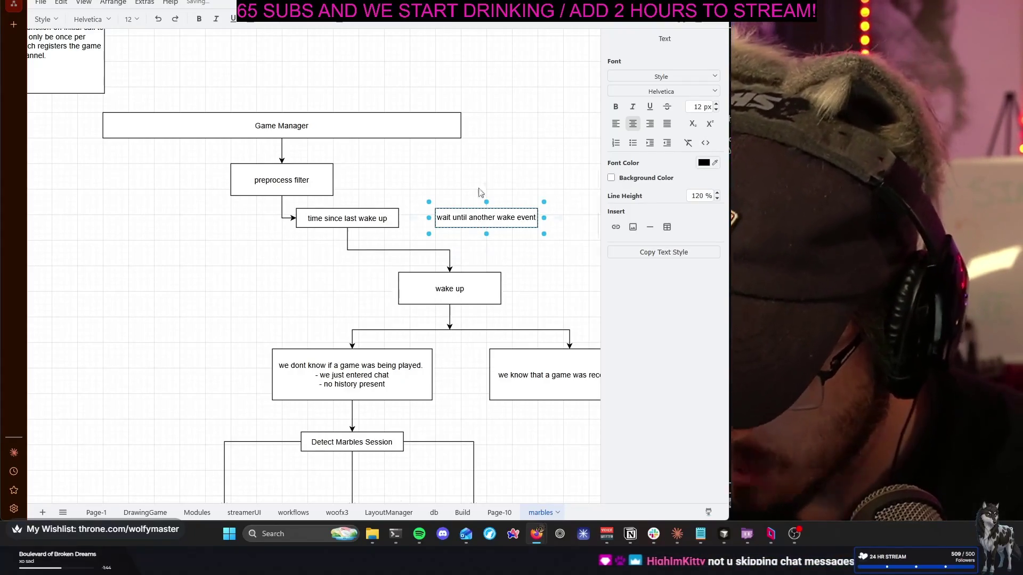
pyautogui.click(433, 202)
# Draw an arrow from time since last wake up into the wait box
pyautogui.click(382, 218)
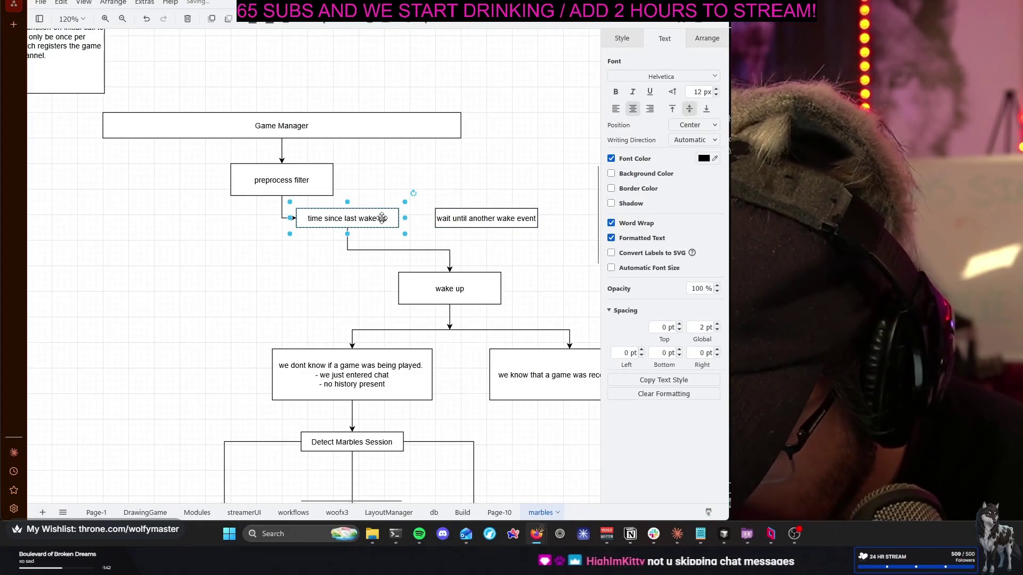
pyautogui.moveTo(415, 224); pyautogui.dragTo(433, 219)
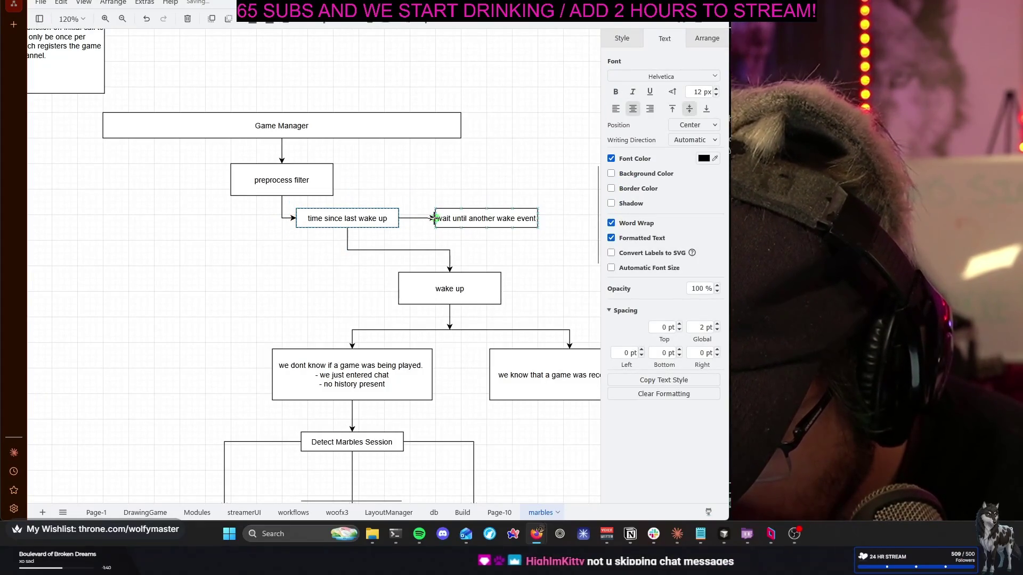
pyautogui.moveTo(477, 183); pyautogui.dragTo(513, 225)
# Revise the label to 'wait until another listener event' and widen the box to one line
pyautogui.click(507, 222)
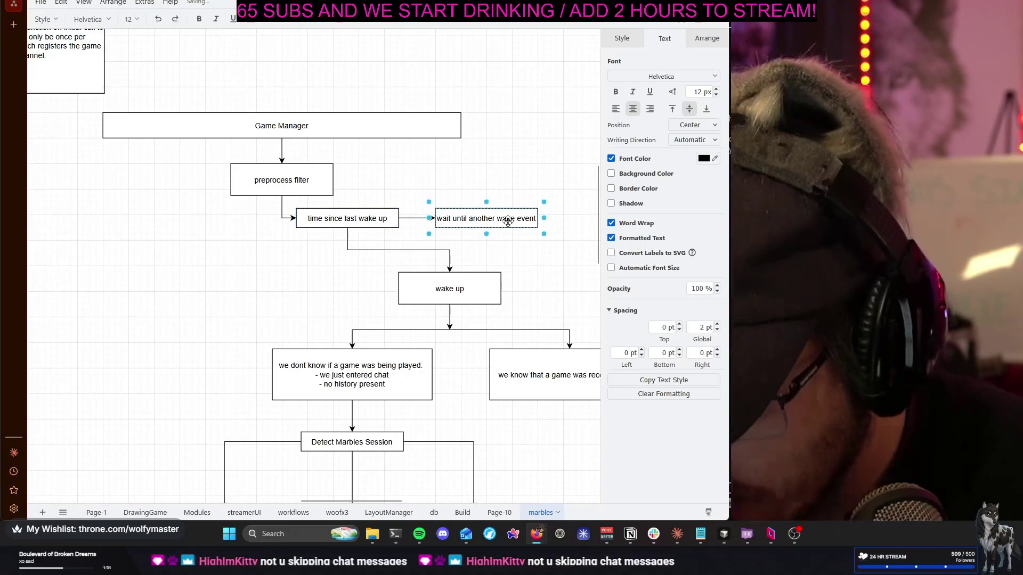
pyautogui.doubleClick(506, 221)
pyautogui.write('wait until another listen')
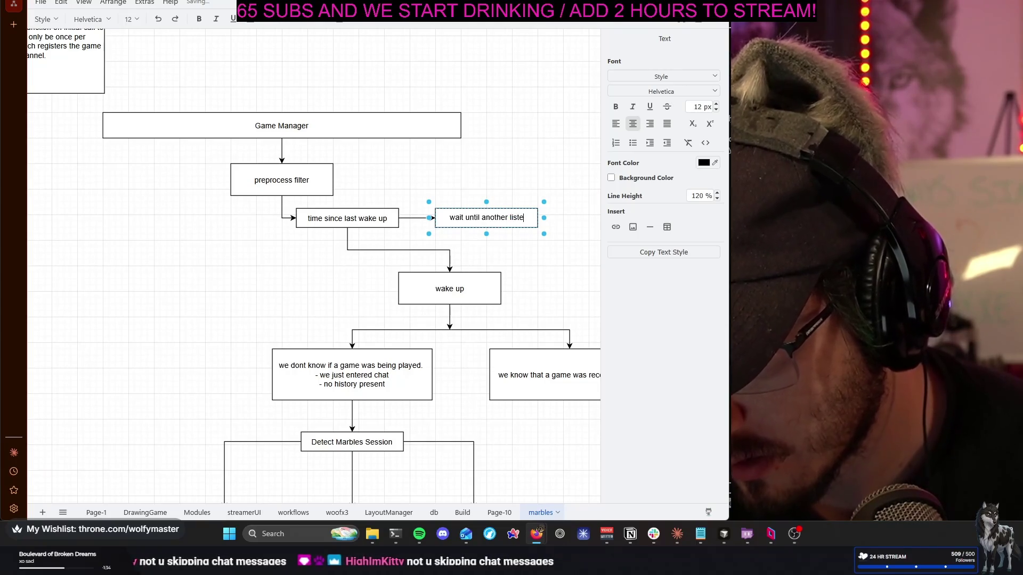
pyautogui.write('er event')
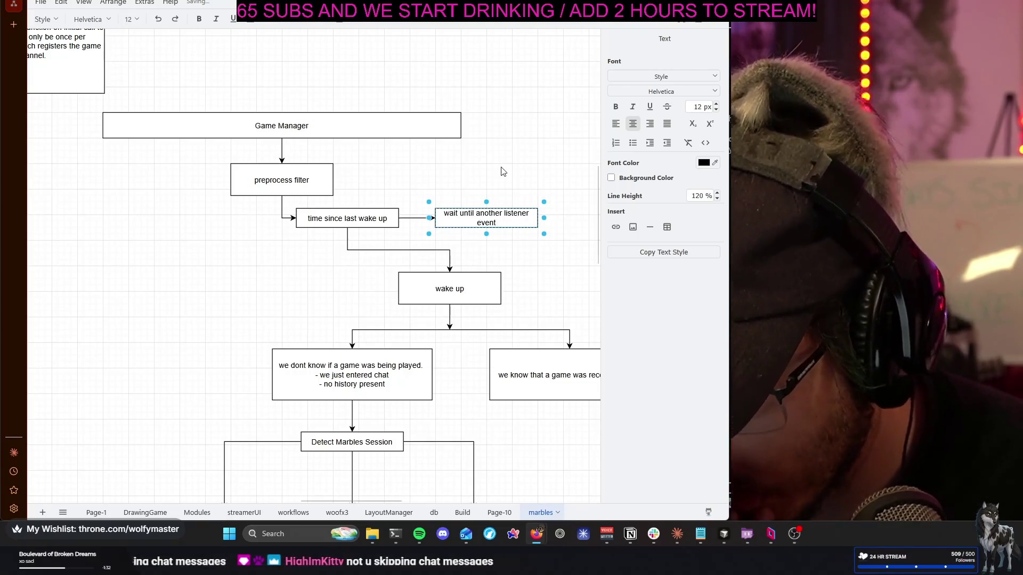
pyautogui.click(523, 218)
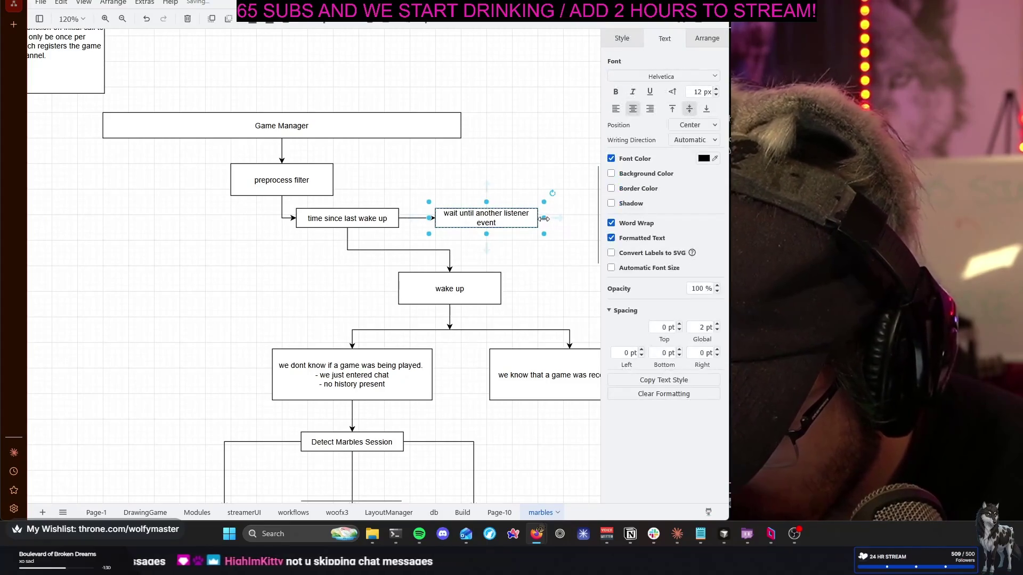
pyautogui.moveTo(555, 218); pyautogui.dragTo(558, 216)
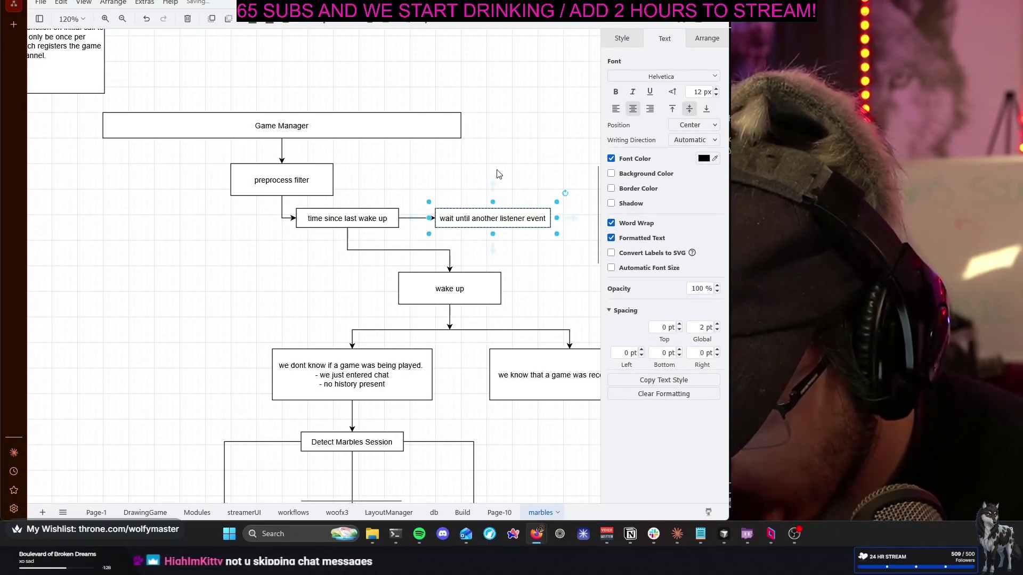
pyautogui.click(497, 173)
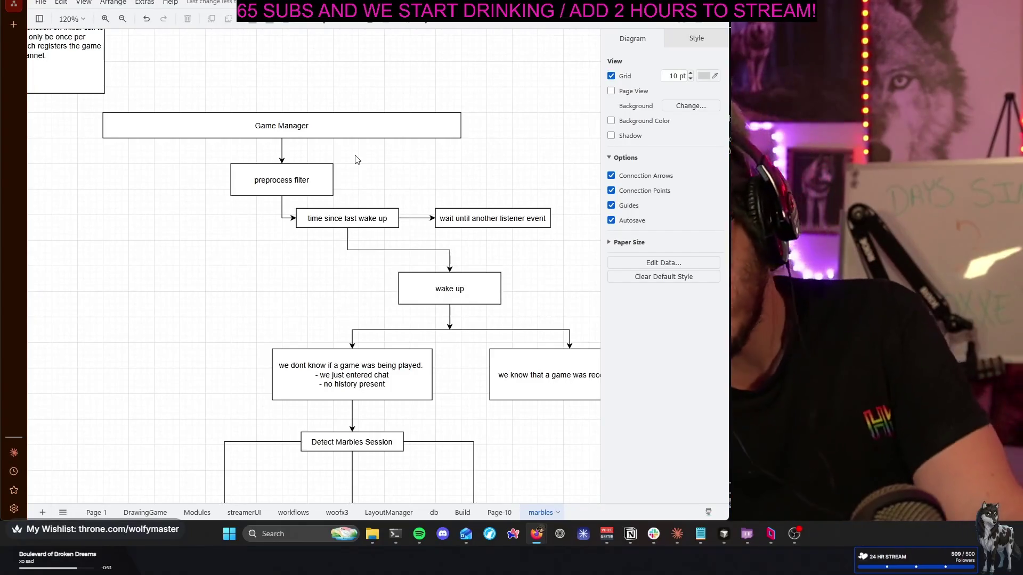
pyautogui.hscroll(2, 403, 180)
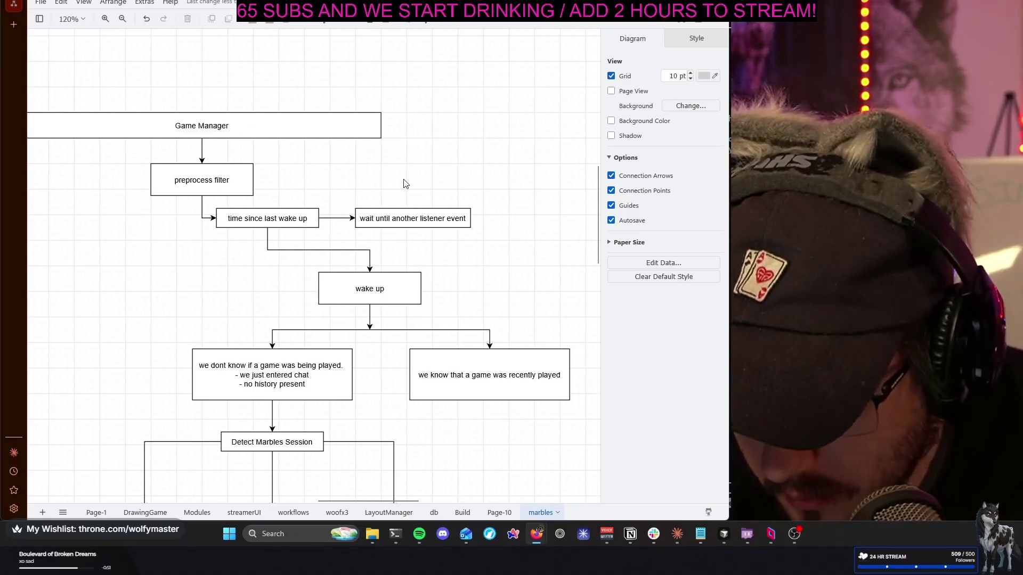
pyautogui.scroll(-2, 404, 180)
pyautogui.scroll(-3, 404, 180)
pyautogui.scroll(1, 480, 192)
pyautogui.scroll(-1, 520, 184)
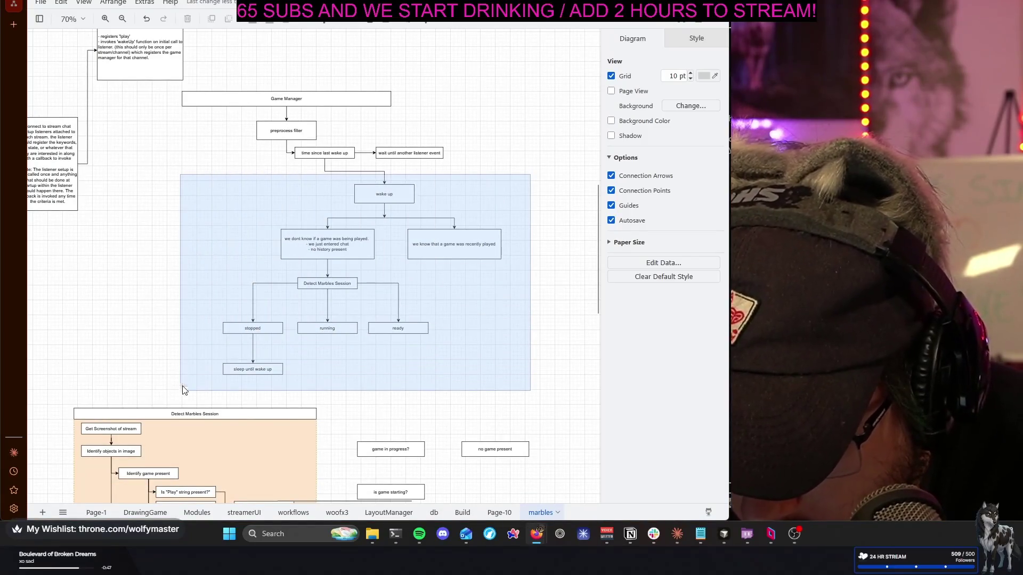
# Shift the wake up section left, then select wake up with everything beneath it
pyautogui.moveTo(531, 179); pyautogui.dragTo(179, 390)
pyautogui.moveTo(384, 202)
pyautogui.mouseDown()
pyautogui.moveTo(339, 197)
pyautogui.moveTo(340, 188)
pyautogui.mouseUp()
pyautogui.click(352, 189)
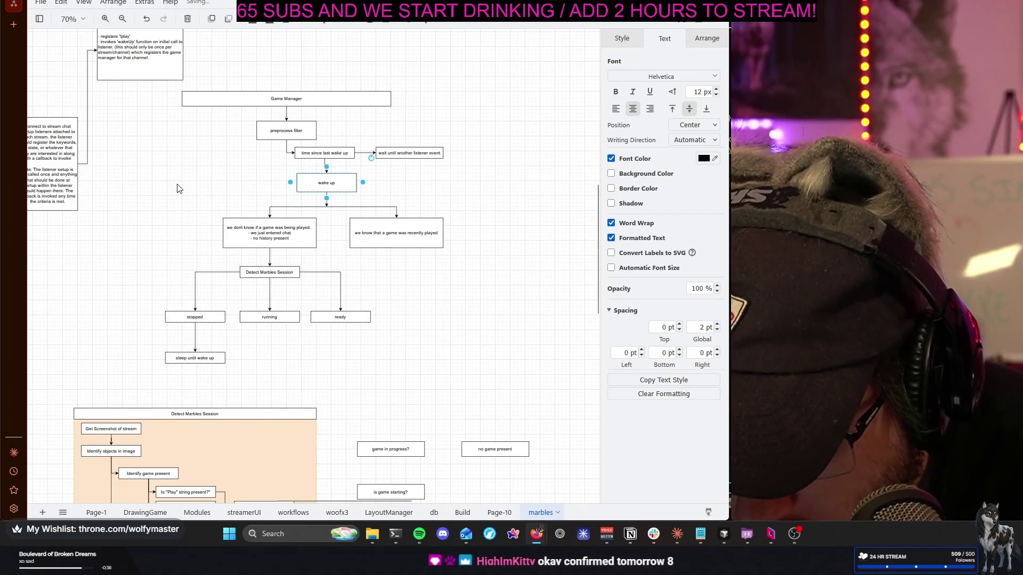
pyautogui.moveTo(153, 162); pyautogui.dragTo(484, 378)
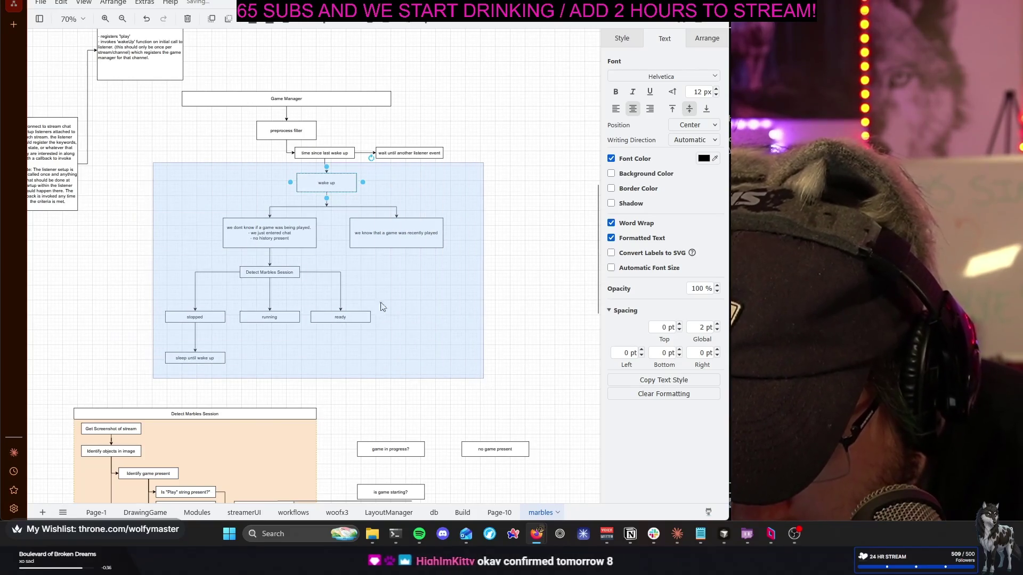
pyautogui.keyDown('ctrl'); pyautogui.scroll(4, 336, 192); pyautogui.keyUp('ctrl')
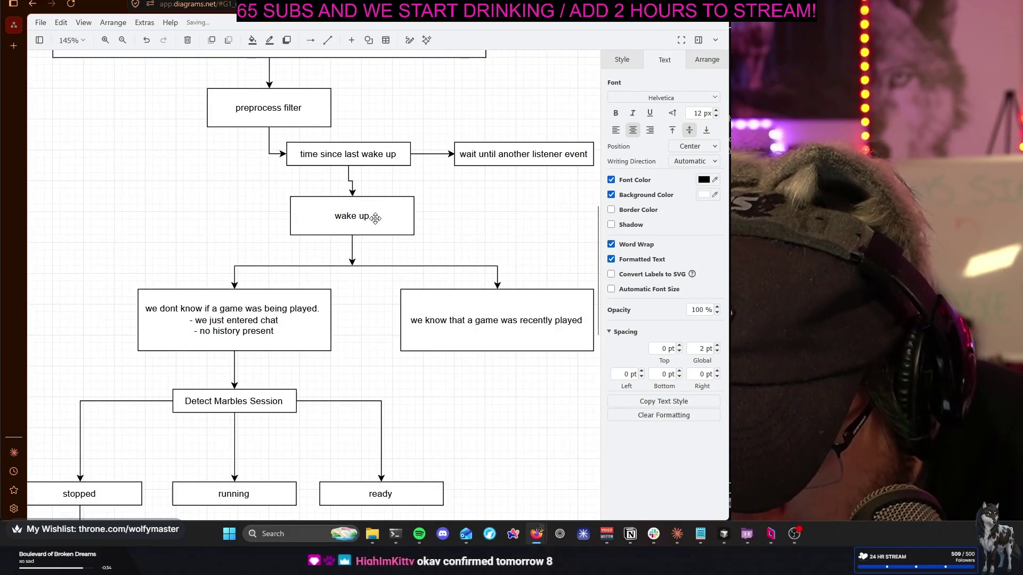
# Nudge the wake up branch up until it sits just below time since last wake up
pyautogui.keyDown('alt'); pyautogui.keyDown('shift'); pyautogui.click(362, 216); pyautogui.keyUp('shift'); pyautogui.keyUp('alt')
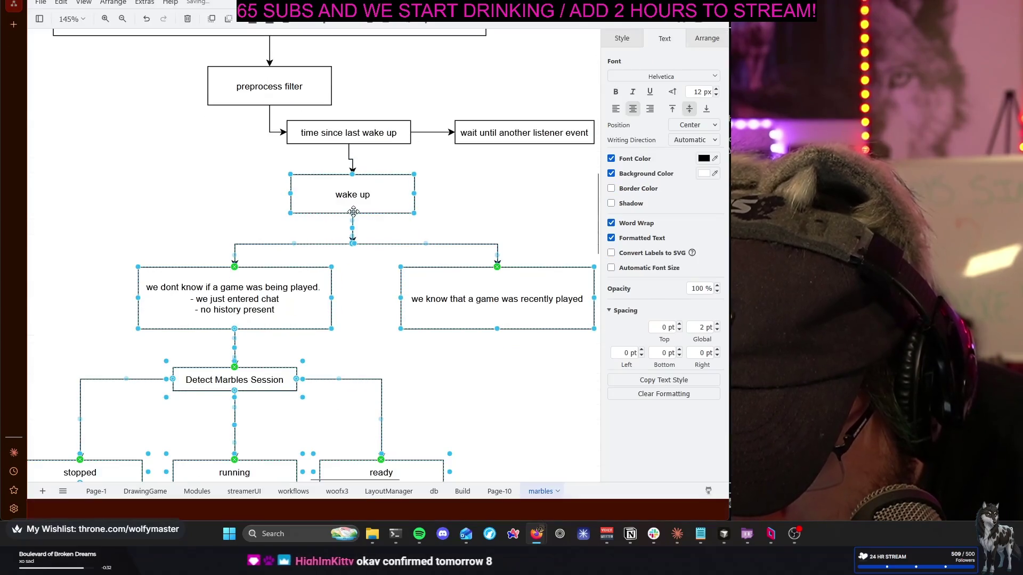
pyautogui.moveTo(350, 206); pyautogui.dragTo(359, 219)
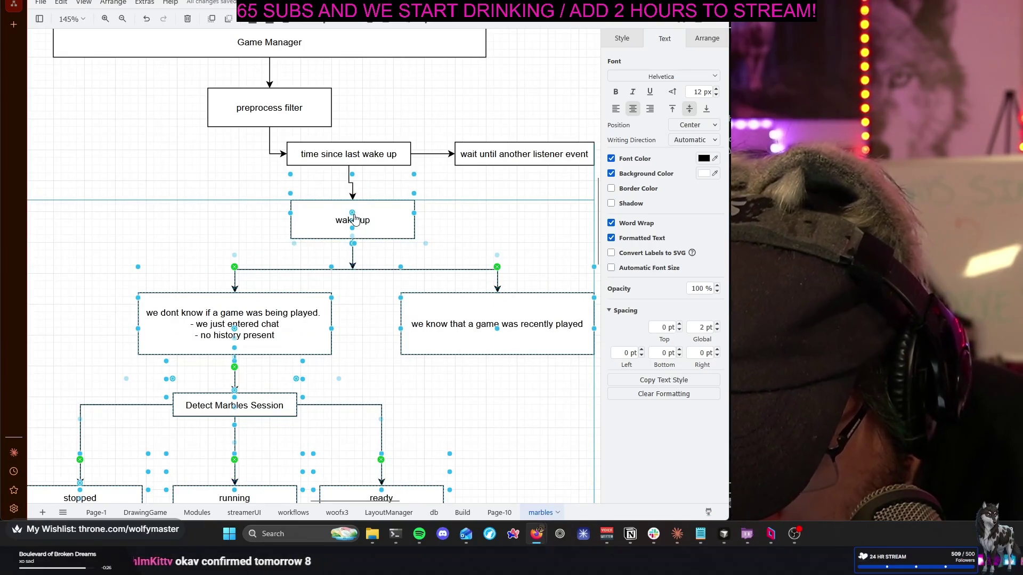
pyautogui.moveTo(352, 220); pyautogui.dragTo(352, 221)
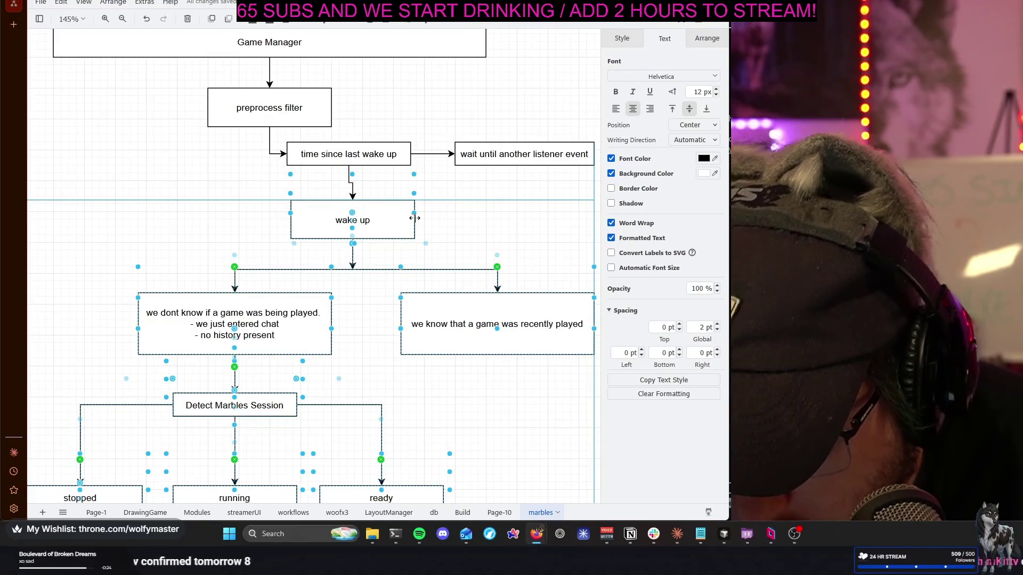
pyautogui.moveTo(452, 225); pyautogui.dragTo(467, 225)
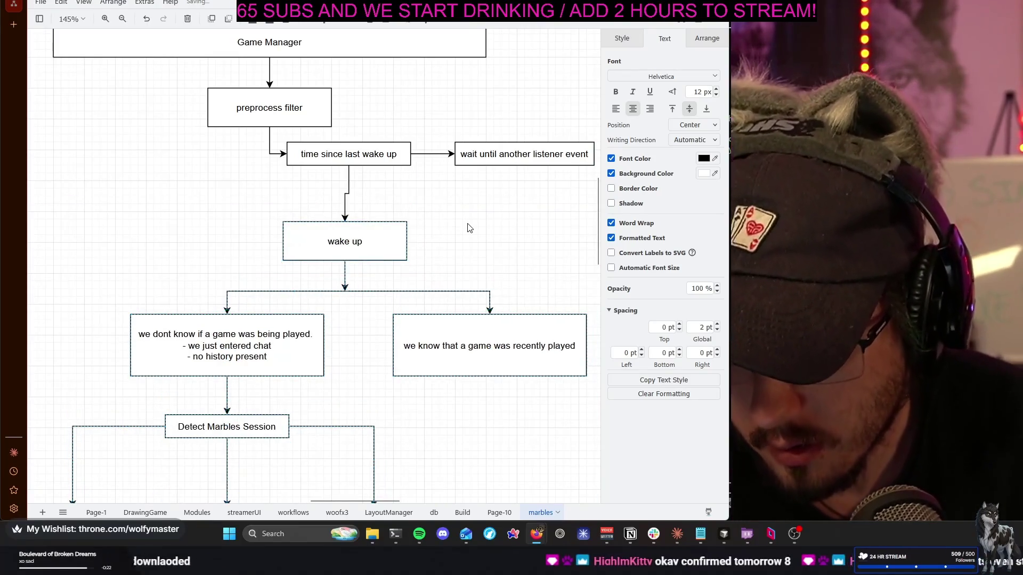
pyautogui.hotkey('shift', 'Right')
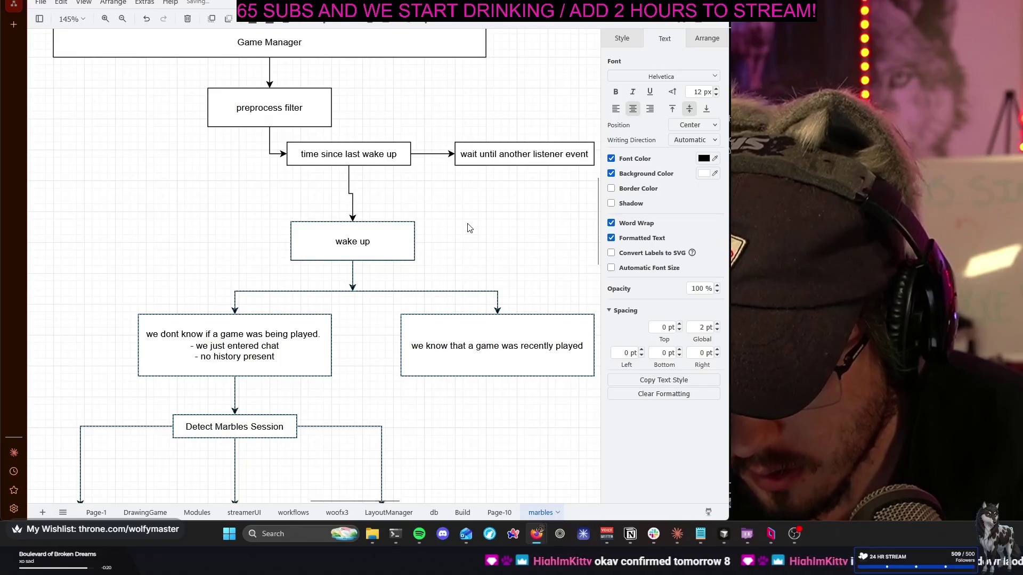
pyautogui.press('Left')
pyautogui.press('Left')
pyautogui.press('Left')
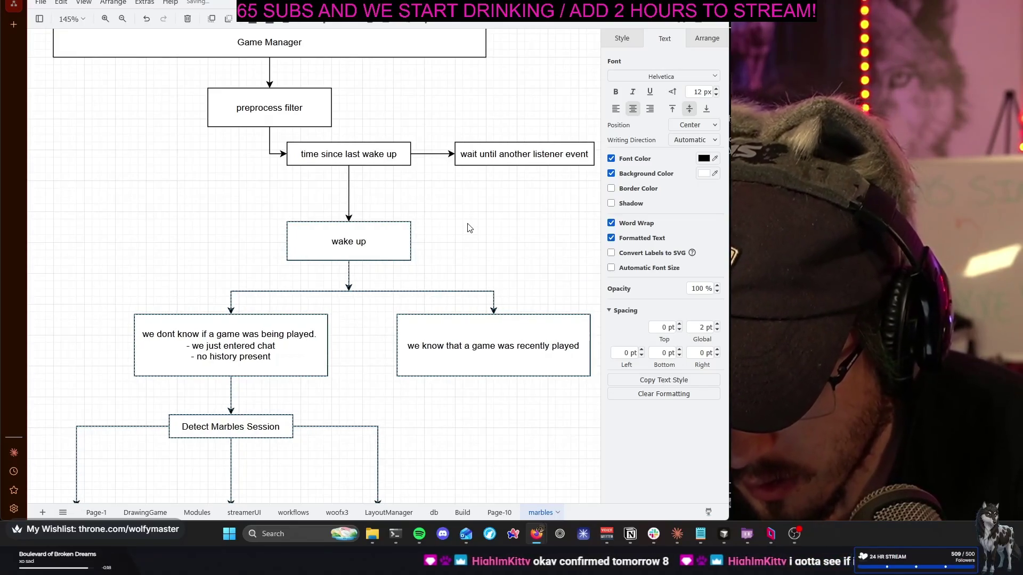
pyautogui.press('Up')
pyautogui.press('Up')
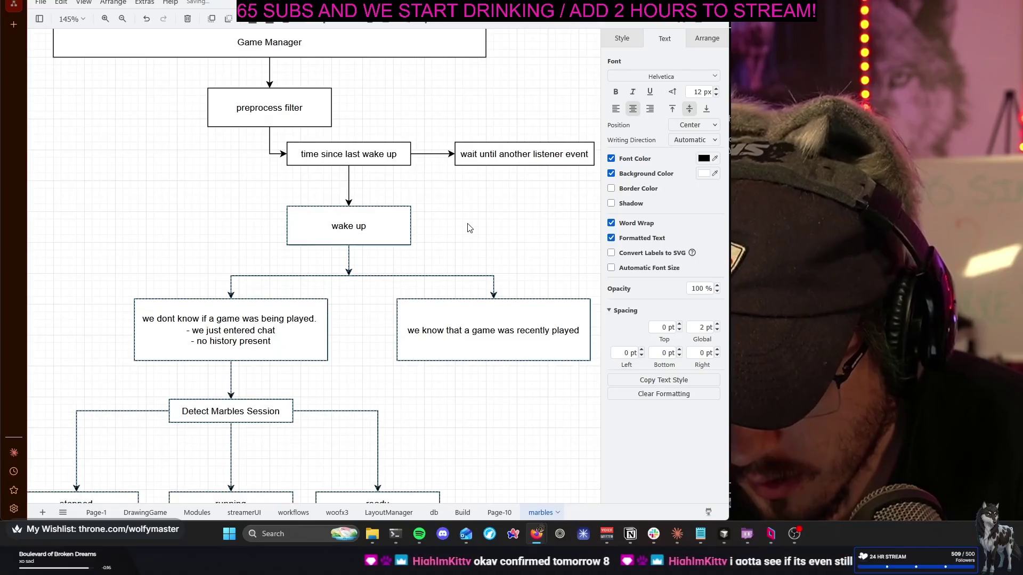
pyautogui.press('Up')
pyautogui.press('Up')
pyautogui.press('Up')
pyautogui.press('Up')
pyautogui.press('Up')
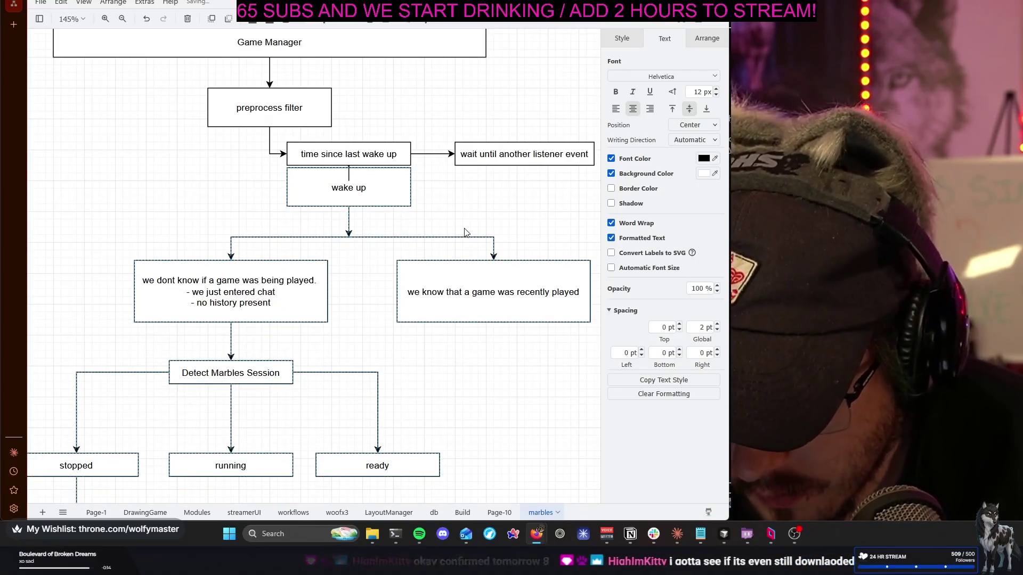
pyautogui.press('Down')
pyautogui.press('Down')
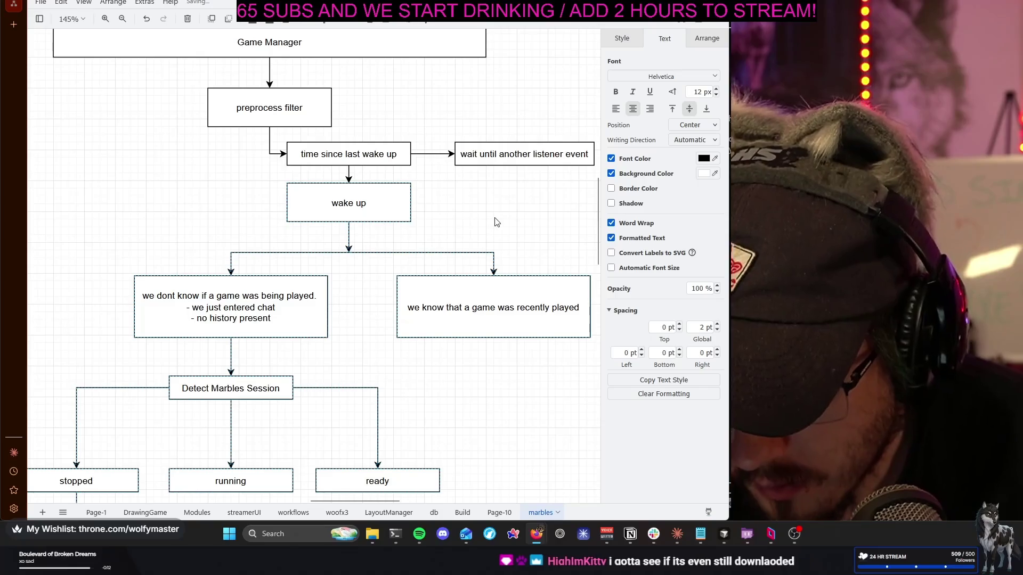
pyautogui.click(494, 219)
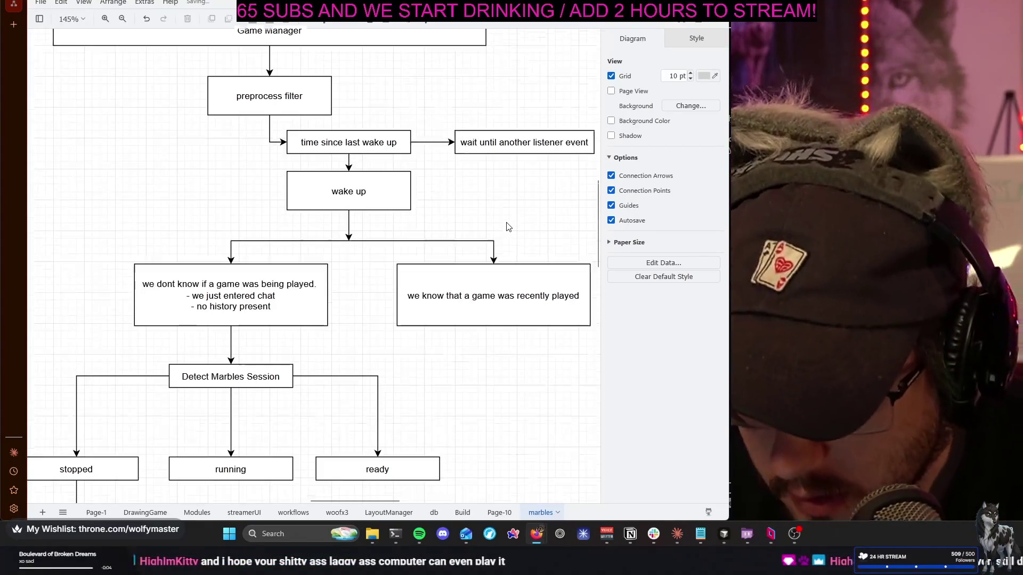
pyautogui.scroll(-1, 506, 228)
pyautogui.scroll(-1, 506, 227)
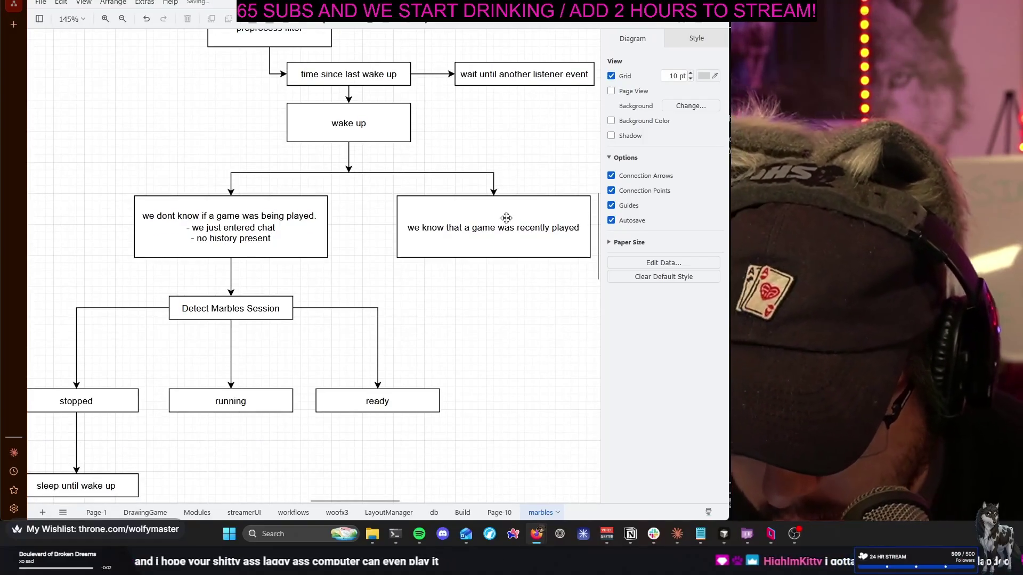
pyautogui.hscroll(-2, 482, 320)
pyautogui.scroll(-3, 483, 322)
pyautogui.scroll(3, 481, 323)
pyautogui.scroll(1, 482, 324)
pyautogui.hscroll(2, 481, 321)
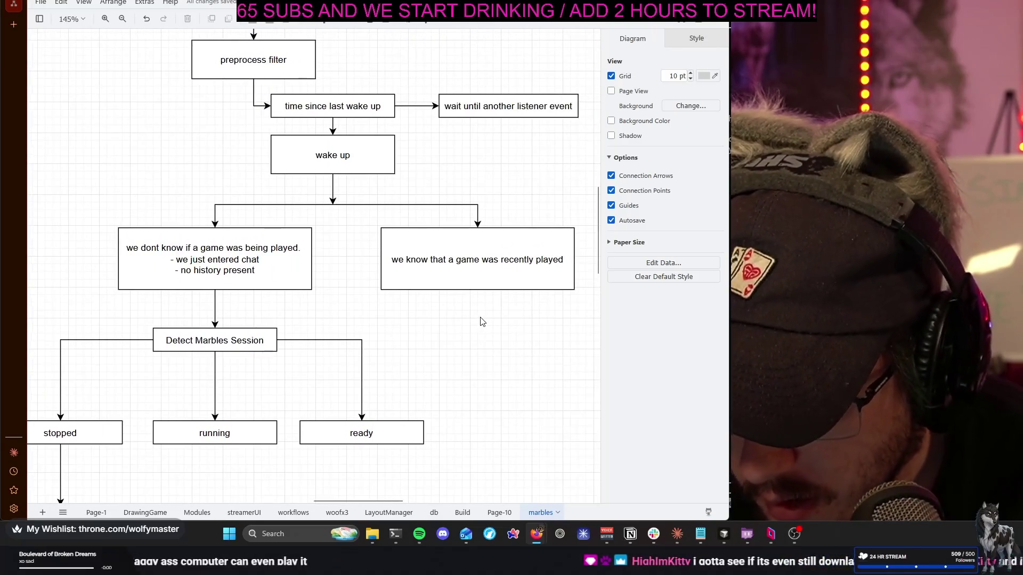
pyautogui.hscroll(-1, 481, 319)
pyautogui.hscroll(-1, 480, 320)
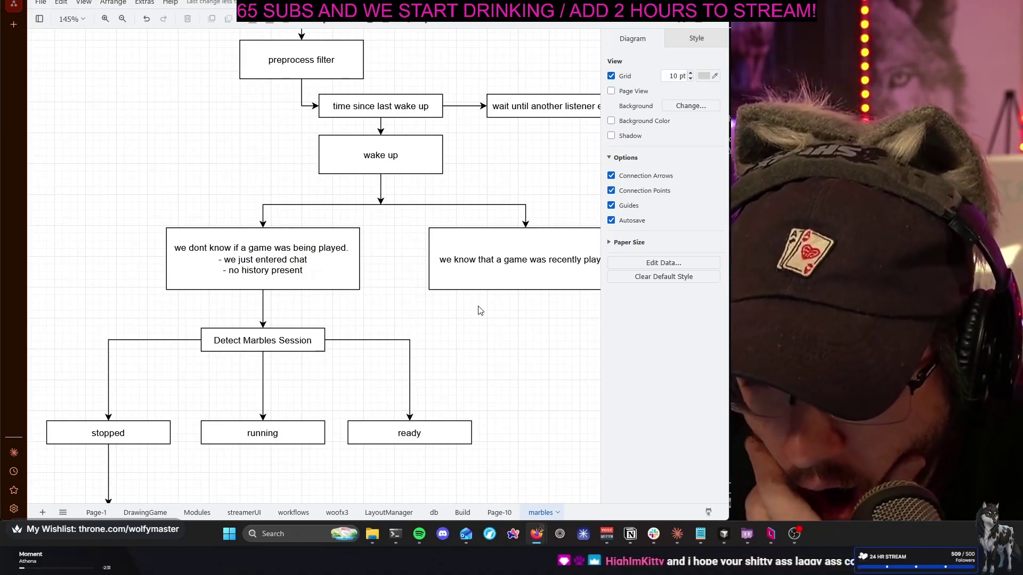
pyautogui.scroll(-1, 480, 310)
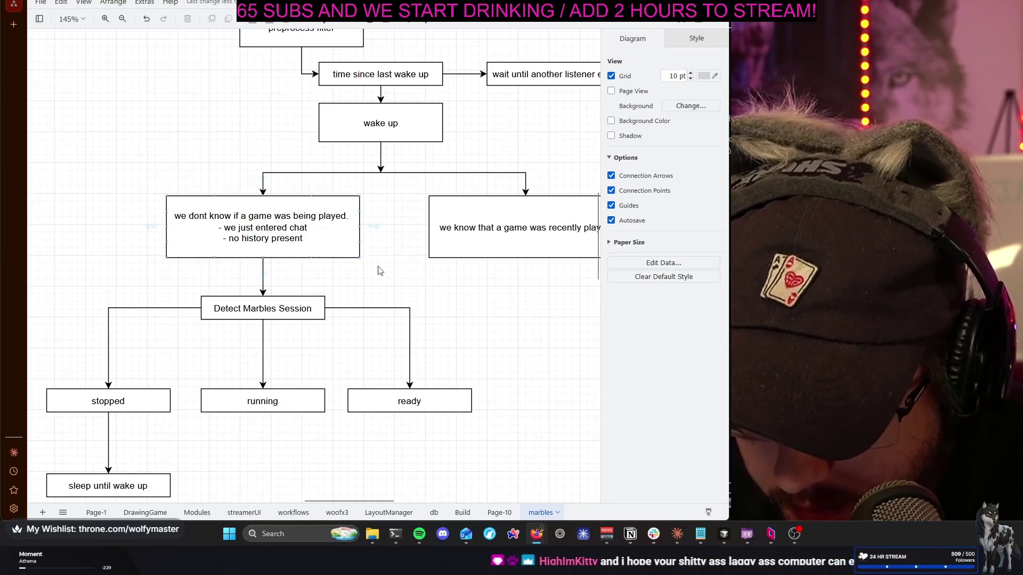
pyautogui.hscroll(-1, 445, 296)
pyautogui.hscroll(-1, 445, 296)
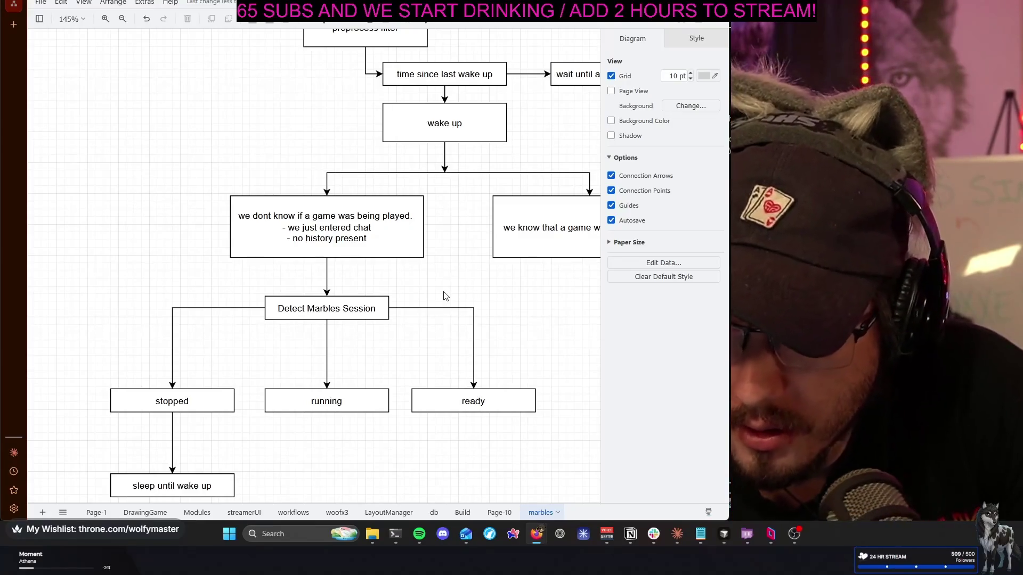
pyautogui.scroll(-1, 441, 294)
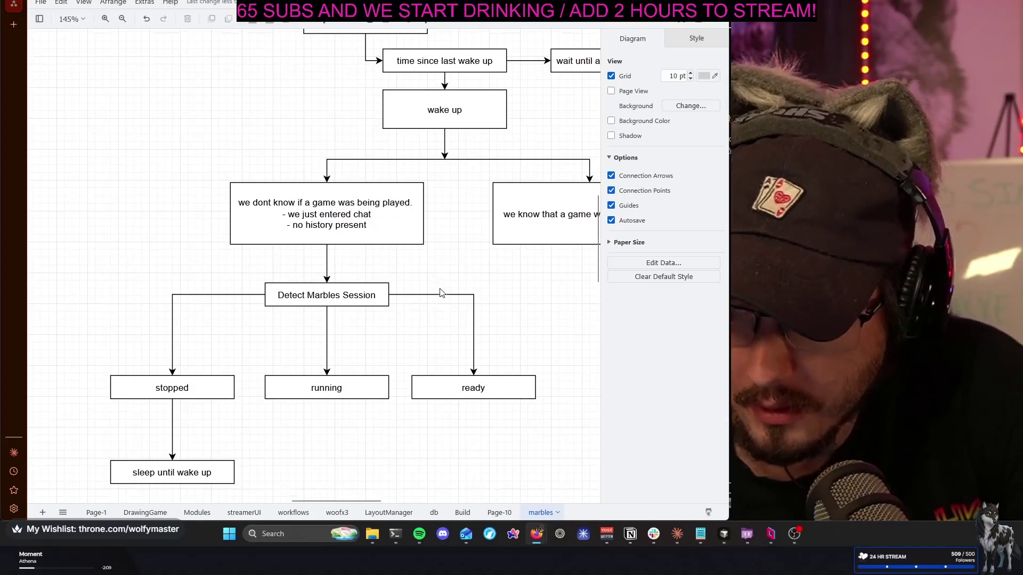
pyautogui.hotkey('ctrl', 'shift', 'pageup')
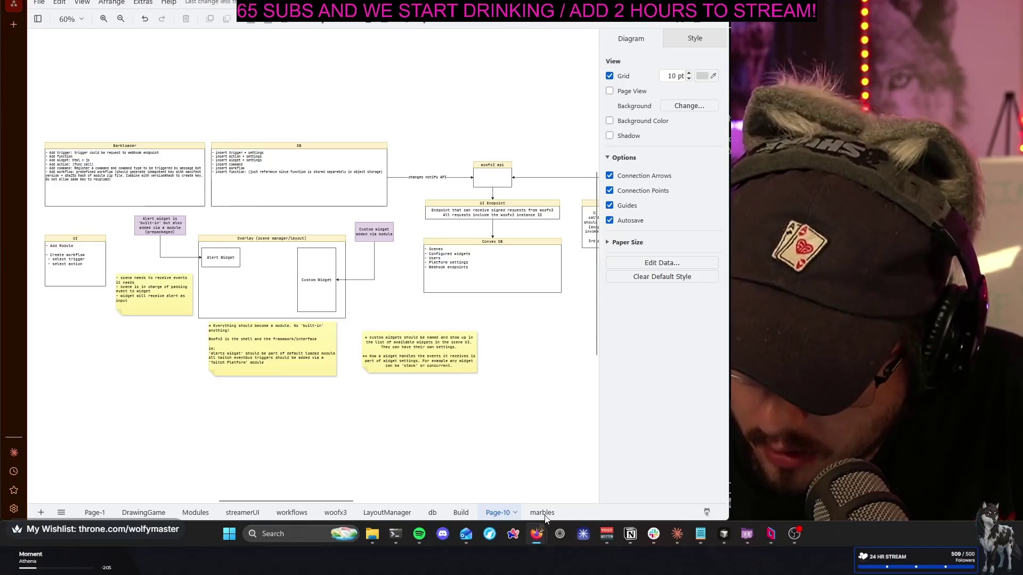
pyautogui.hotkey('ctrl', 'shift', 'pagedown')
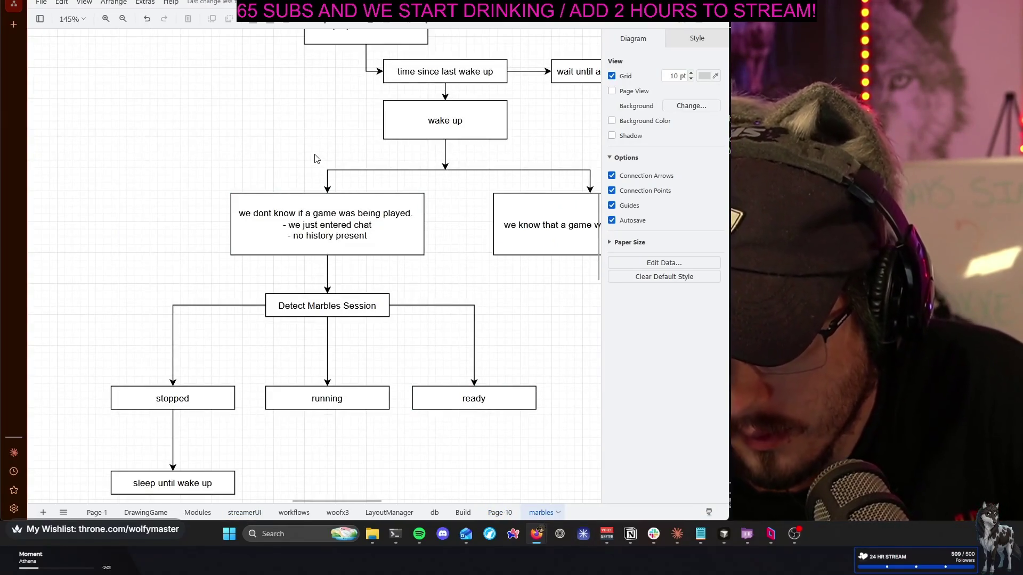
pyautogui.hscroll(-2, 251, 161)
pyautogui.hscroll(4, 249, 160)
pyautogui.scroll(1, 249, 160)
pyautogui.scroll(1, 250, 160)
pyautogui.scroll(2, 249, 160)
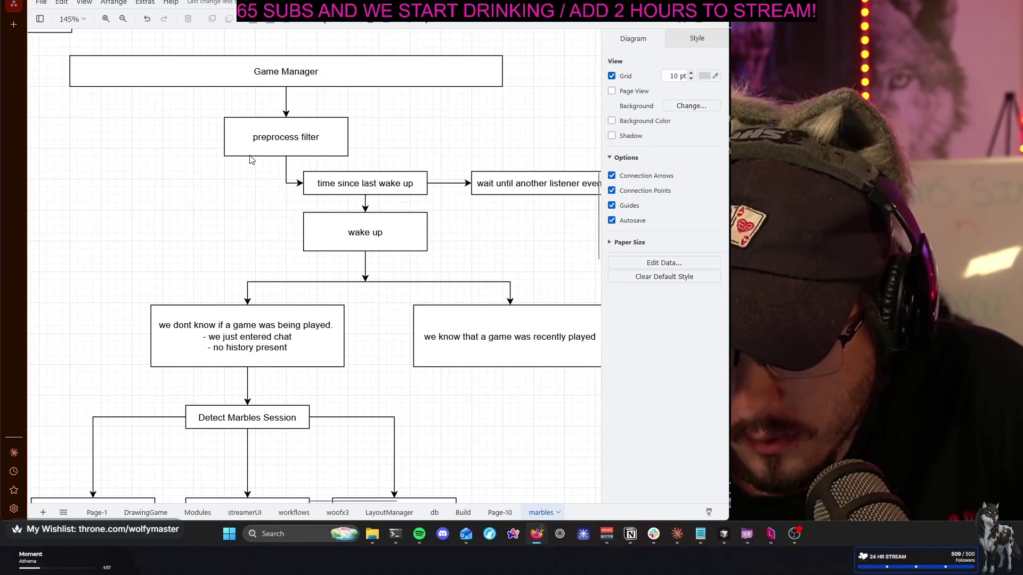
pyautogui.scroll(-1, 236, 225)
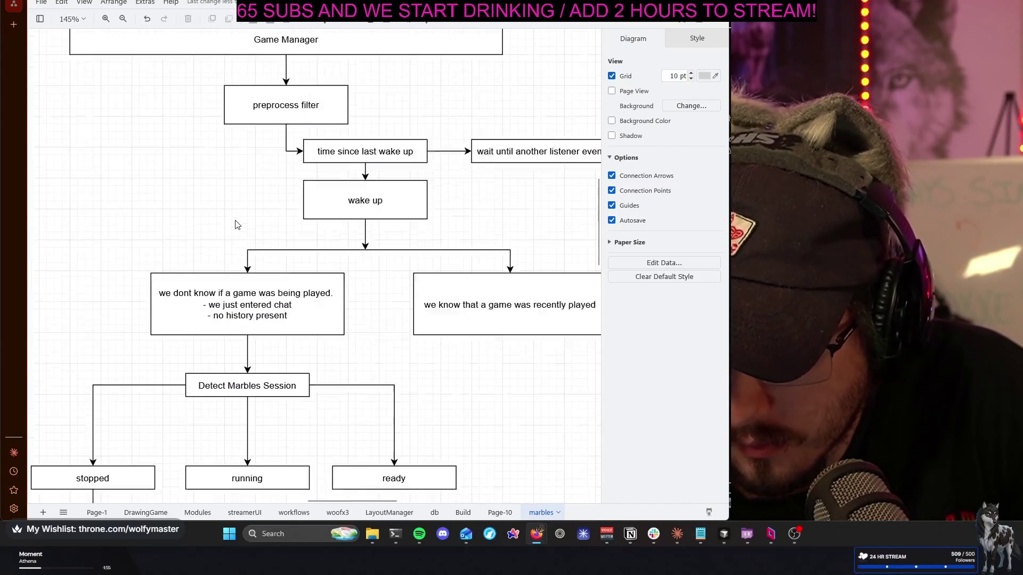
pyautogui.scroll(-2, 237, 224)
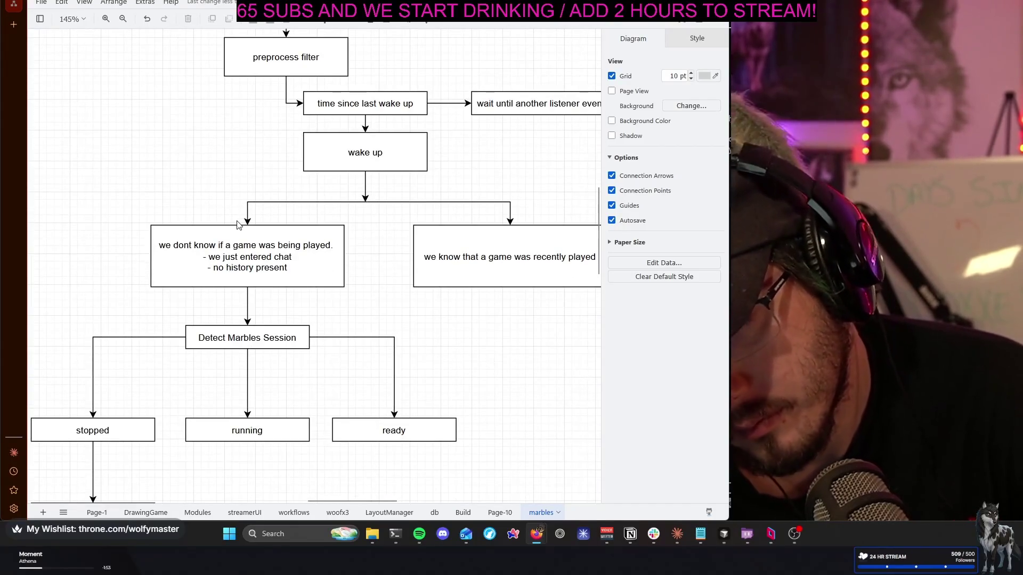
pyautogui.hscroll(2, 236, 225)
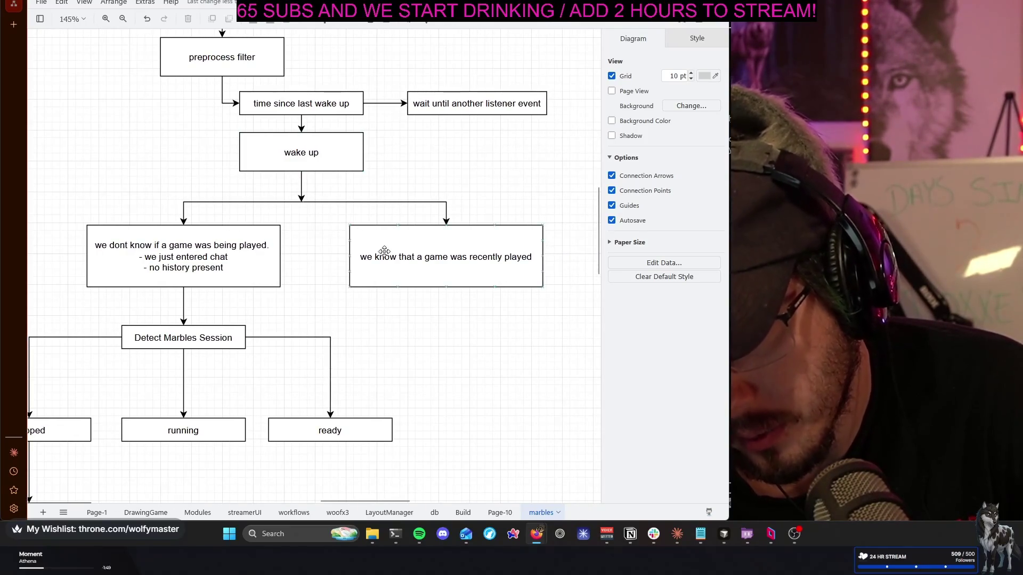
pyautogui.moveTo(247, 256)
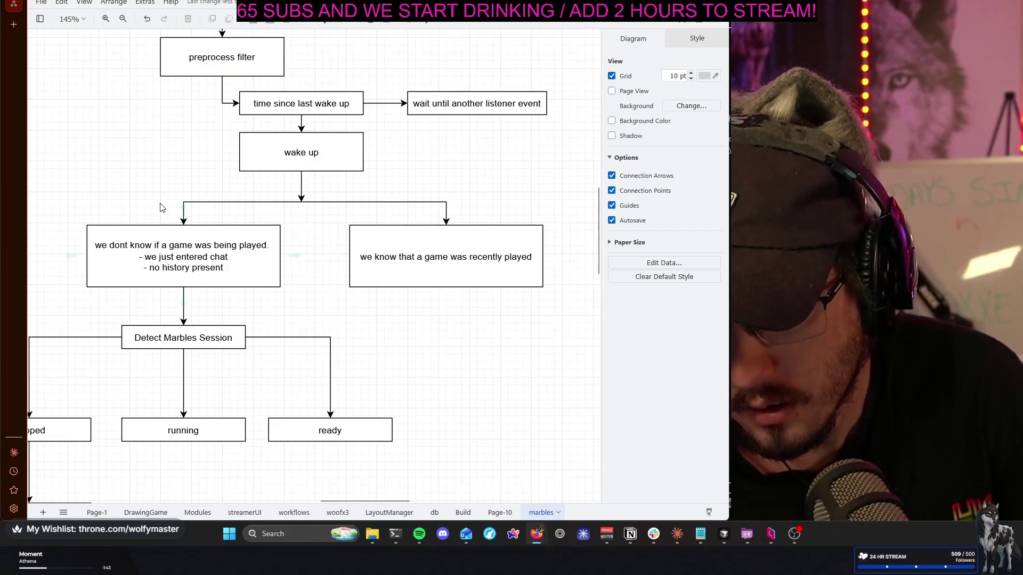
pyautogui.scroll(-3, 159, 208)
pyautogui.hscroll(-2, 160, 201)
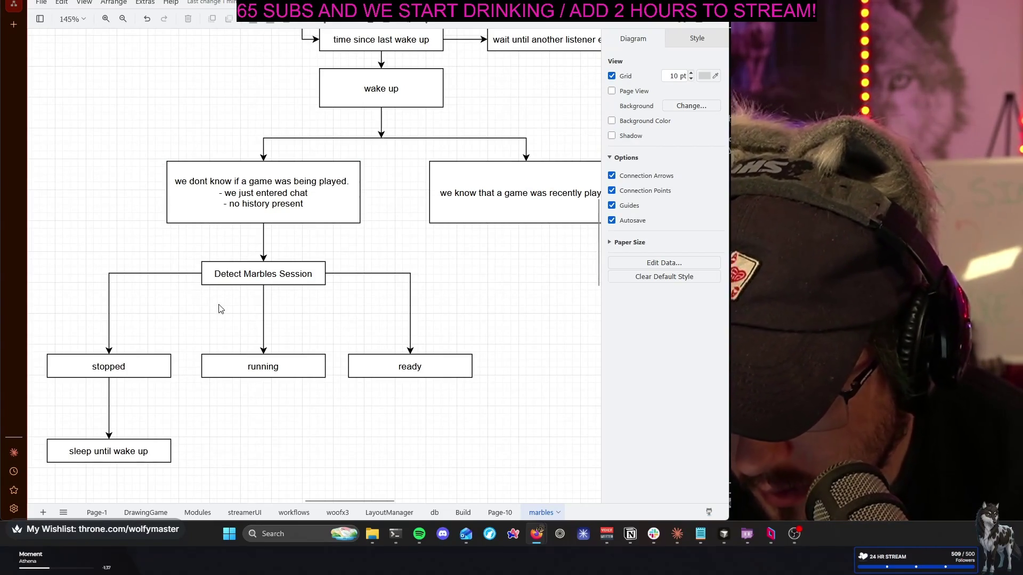
pyautogui.scroll(2, 220, 309)
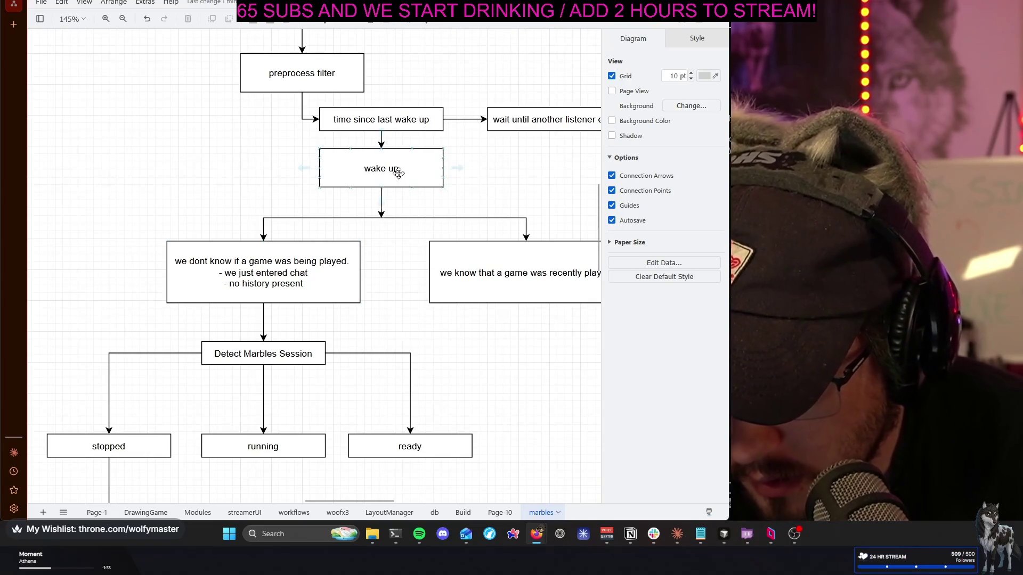
# Extend the wake up label with '(no history / as if its the first time, every time)'
pyautogui.doubleClick(399, 173)
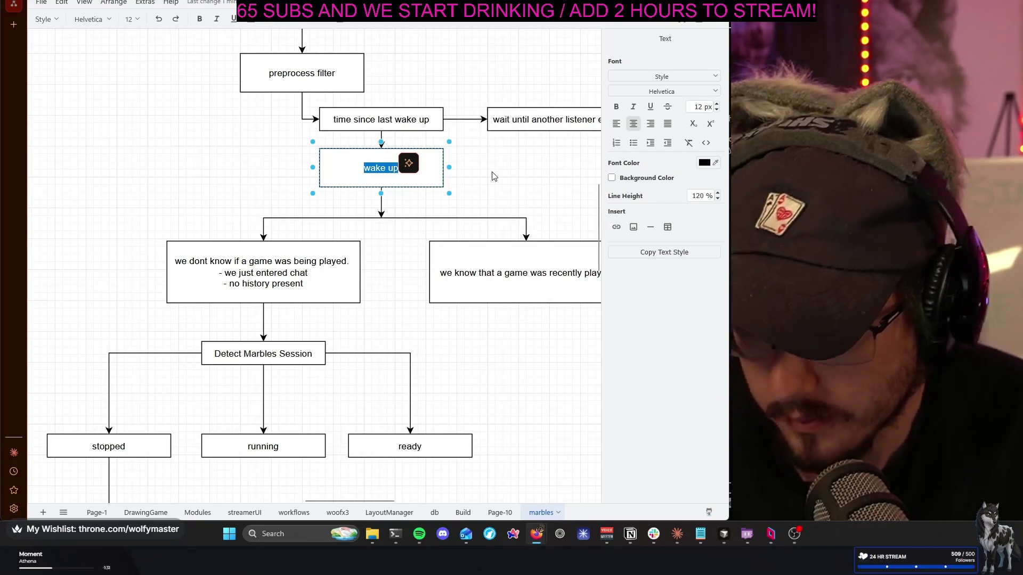
pyautogui.press('End')
pyautogui.press('Return')
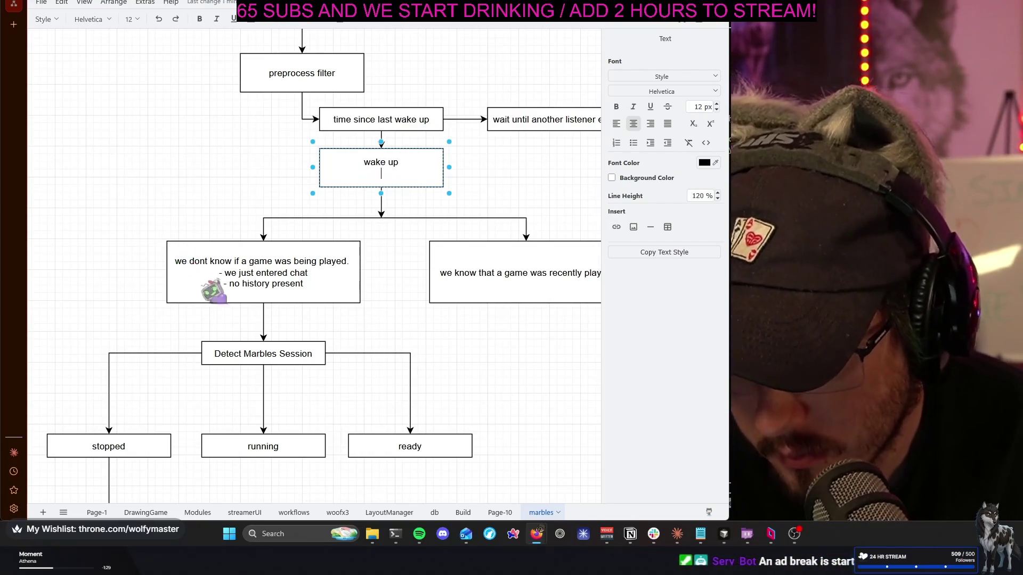
pyautogui.write('(no history')
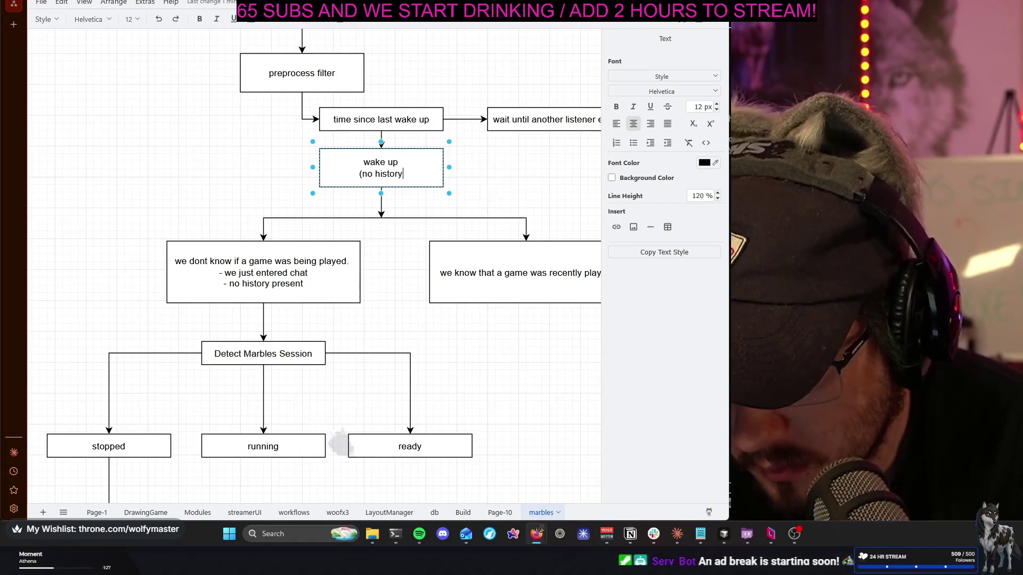
pyautogui.write('  as if its the first')
pyautogui.press('BackSpace')
pyautogui.write('time)')
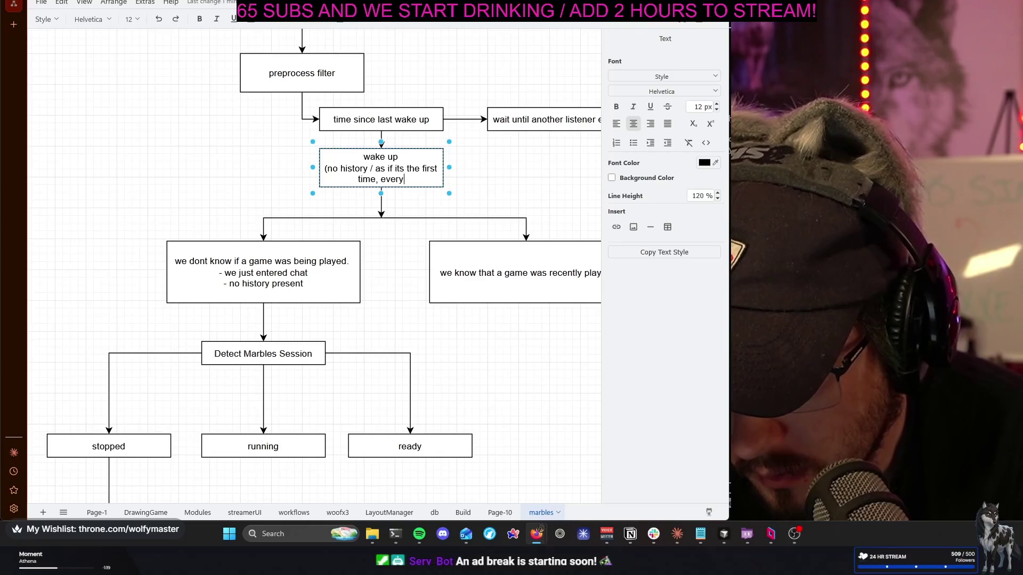
pyautogui.write(')')
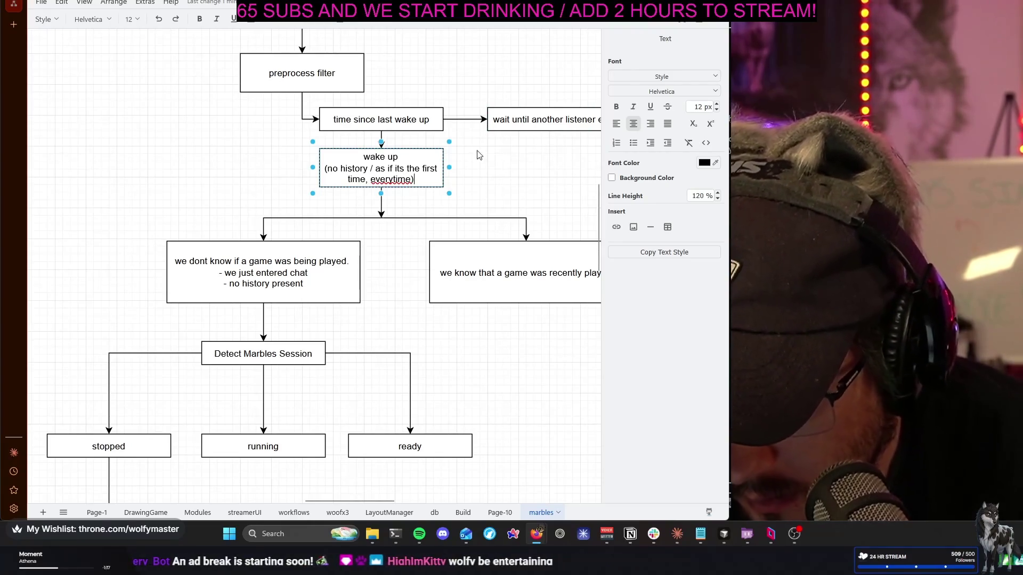
pyautogui.click(451, 171)
# Widen the wake up box so its text reflows and realign it under the step above
pyautogui.click(446, 170)
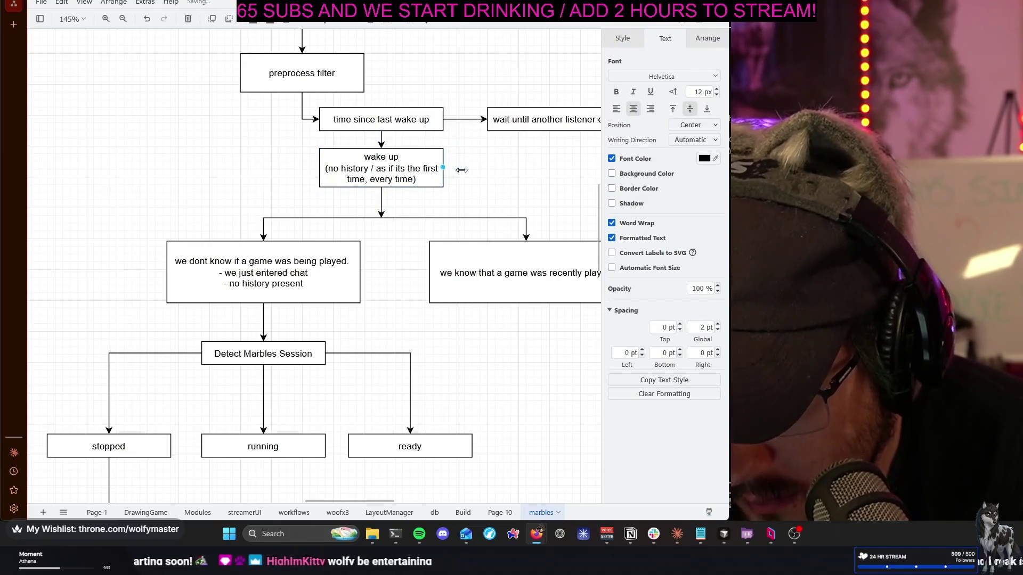
pyautogui.moveTo(443, 168); pyautogui.dragTo(466, 169)
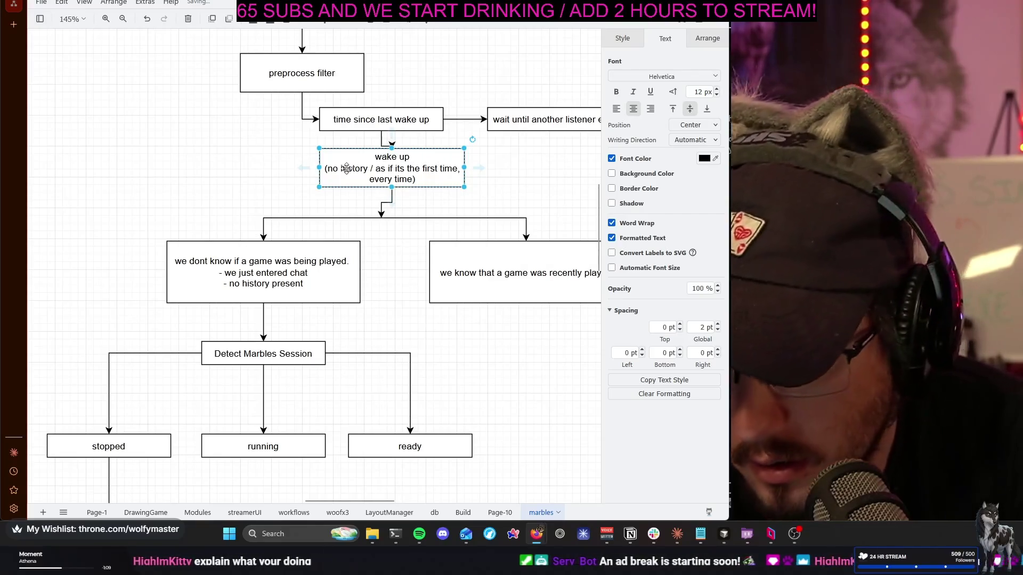
pyautogui.moveTo(313, 168); pyautogui.dragTo(311, 168)
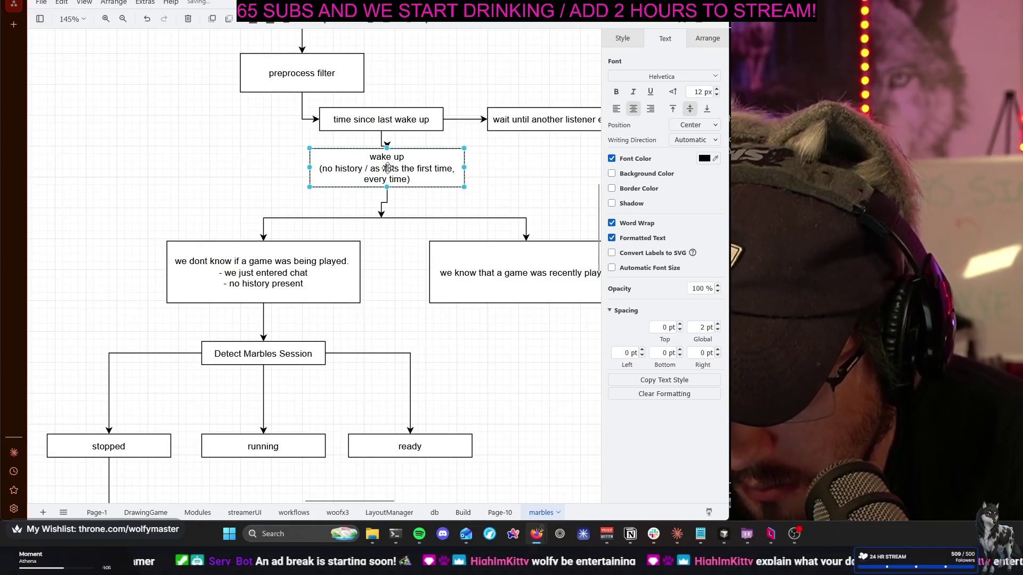
pyautogui.moveTo(386, 168); pyautogui.dragTo(388, 173)
pyautogui.click(501, 184)
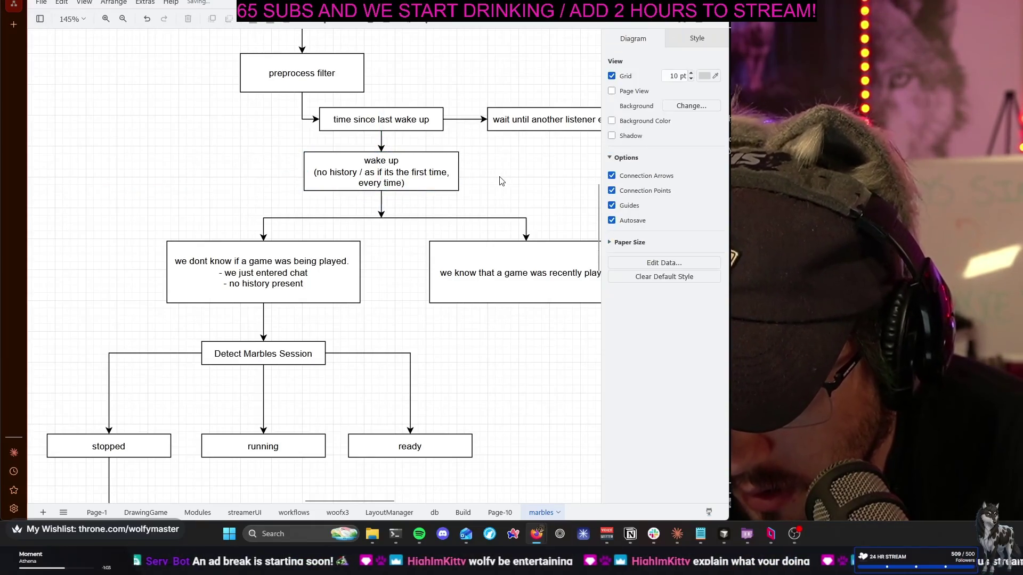
pyautogui.moveTo(528, 178)
pyautogui.mouseDown()
pyautogui.moveTo(483, 193)
pyautogui.moveTo(488, 179)
pyautogui.mouseUp()
pyautogui.scroll(2, 494, 174)
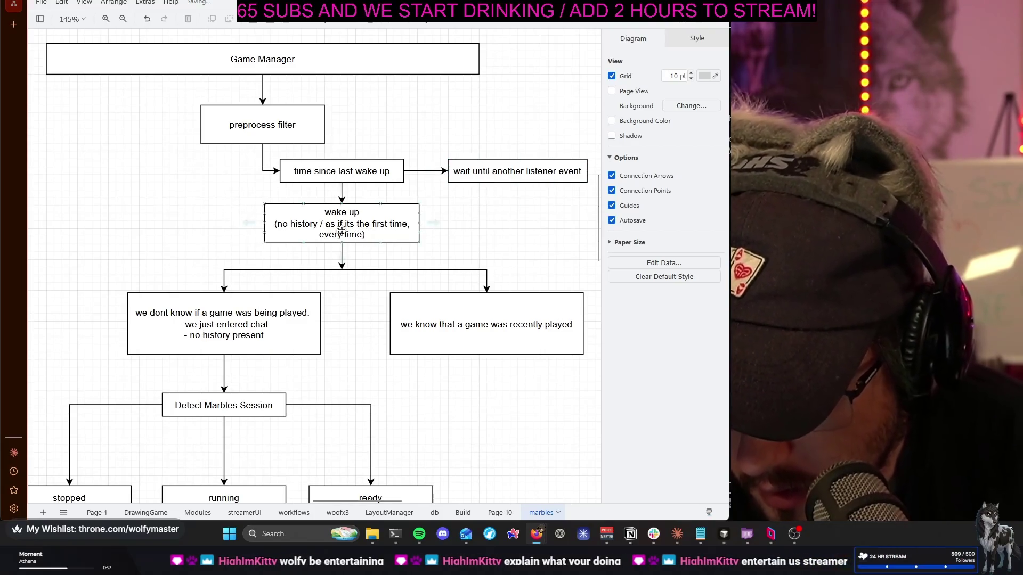
pyautogui.scroll(-1, 367, 226)
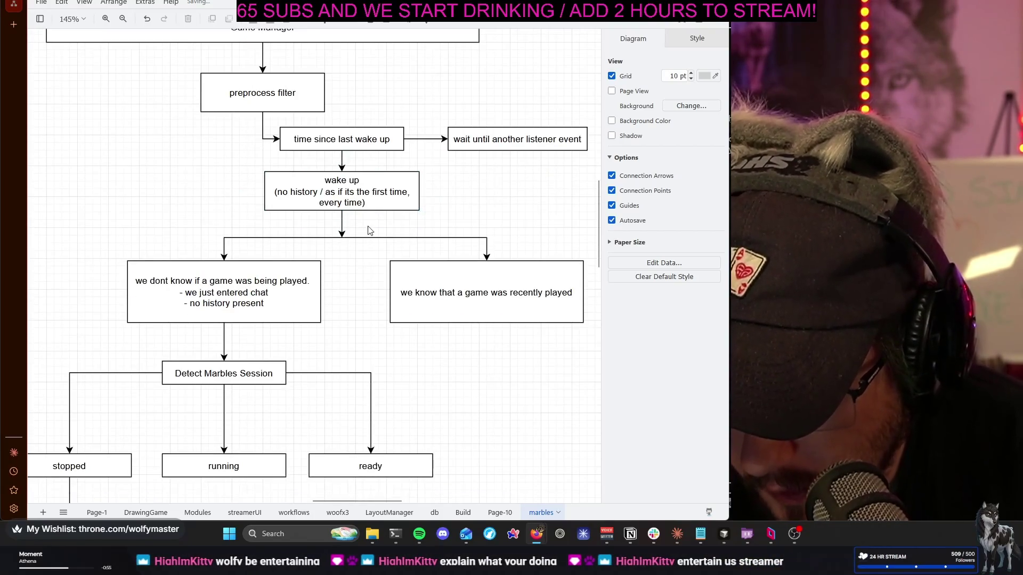
pyautogui.click(355, 192)
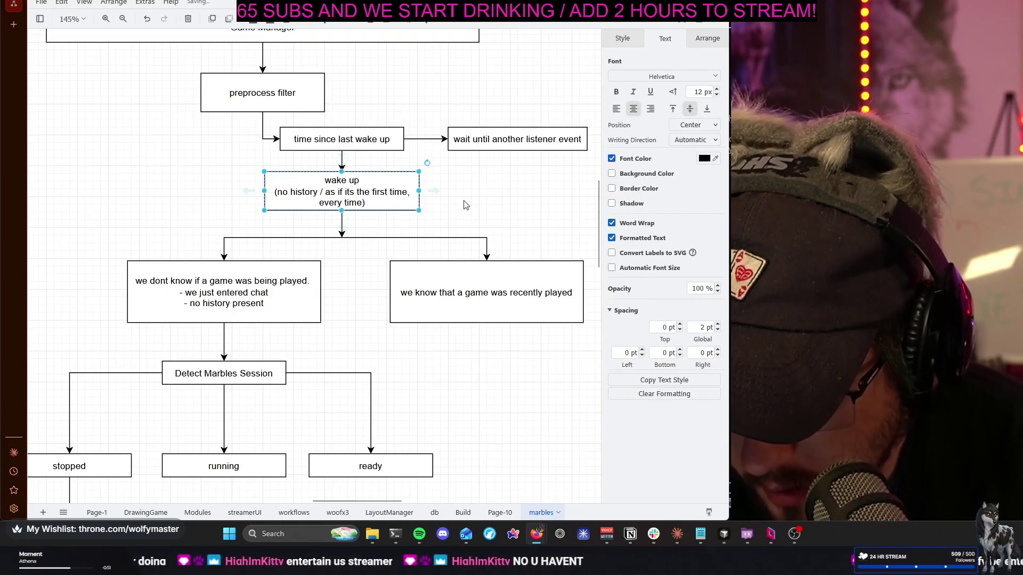
pyautogui.scroll(-1, 464, 200)
pyautogui.scroll(-2, 307, 242)
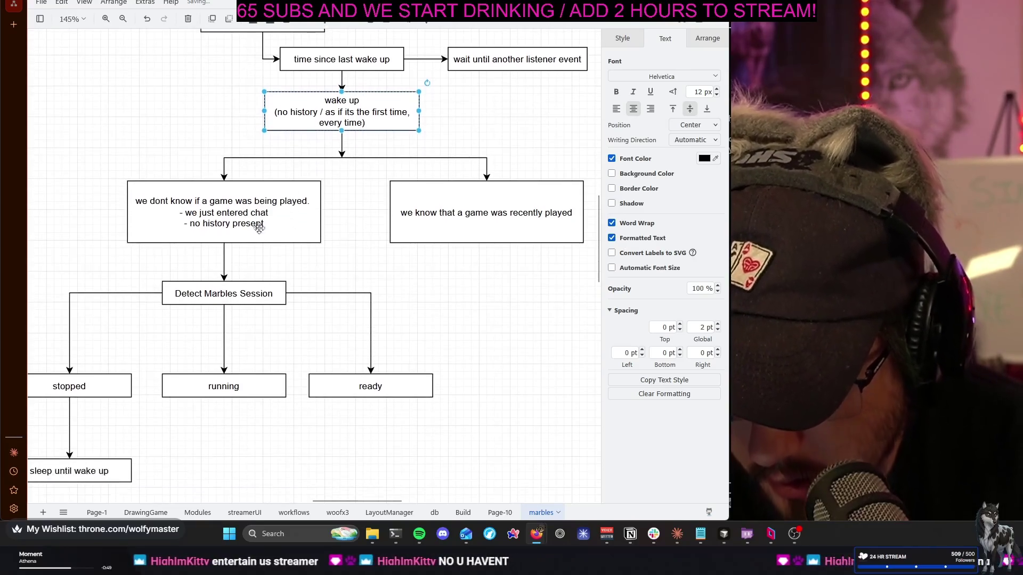
pyautogui.hscroll(-2, 267, 231)
pyautogui.click(293, 212)
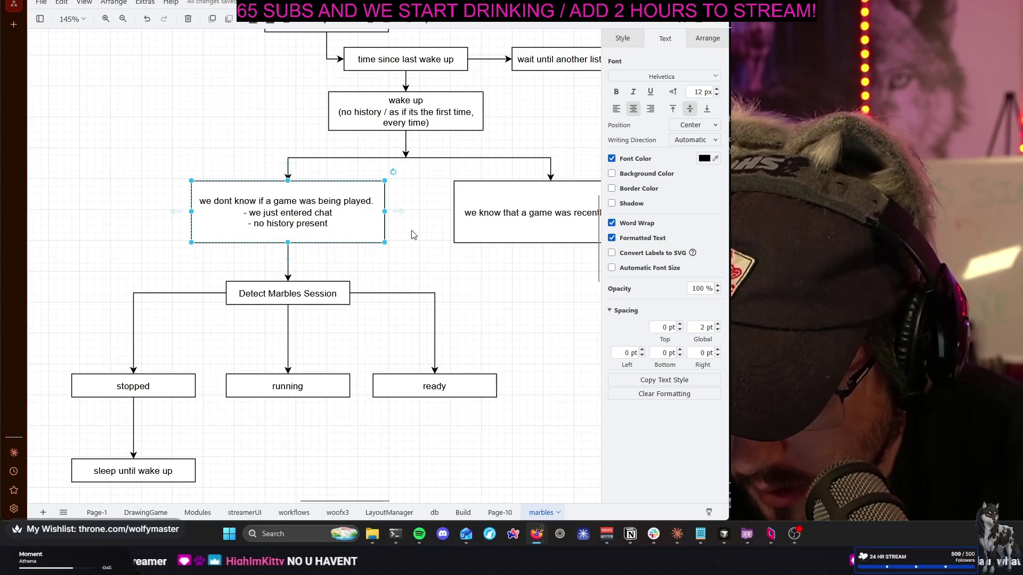
pyautogui.hscroll(3, 413, 235)
pyautogui.hscroll(1, 411, 228)
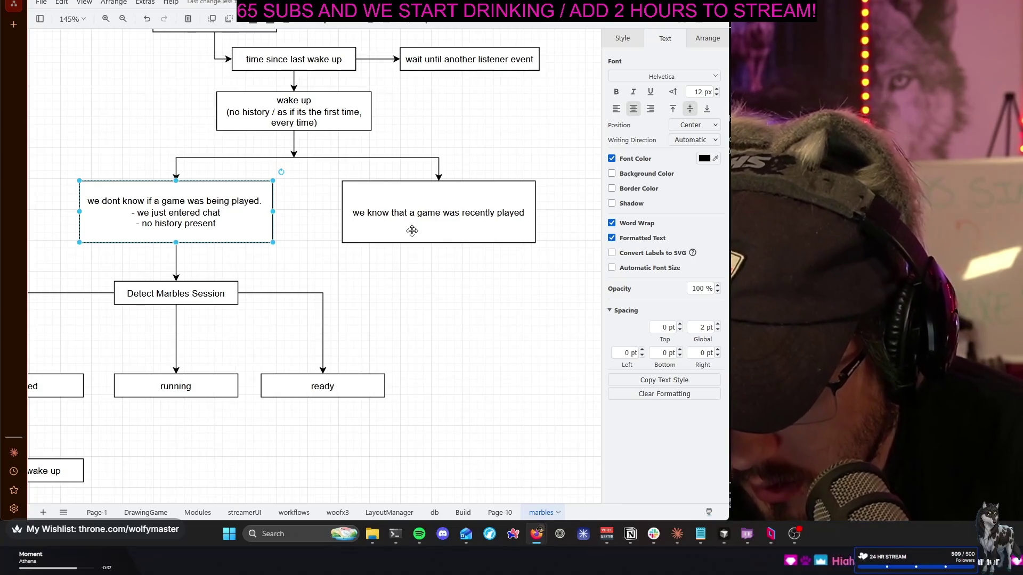
pyautogui.scroll(1, 413, 230)
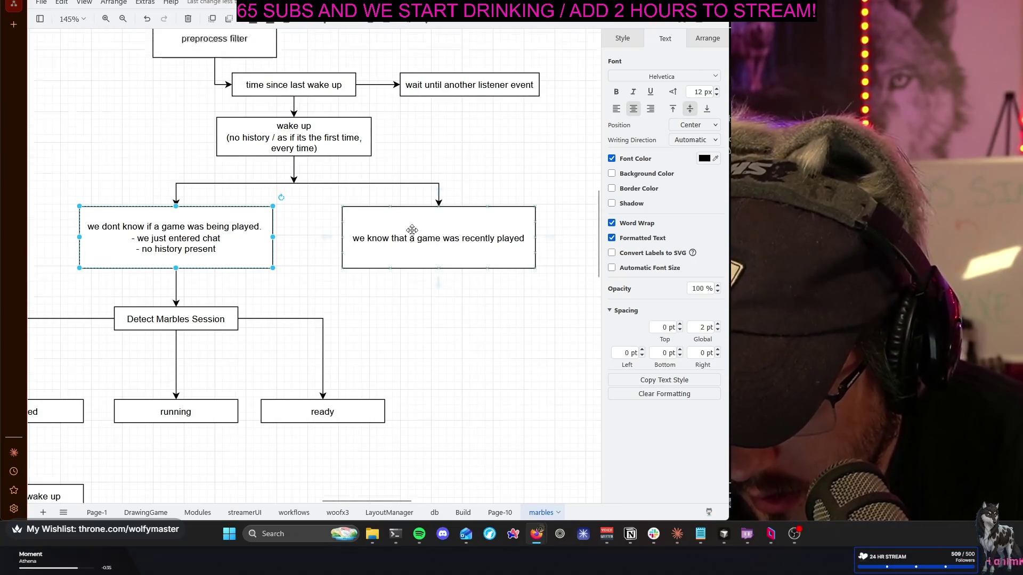
pyautogui.scroll(2, 413, 234)
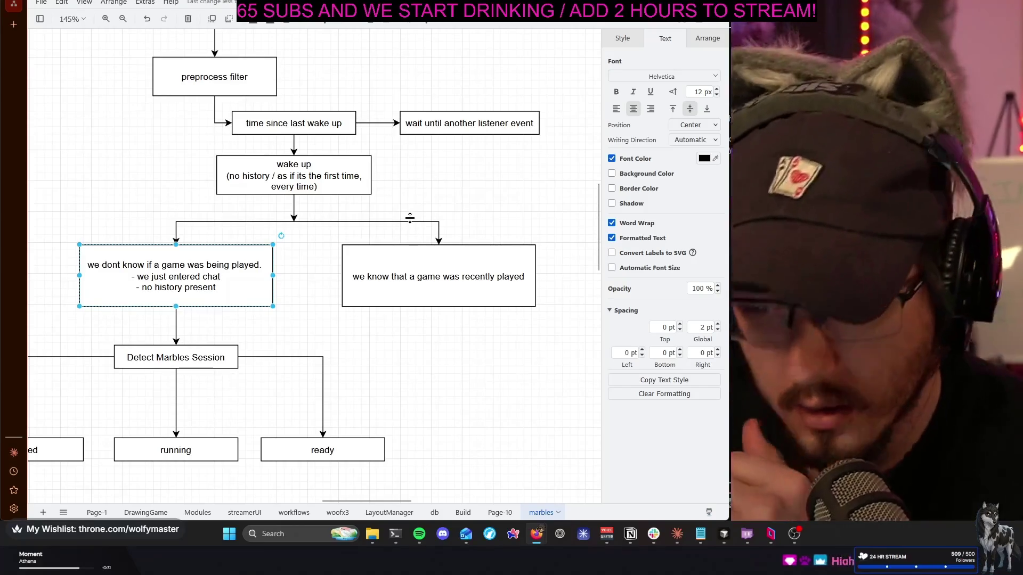
pyautogui.click(443, 202)
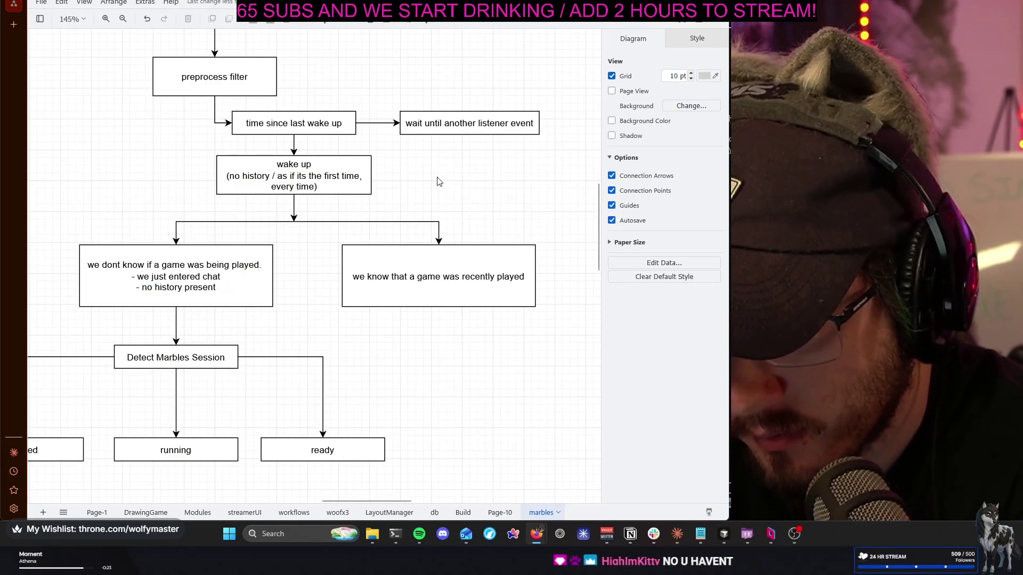
pyautogui.click(307, 121)
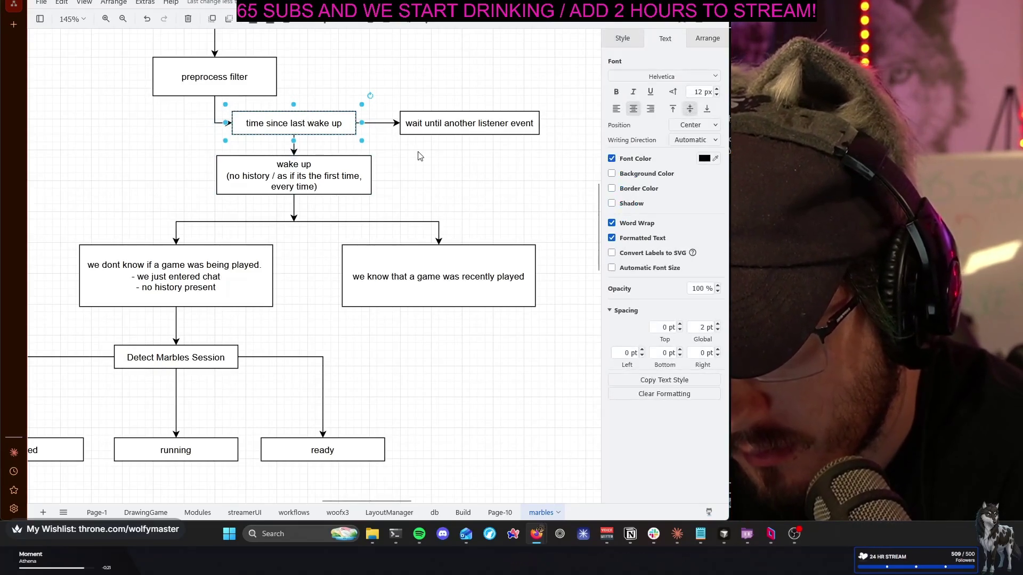
pyautogui.click(419, 156)
pyautogui.scroll(2, 420, 155)
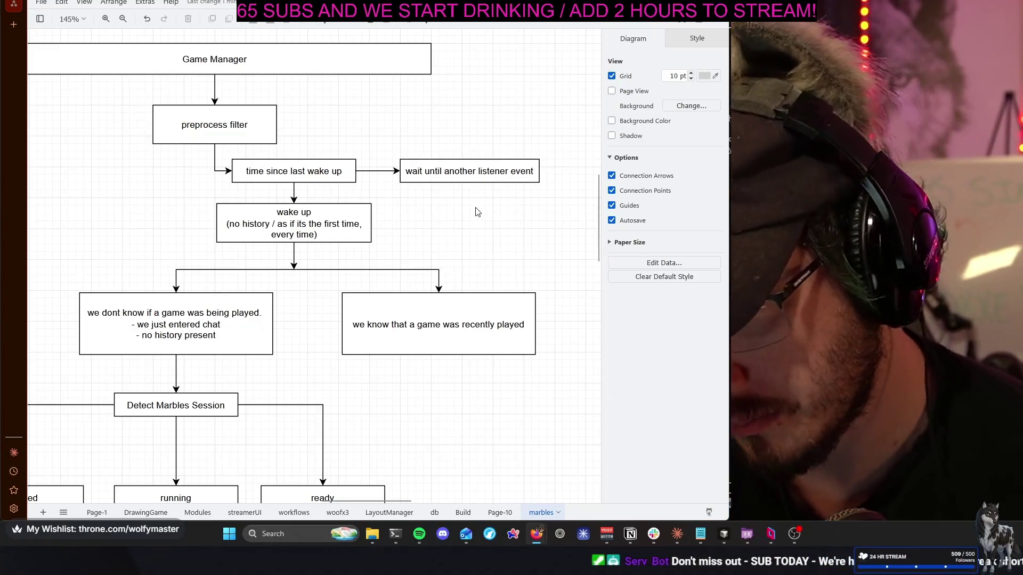
pyautogui.scroll(1, 475, 212)
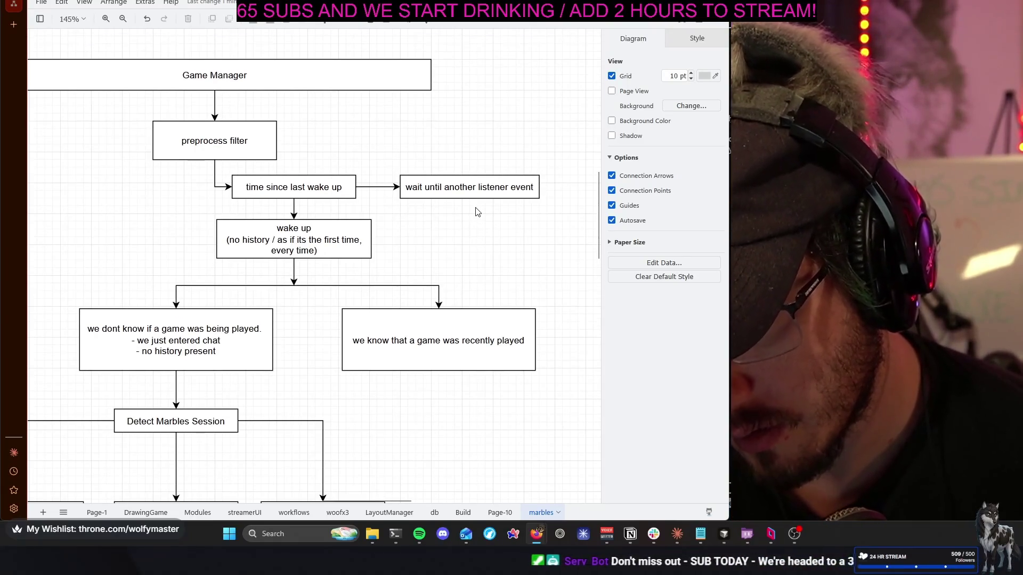
pyautogui.hscroll(-3, 475, 212)
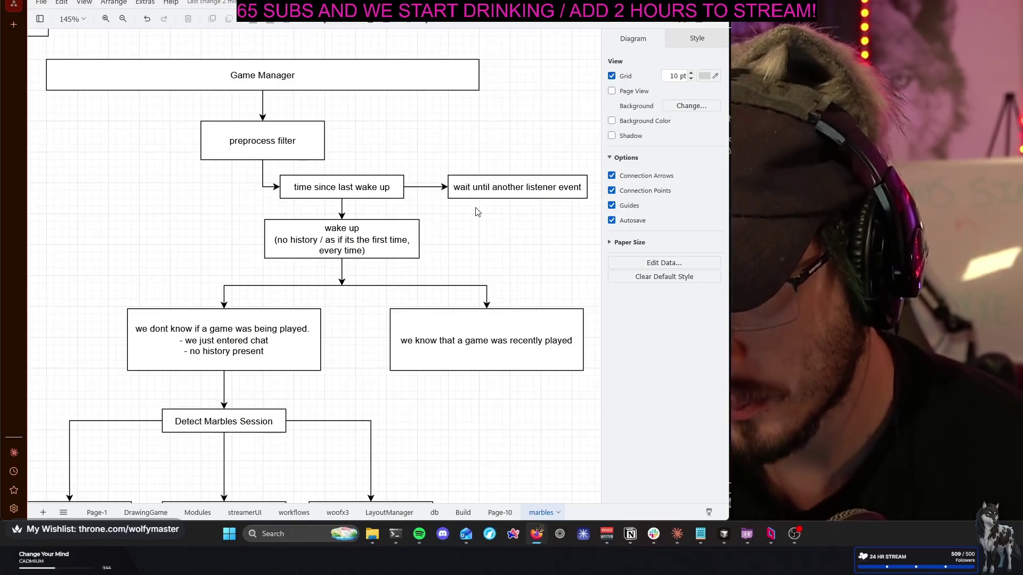
pyautogui.scroll(2, 476, 212)
pyautogui.hscroll(-1, 254, 259)
pyautogui.hscroll(-3, 254, 259)
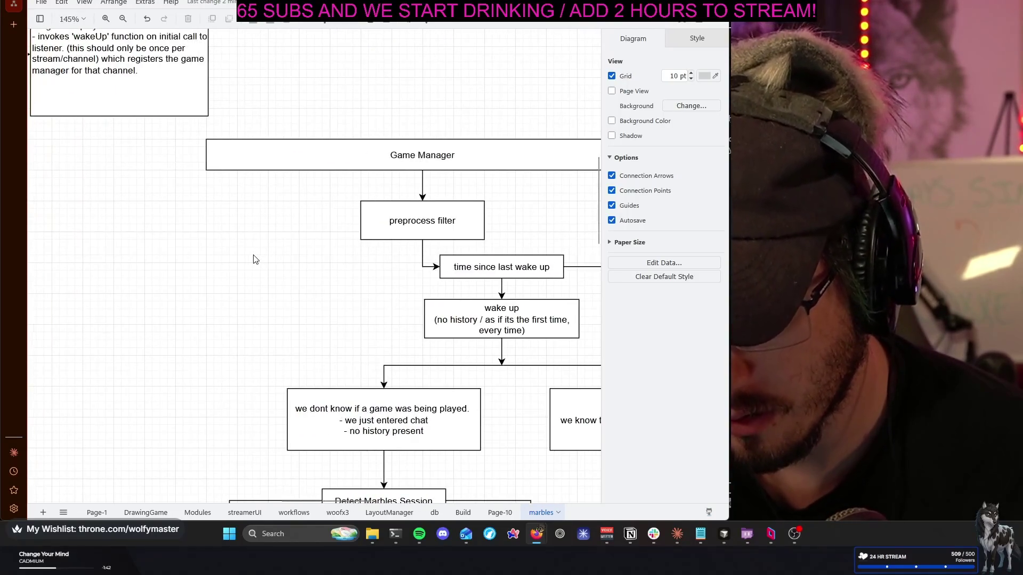
# Paste a copy of preprocess filter to its left and relabel it 'chat listener'
pyautogui.hotkey('ctrl', 'v')
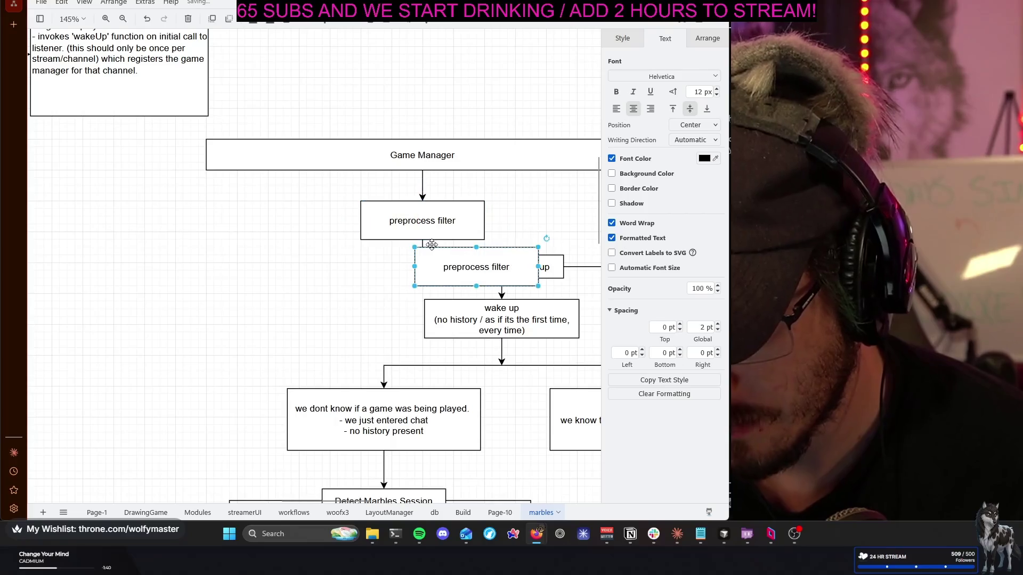
pyautogui.moveTo(462, 272); pyautogui.dragTo(238, 218)
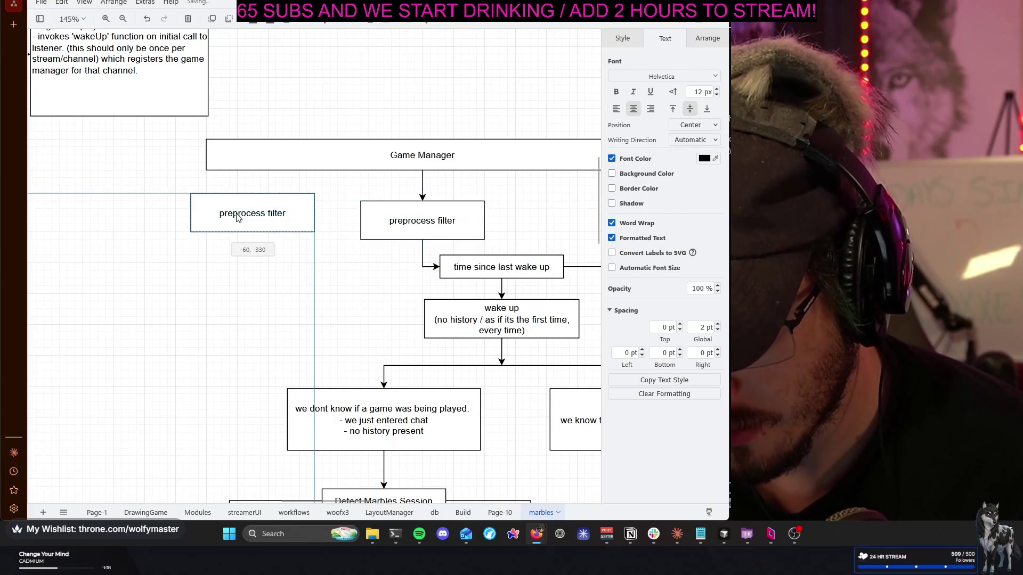
pyautogui.doubleClick(236, 212)
pyautogui.write('chat listener')
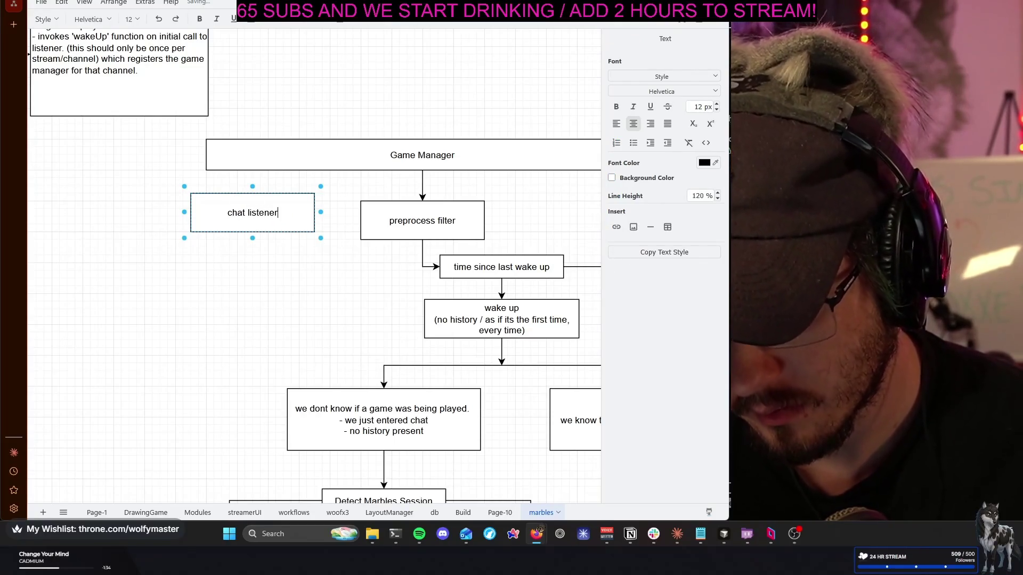
pyautogui.moveTo(153, 292)
pyautogui.mouseDown()
pyautogui.moveTo(366, 305)
pyautogui.moveTo(318, 303)
pyautogui.mouseUp()
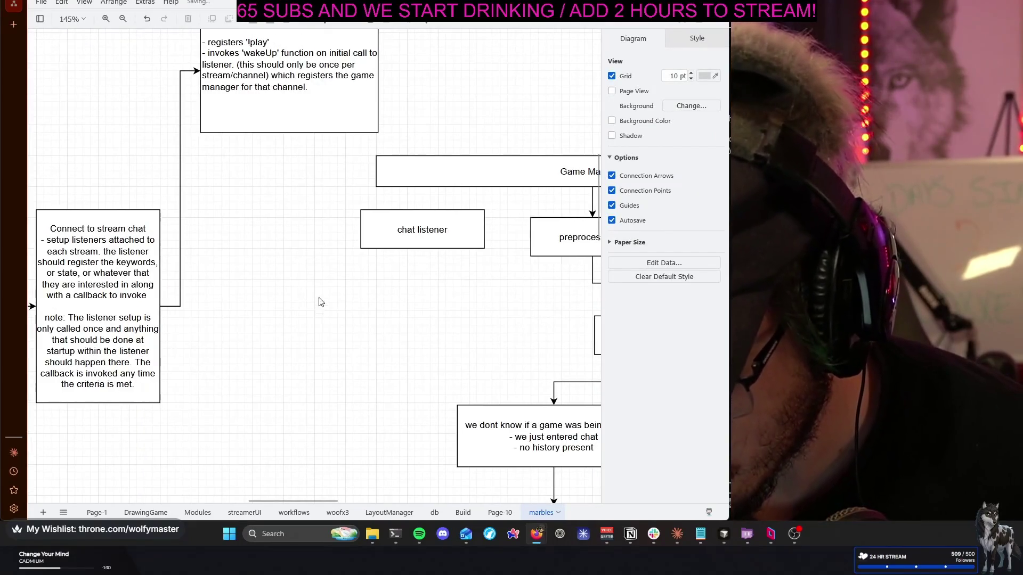
# Adjust and review the chat listener box's placement, then clear the selection
pyautogui.click(384, 242)
pyautogui.moveTo(404, 237); pyautogui.dragTo(474, 284)
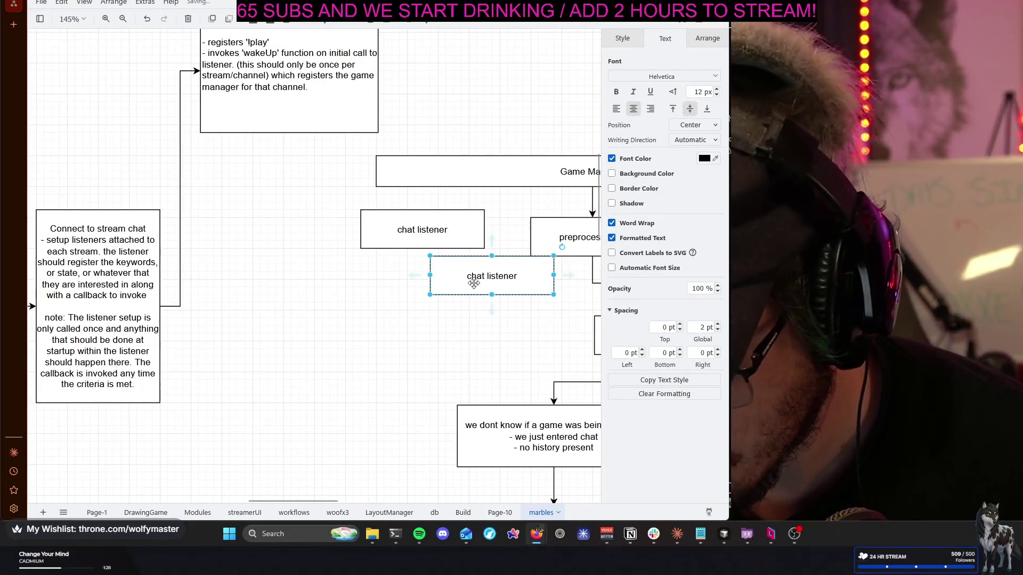
pyautogui.click(146, 128)
pyautogui.click(416, 249)
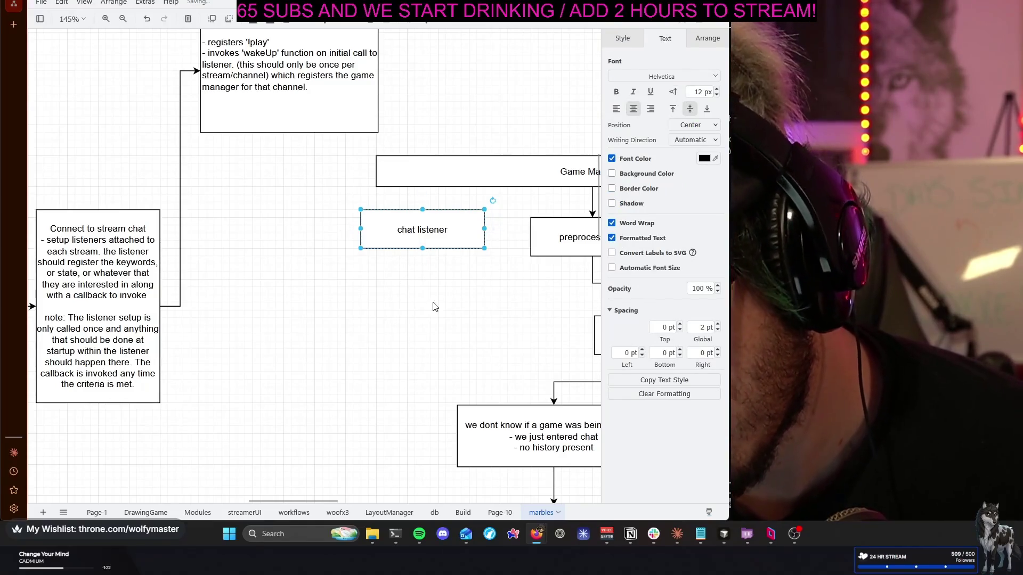
pyautogui.click(379, 304)
pyautogui.hscroll(5, 374, 297)
pyautogui.hscroll(2, 372, 302)
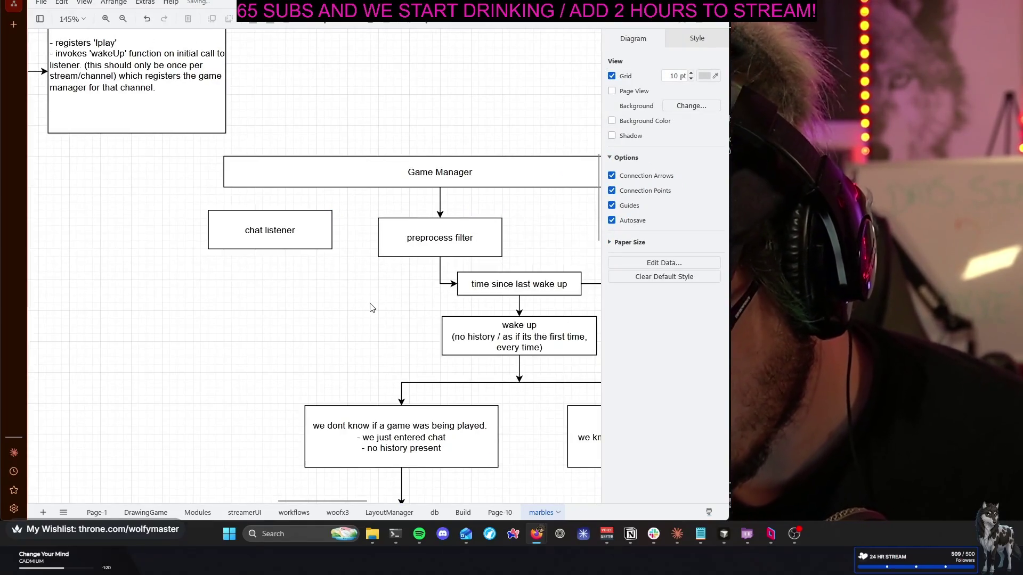
pyautogui.hscroll(1, 370, 308)
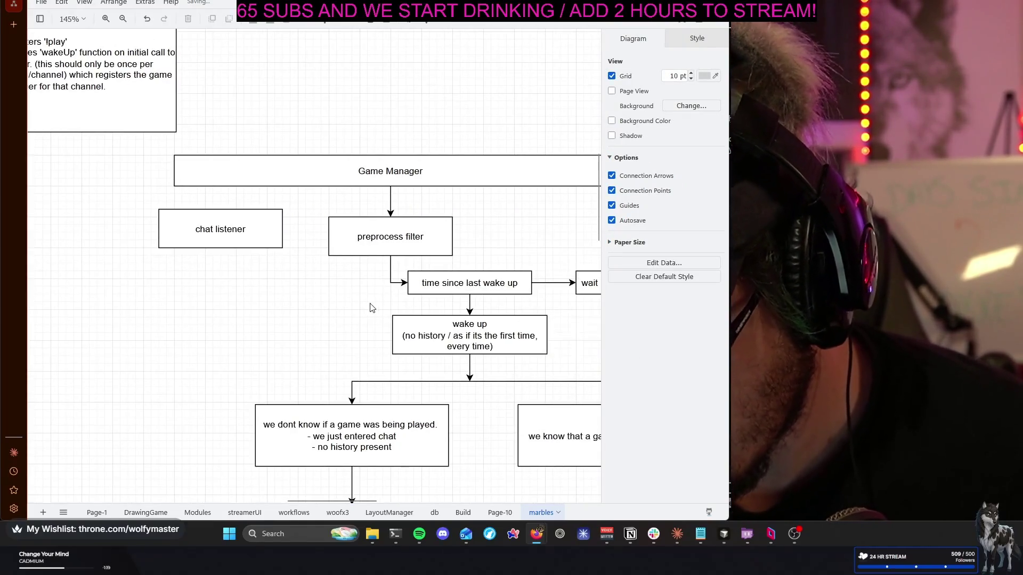
pyautogui.click(233, 233)
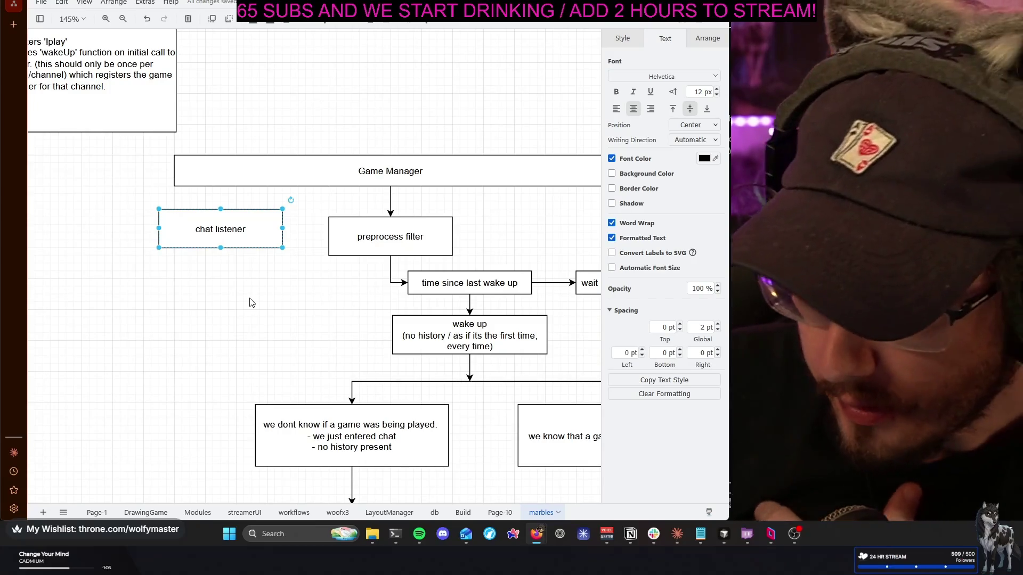
pyautogui.hscroll(2, 260, 310)
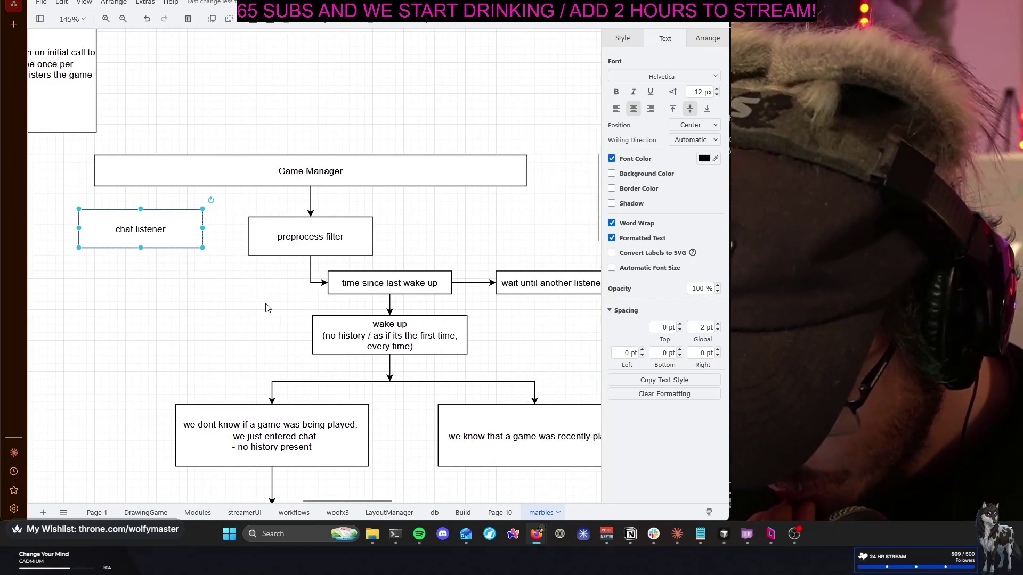
pyautogui.scroll(-1, 266, 308)
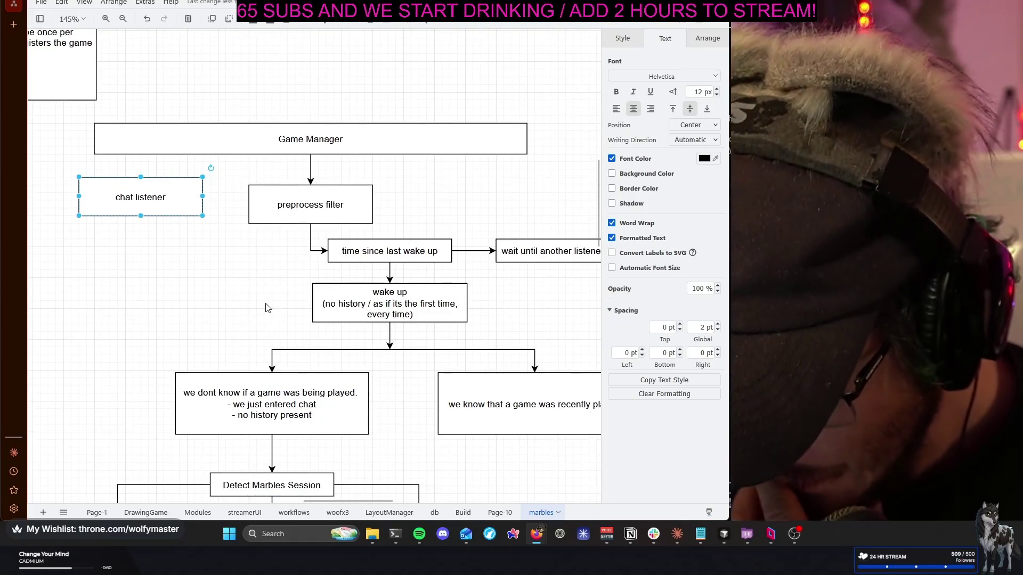
pyautogui.click(240, 248)
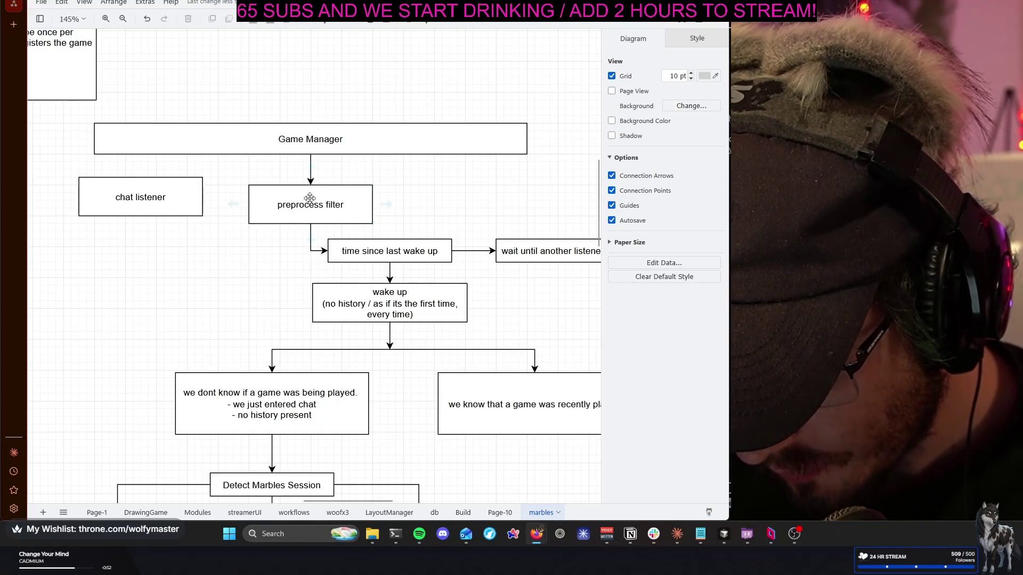
# Move preprocess filter right and place a relabeled copy of chat listener below the original
pyautogui.moveTo(388, 207); pyautogui.dragTo(519, 208)
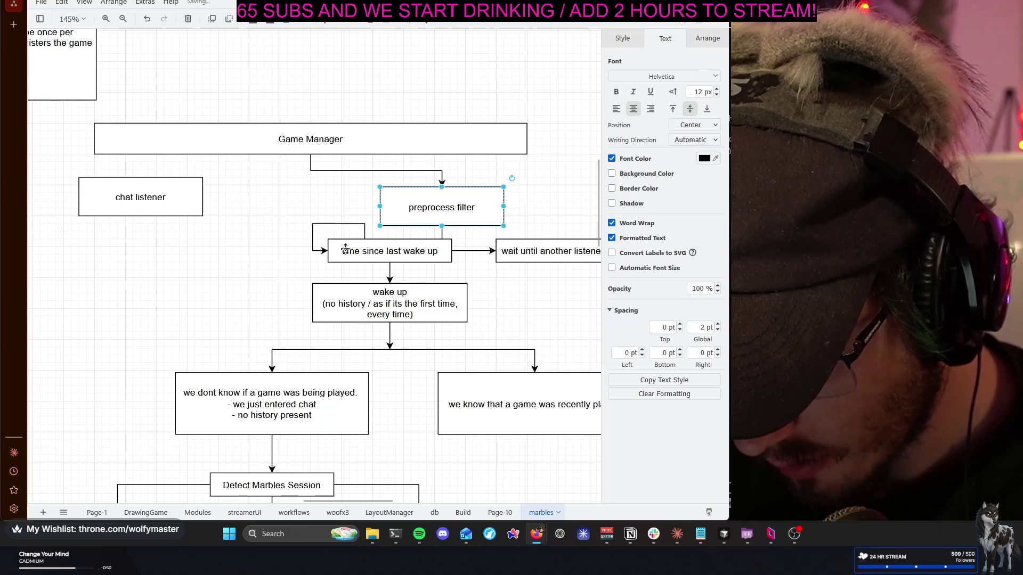
pyautogui.click(200, 206)
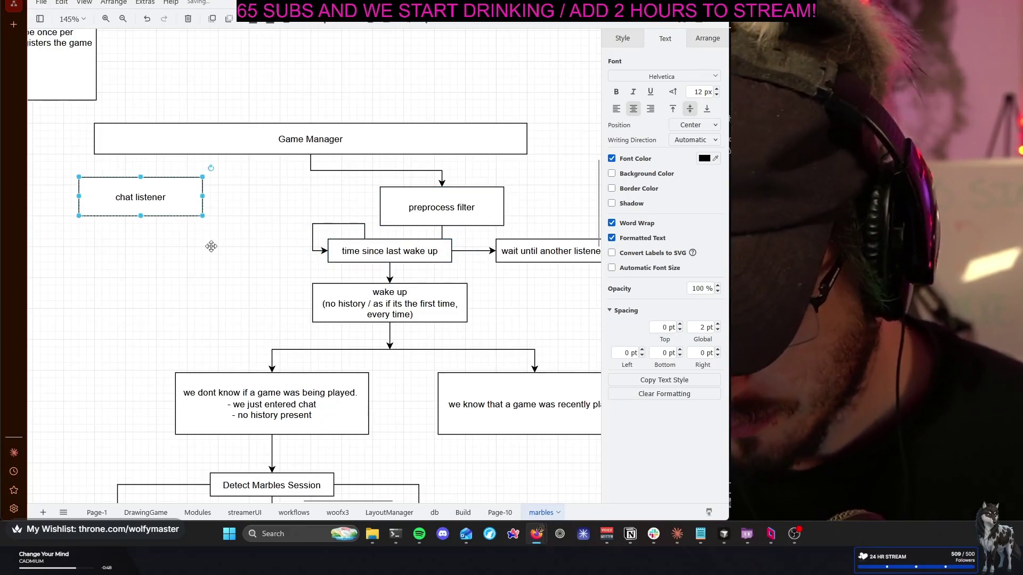
pyautogui.hotkey('ctrl', 'v')
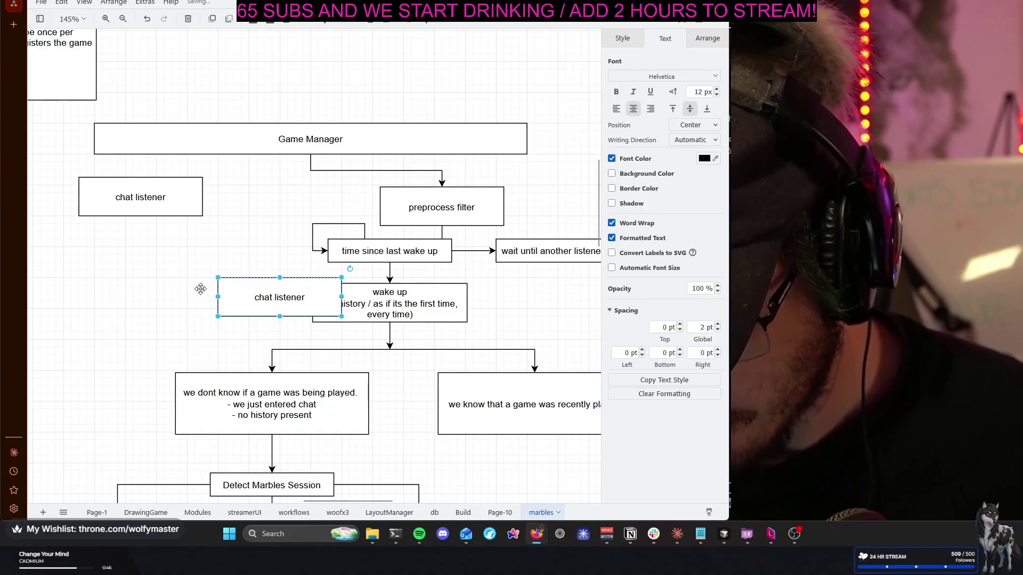
pyautogui.moveTo(200, 289); pyautogui.dragTo(165, 269)
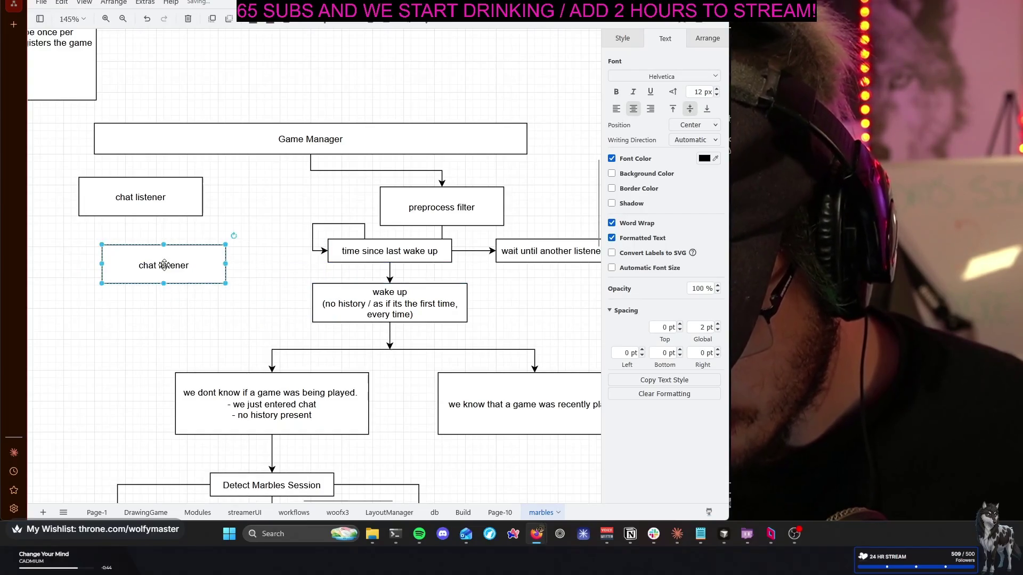
pyautogui.doubleClick(164, 265)
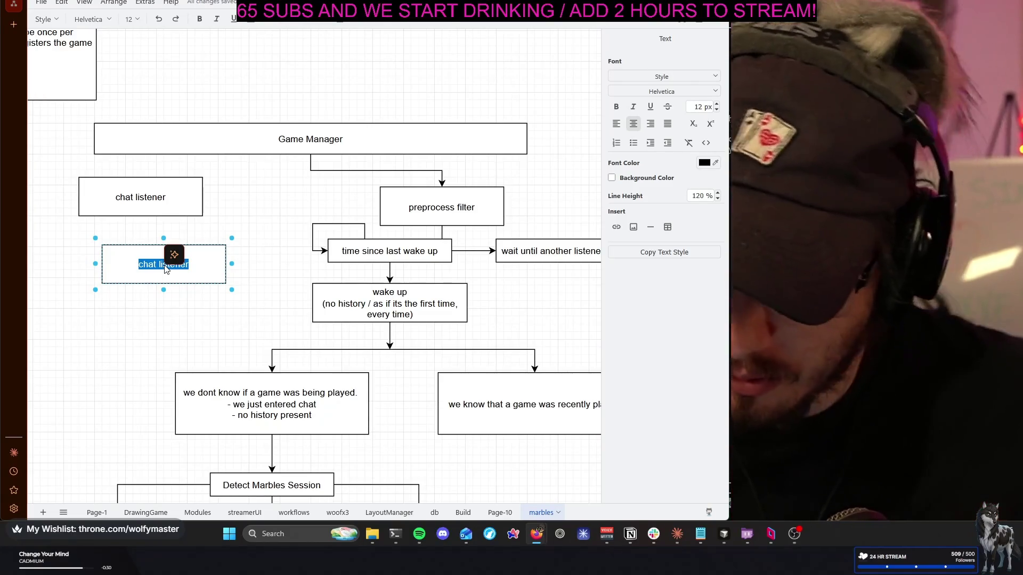
pyautogui.click(267, 288)
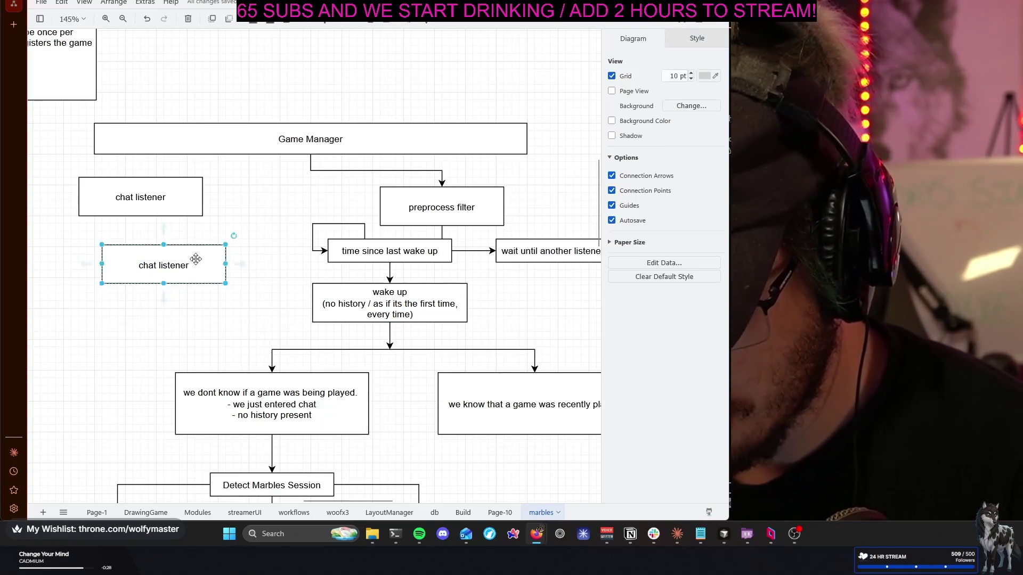
# Reroute the connector to run from chat listener into preprocess filter's left side
pyautogui.click(326, 170)
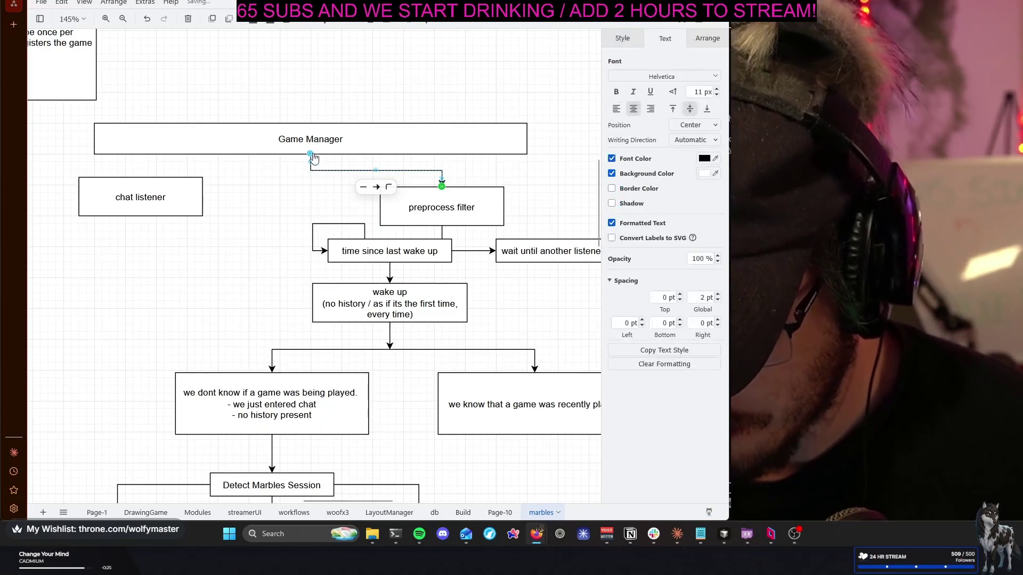
pyautogui.moveTo(310, 154); pyautogui.dragTo(202, 196)
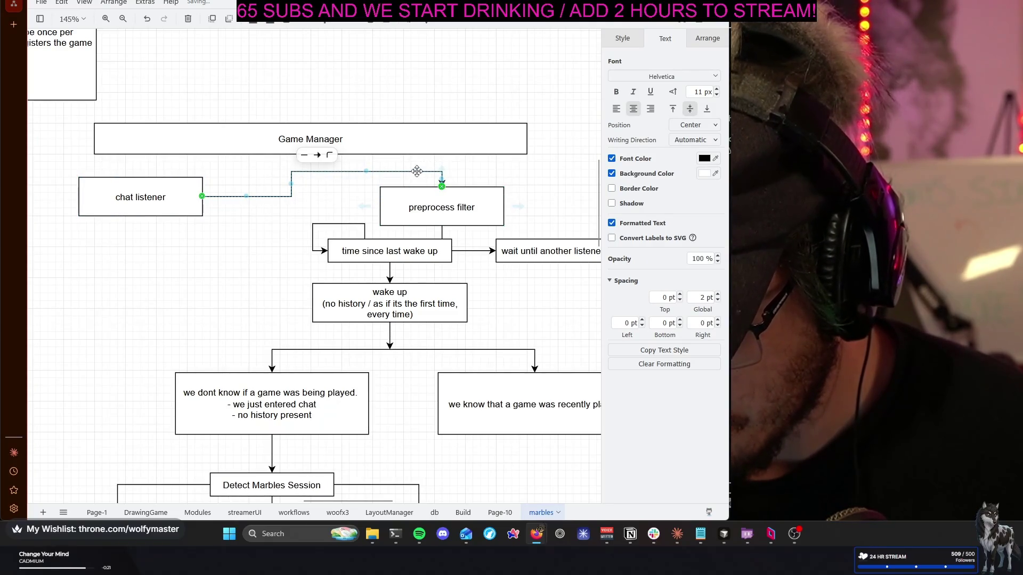
pyautogui.moveTo(401, 197)
pyautogui.mouseDown()
pyautogui.moveTo(417, 211)
pyautogui.moveTo(291, 205)
pyautogui.mouseUp()
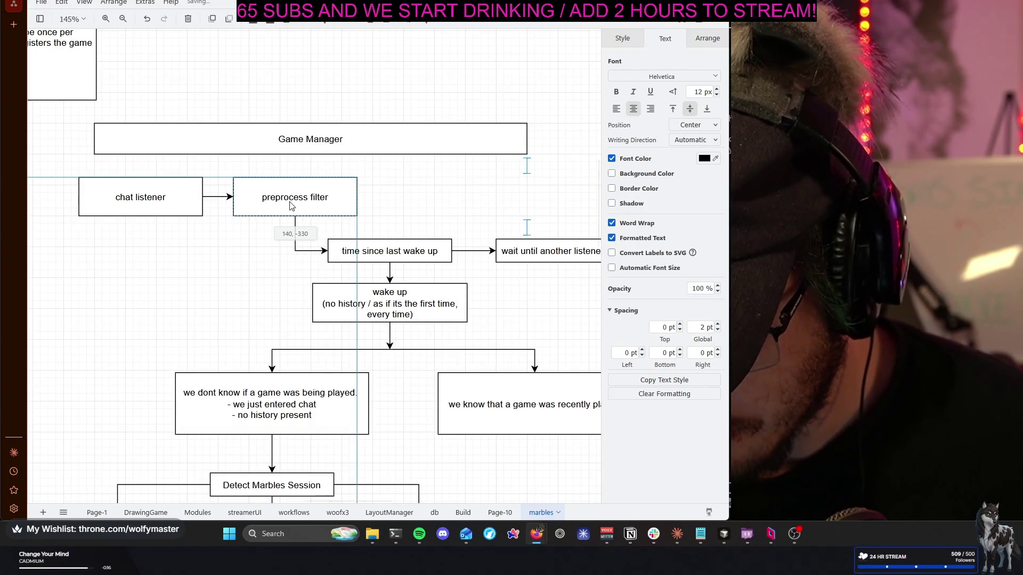
pyautogui.click(413, 211)
pyautogui.scroll(-1, 403, 203)
pyautogui.hscroll(1, 402, 203)
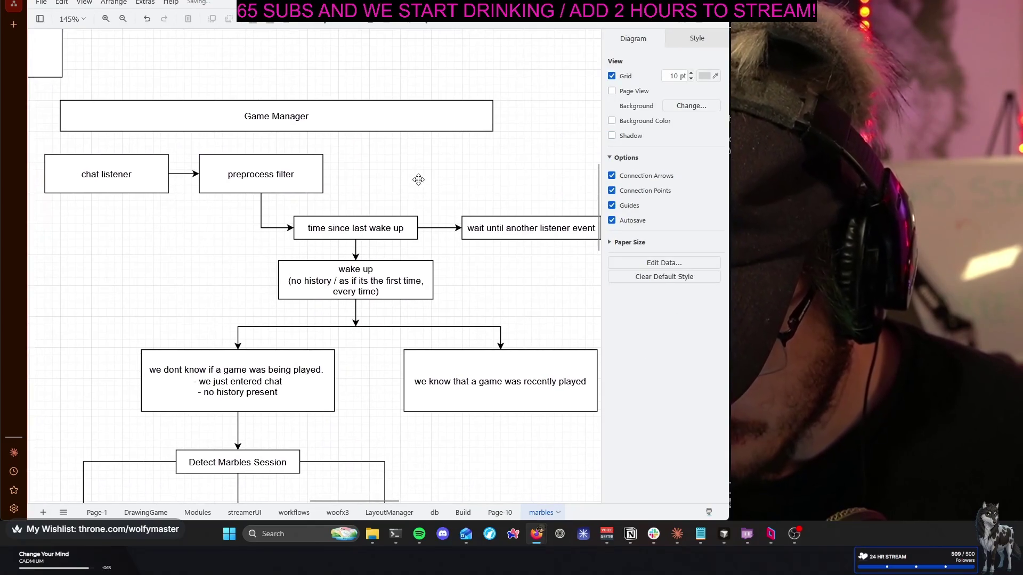
# Change the label 'time since last wake up' to 'time since last message'
pyautogui.doubleClick(394, 231)
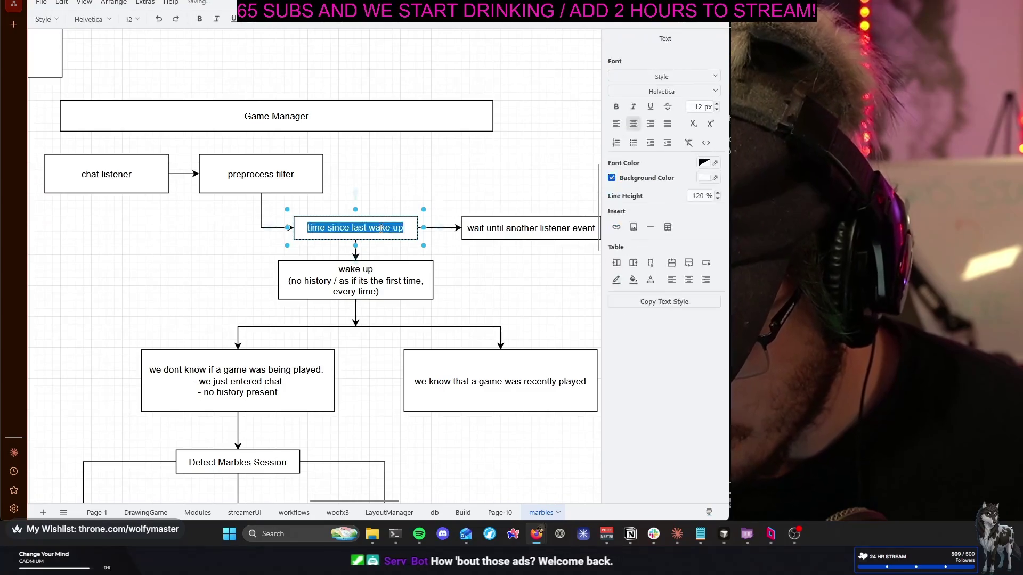
pyautogui.moveTo(403, 228); pyautogui.dragTo(368, 228)
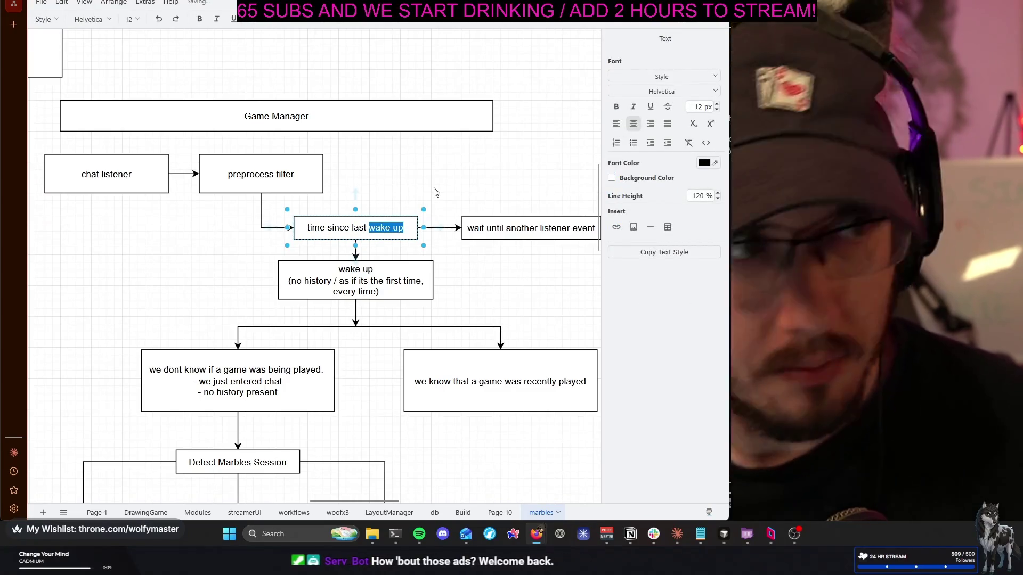
pyautogui.write('message')
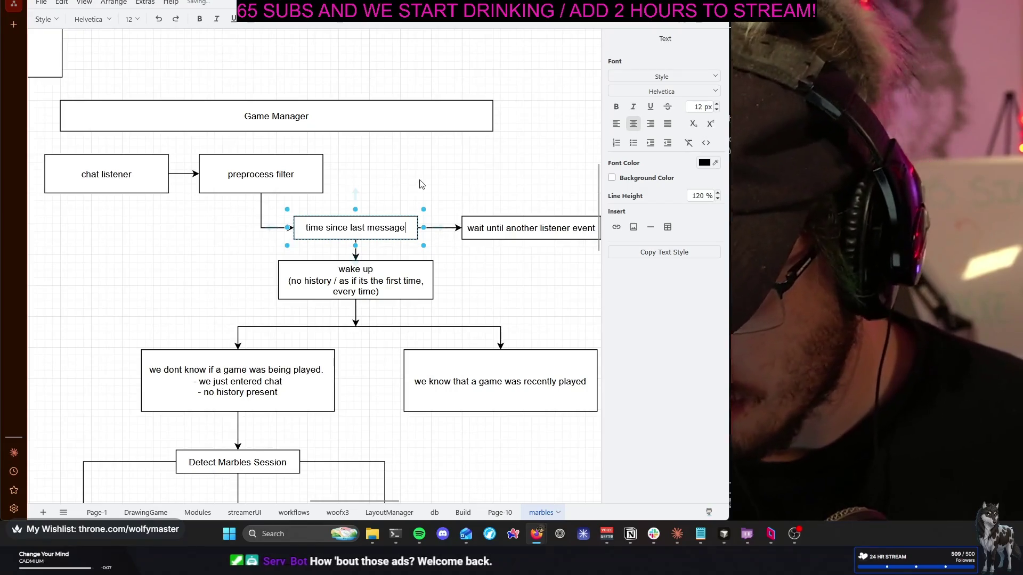
pyautogui.click(448, 197)
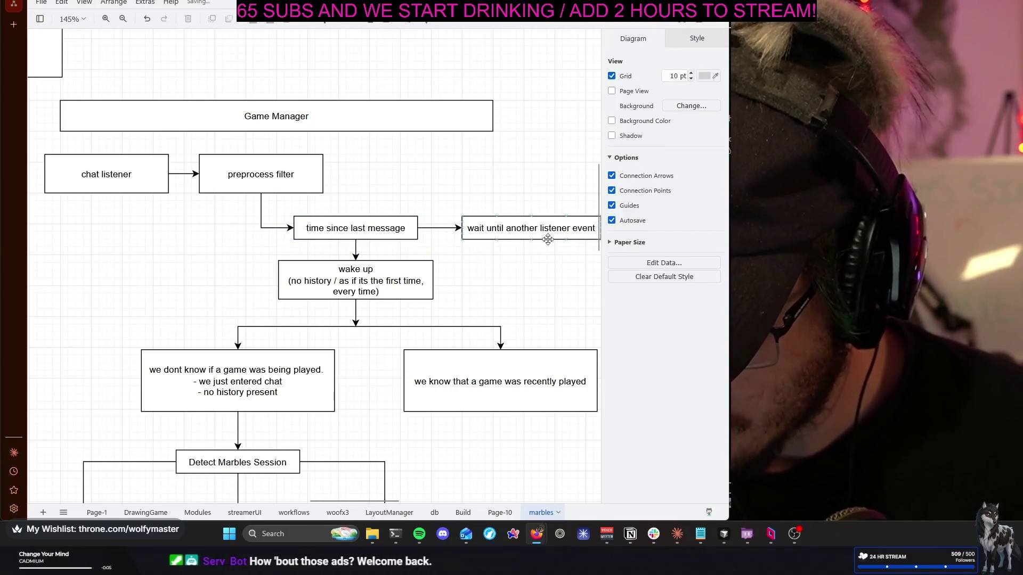
# Review the neighbouring wait, preprocess filter and renamed boxes by selecting them
pyautogui.click(520, 230)
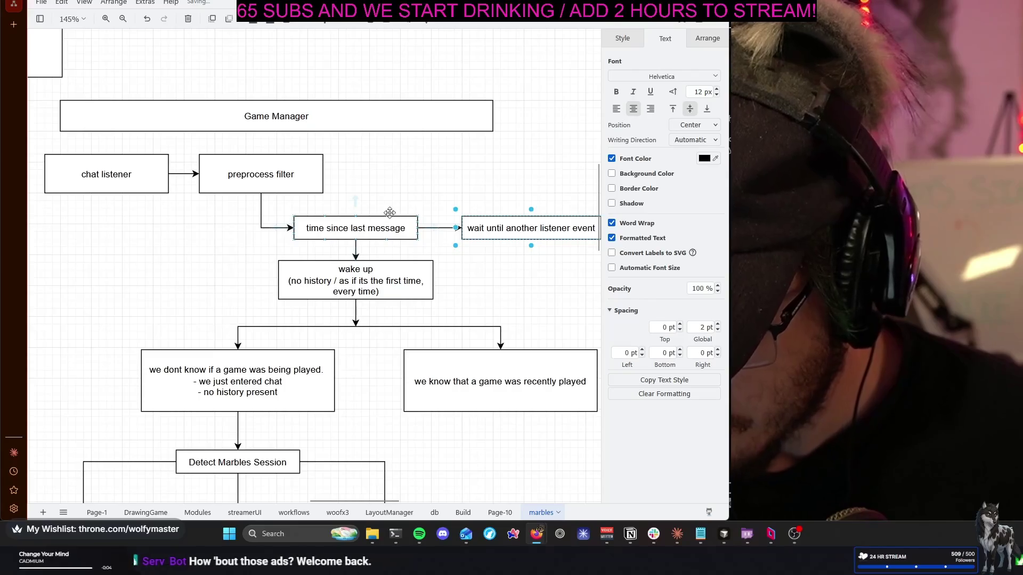
pyautogui.click(248, 172)
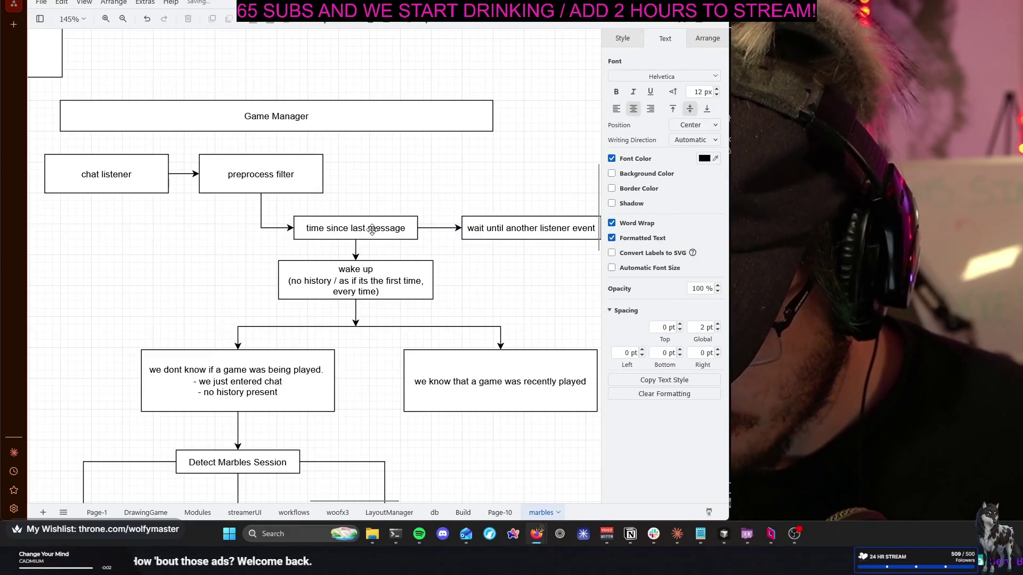
pyautogui.click(366, 230)
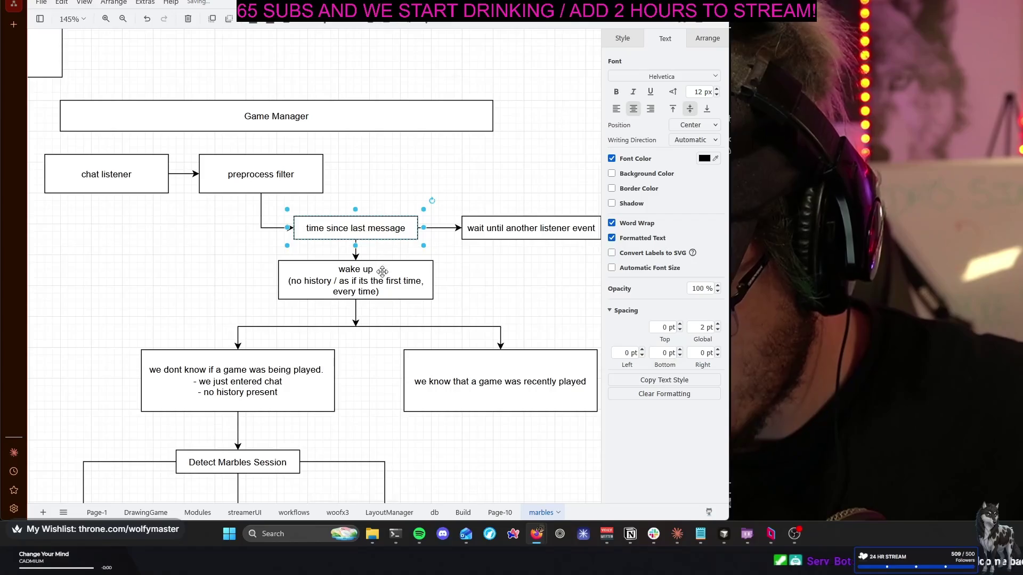
pyautogui.click(392, 174)
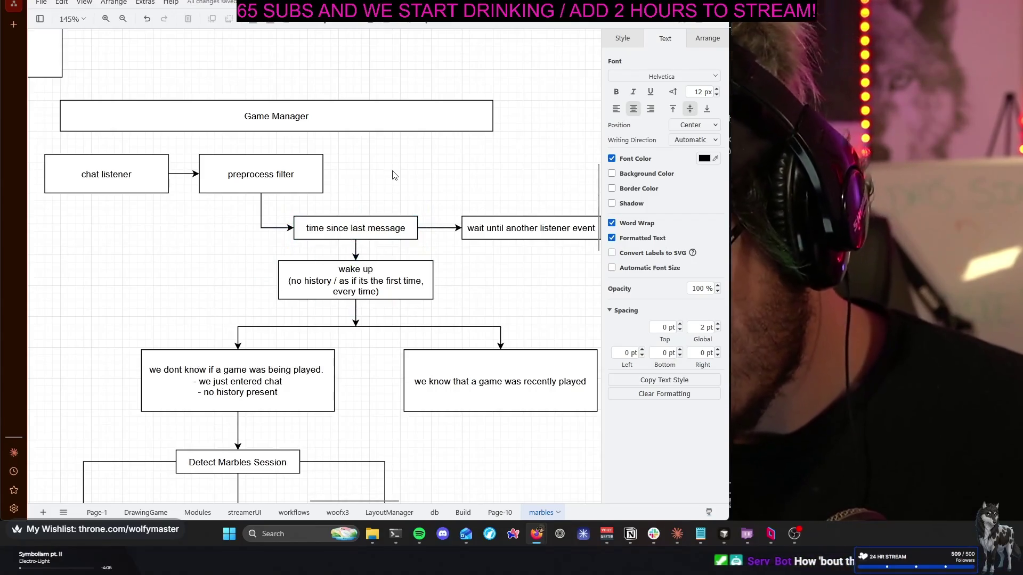
pyautogui.click(357, 221)
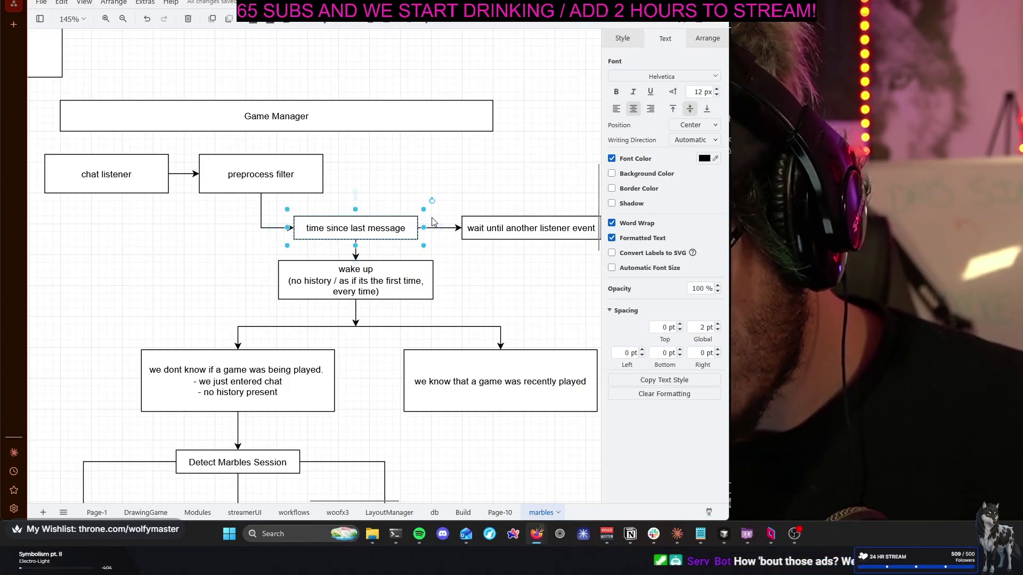
# Duplicate the time since last message box above, then move the copy back onto the original
pyautogui.moveTo(310, 236)
pyautogui.mouseDown()
pyautogui.moveTo(337, 206)
pyautogui.moveTo(321, 203)
pyautogui.mouseUp()
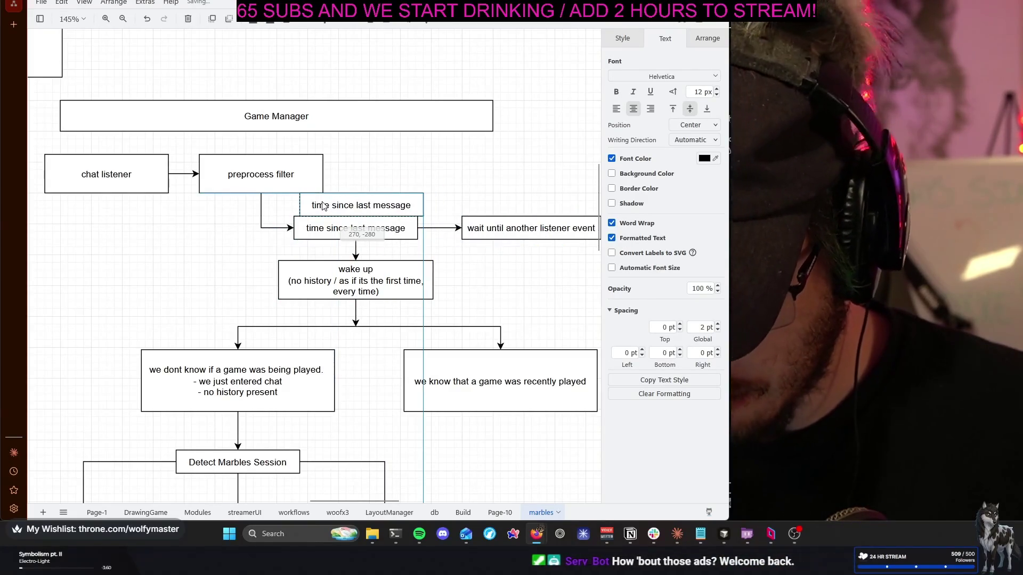
pyautogui.moveTo(322, 204); pyautogui.dragTo(318, 200)
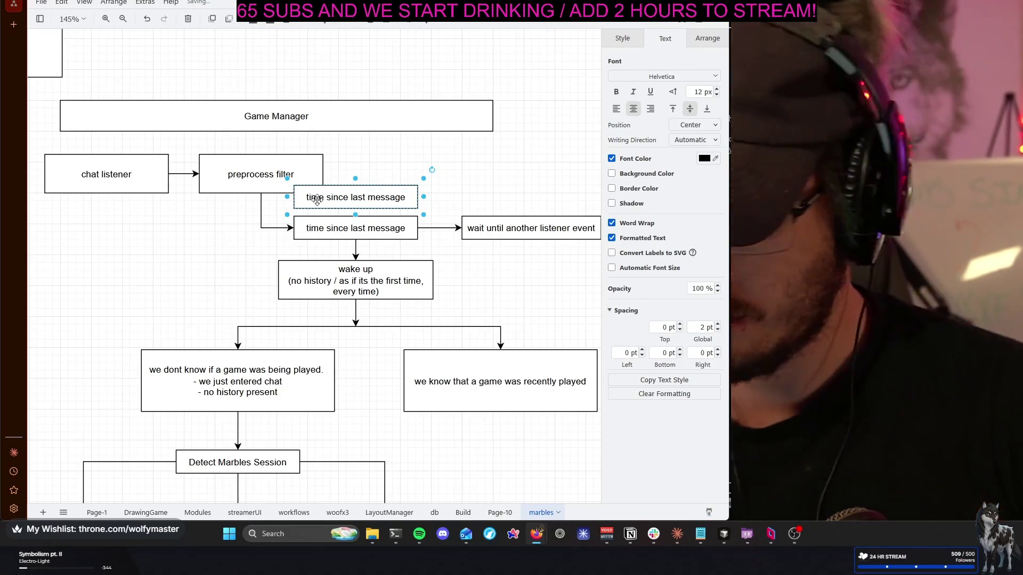
pyautogui.click(375, 199)
pyautogui.moveTo(368, 227); pyautogui.dragTo(383, 227)
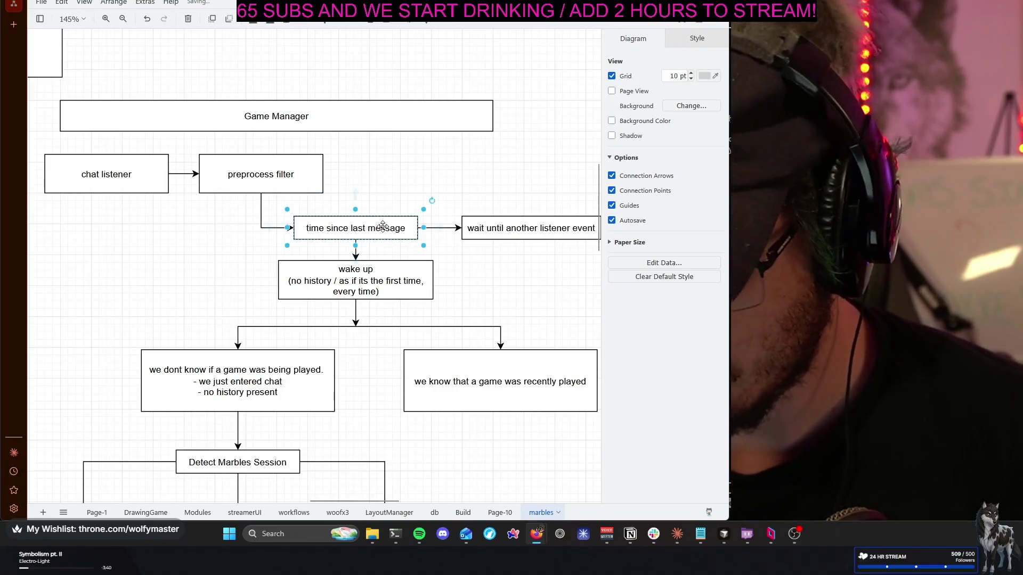
# Change the label's 'message' to 'game played', giving 'time since last game played'
pyautogui.doubleClick(382, 226)
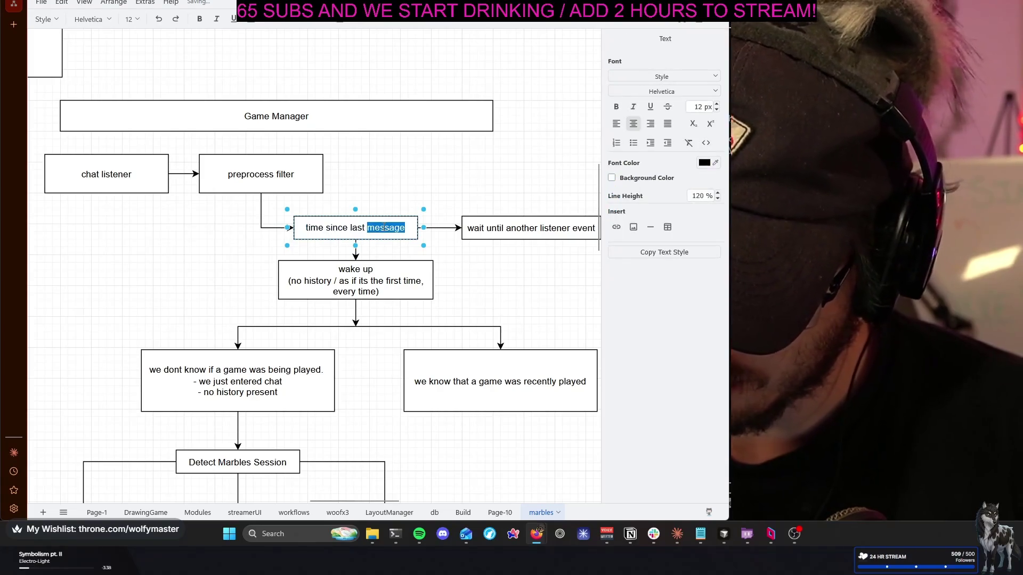
pyautogui.write('game played')
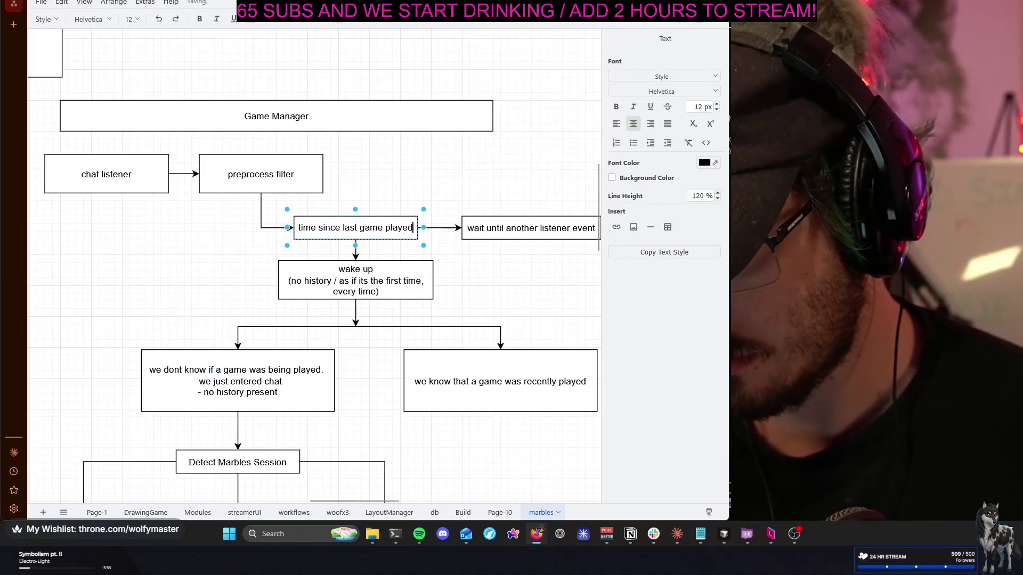
pyautogui.press('Escape')
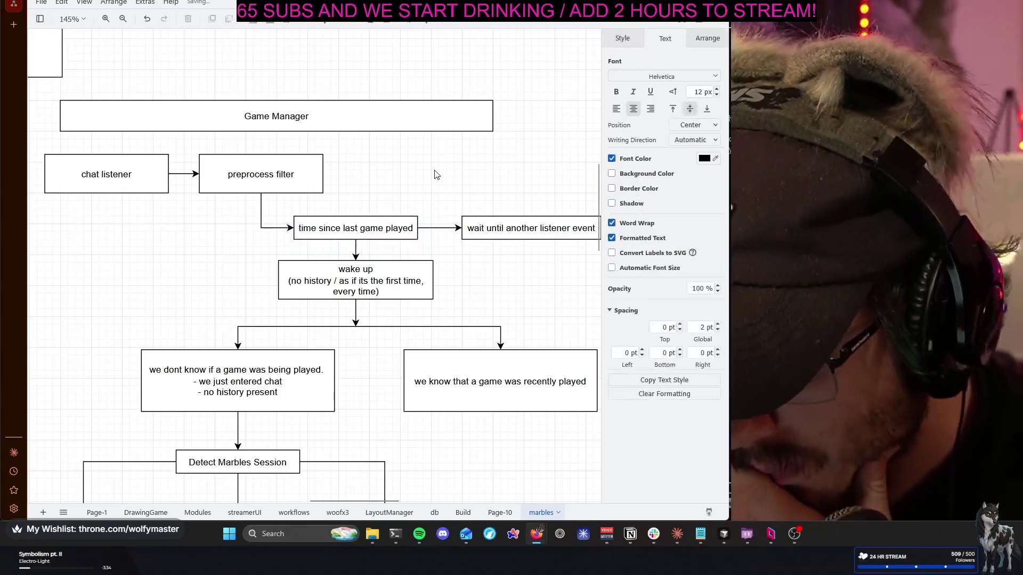
pyautogui.click(434, 175)
pyautogui.hscroll(1, 482, 190)
pyautogui.hscroll(1, 483, 191)
pyautogui.hscroll(-2, 482, 190)
pyautogui.scroll(-1, 481, 191)
pyautogui.scroll(-1, 482, 190)
pyautogui.scroll(-2, 482, 191)
pyautogui.hscroll(-1, 482, 190)
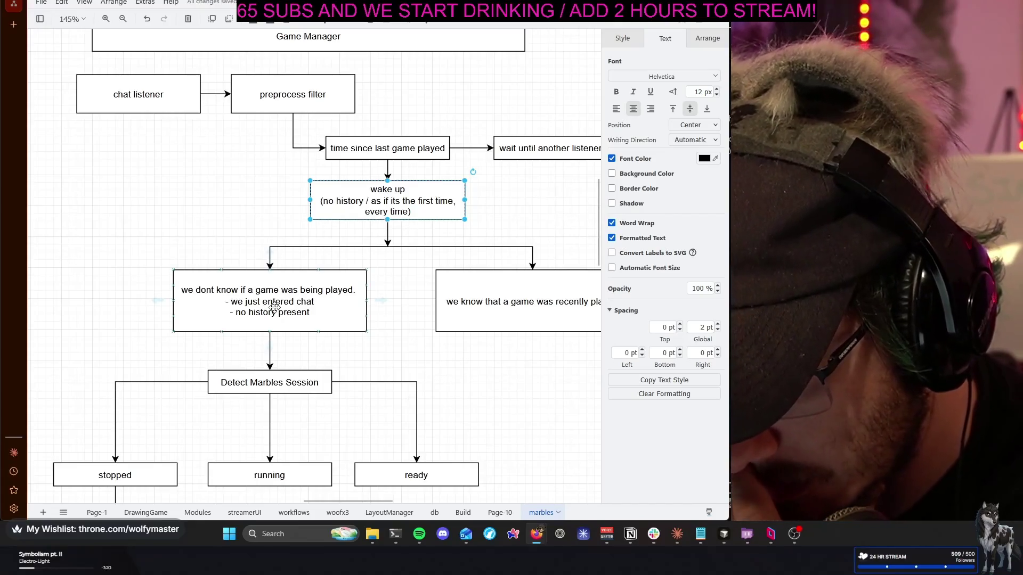
# Inspect the 'time since last game played' and 'we dont know if a game was being played' boxes
pyautogui.click(513, 231)
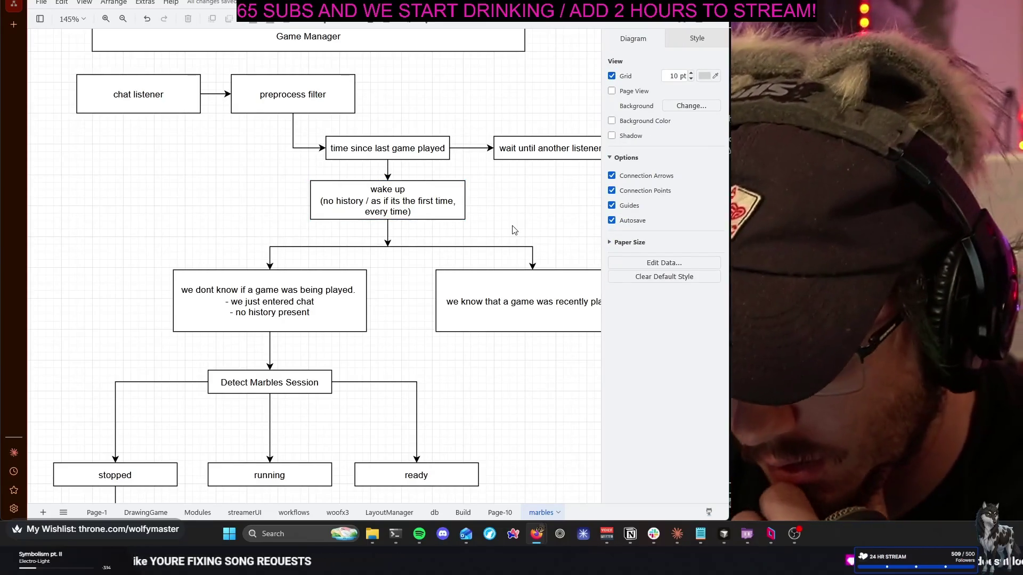
pyautogui.hscroll(2, 511, 228)
pyautogui.hscroll(2, 512, 227)
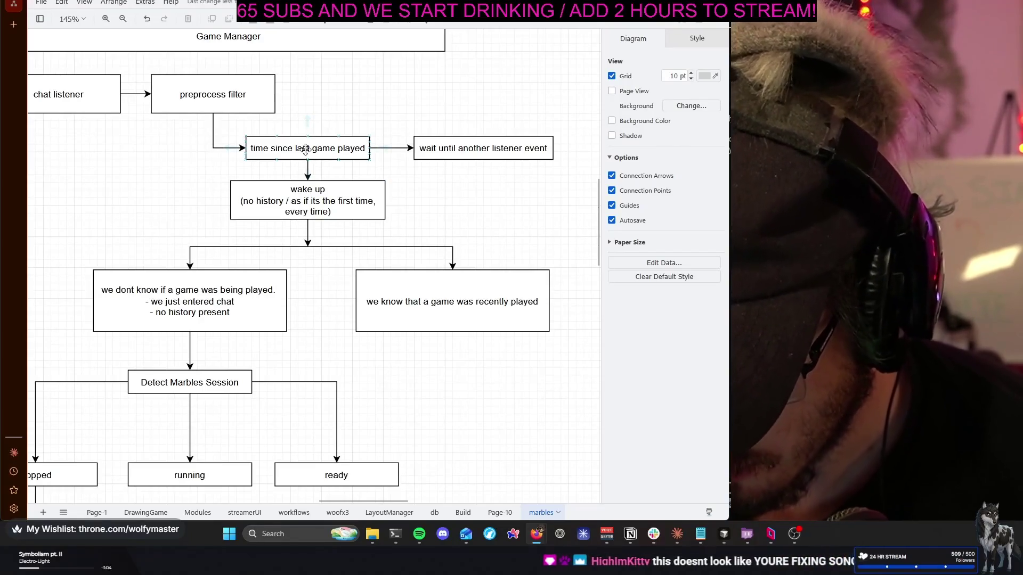
pyautogui.click(306, 150)
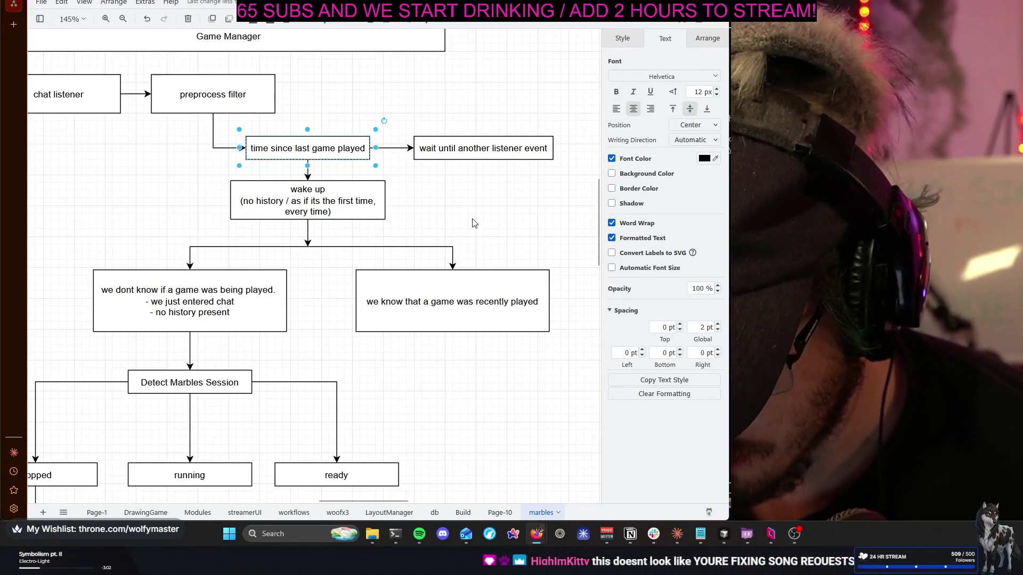
pyautogui.click(325, 223)
pyautogui.click(189, 305)
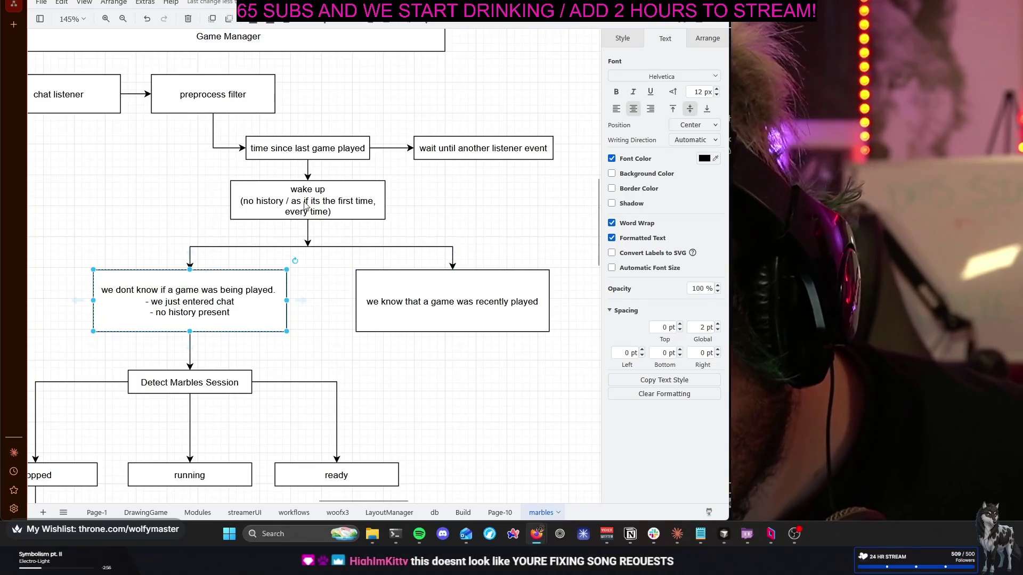
pyautogui.click(333, 152)
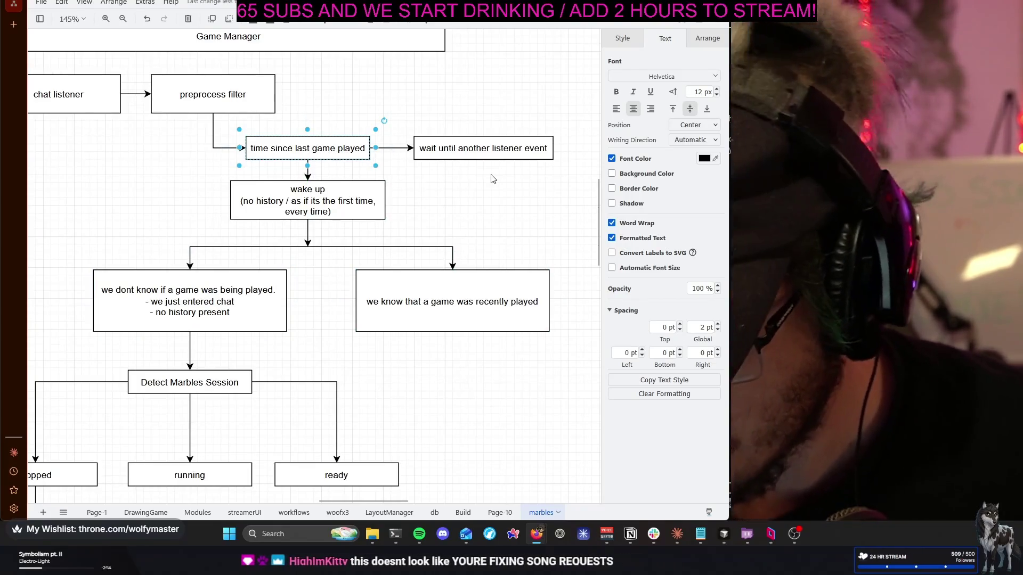
# Move the wait box right and label its incoming arrow 'too soon'
pyautogui.press('Escape')
pyautogui.moveTo(459, 147); pyautogui.dragTo(497, 147)
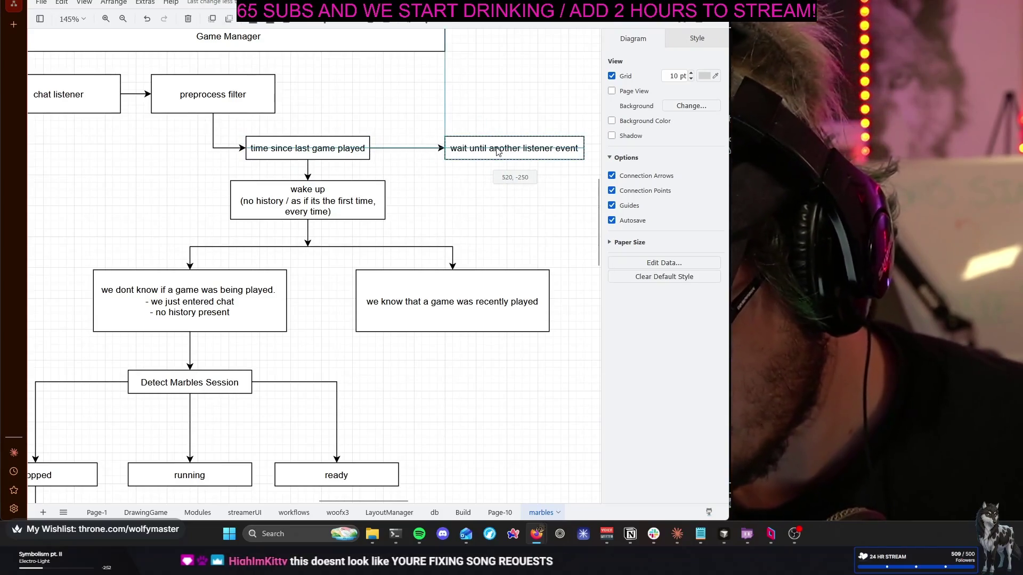
pyautogui.doubleClick(400, 148)
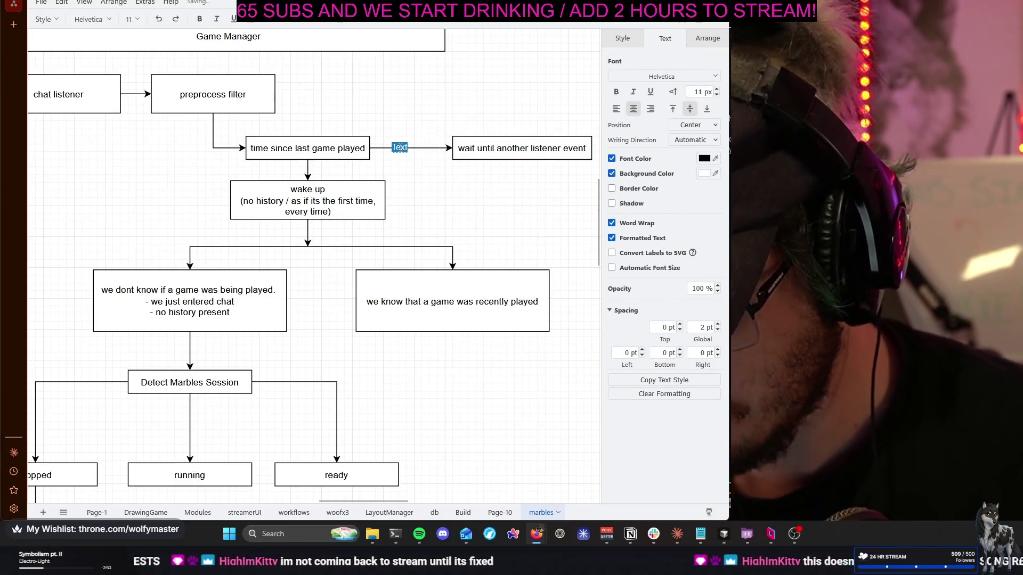
pyautogui.write('too soon')
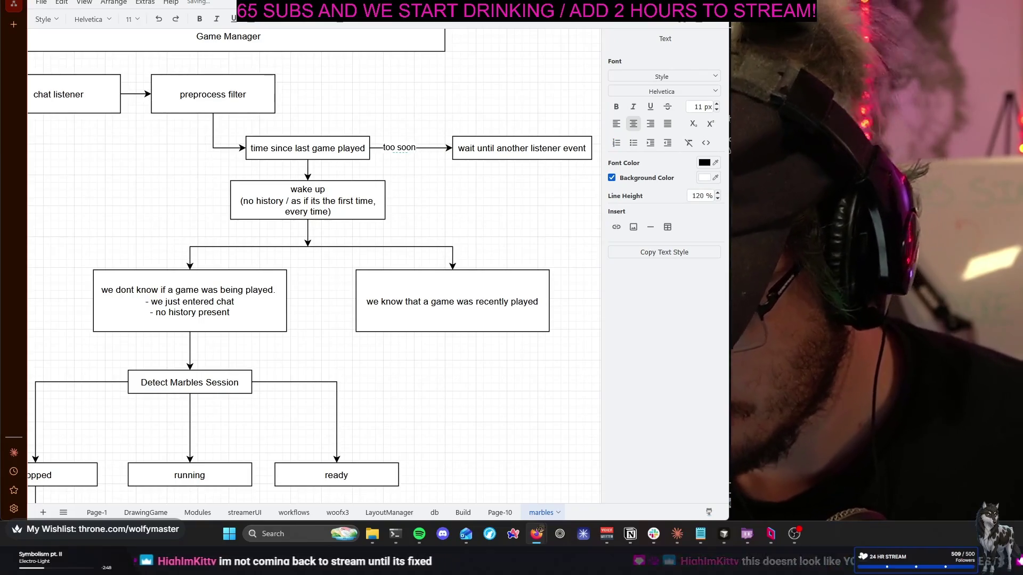
pyautogui.click(468, 171)
pyautogui.moveTo(409, 147); pyautogui.dragTo(414, 145)
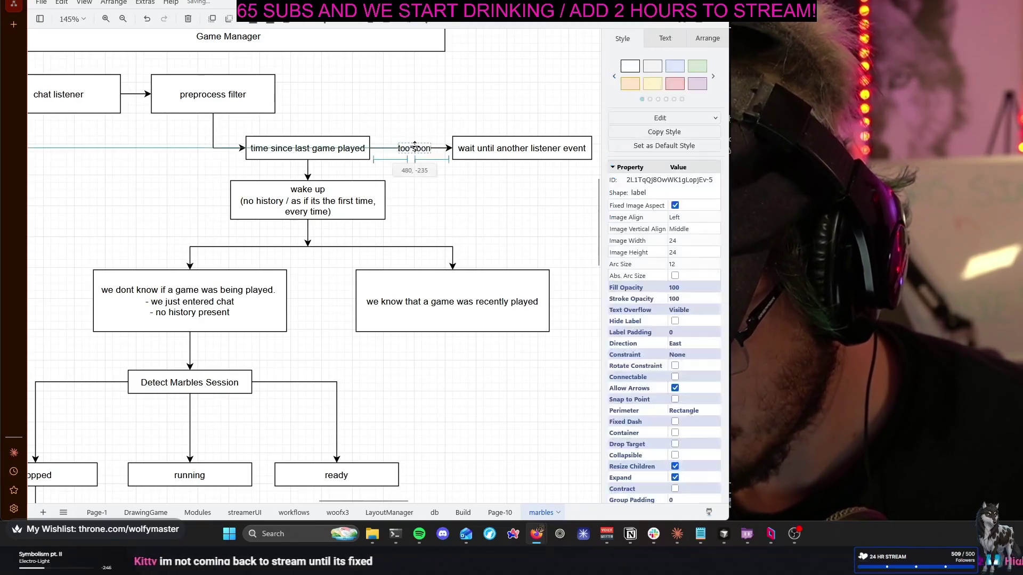
# Select and deselect the 'wait until another listener event' box
pyautogui.click(498, 201)
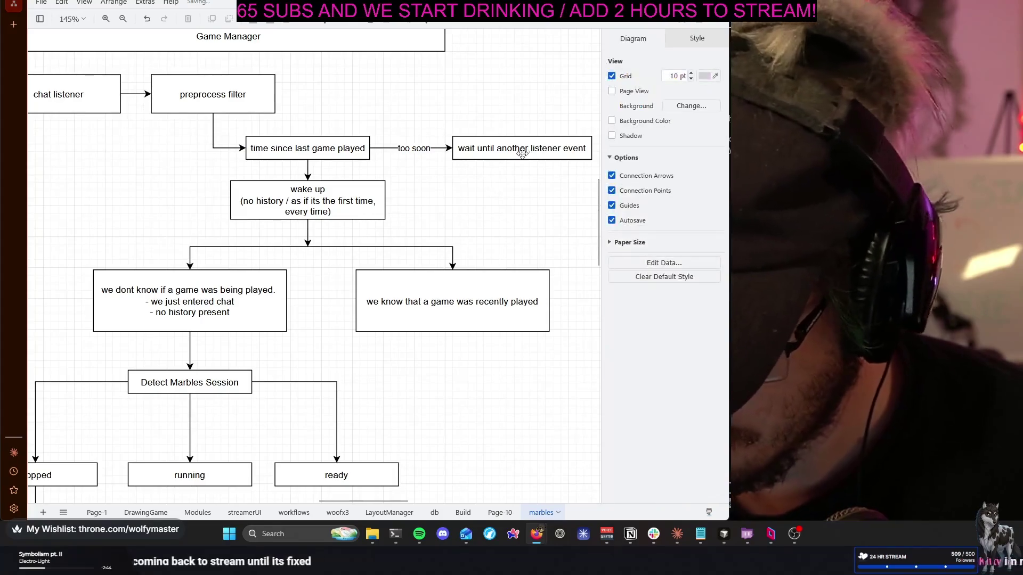
pyautogui.click(528, 147)
pyautogui.click(450, 219)
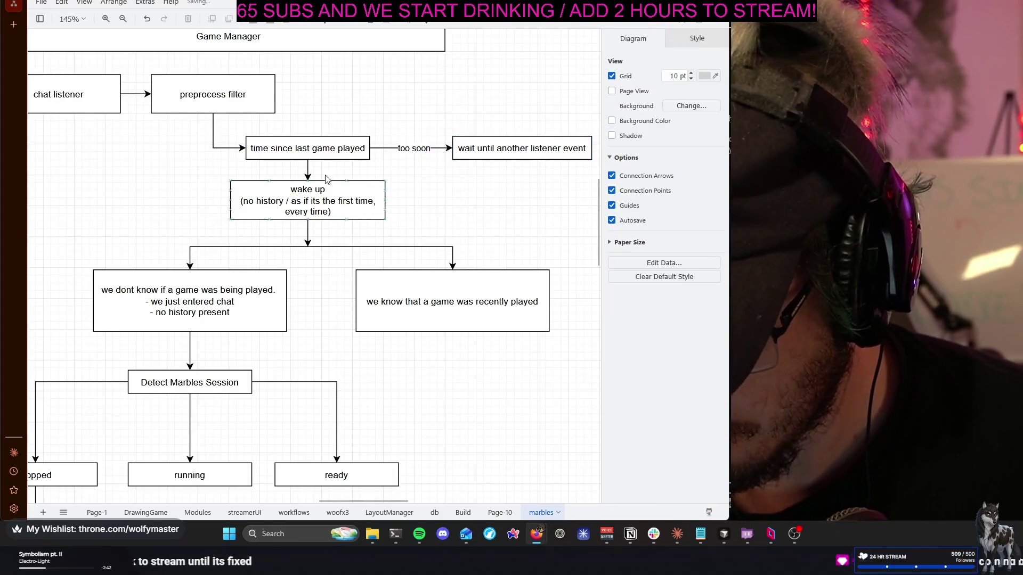
pyautogui.hscroll(-2, 186, 167)
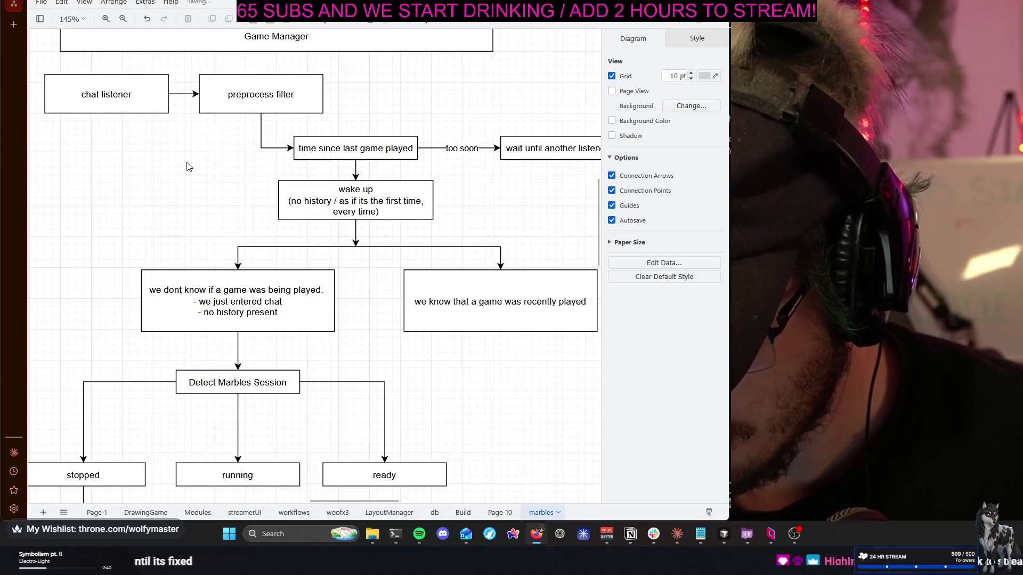
# Replace 'preprocess' with 'event' so the step reads 'event filter'
pyautogui.doubleClick(241, 94)
pyautogui.click(228, 94)
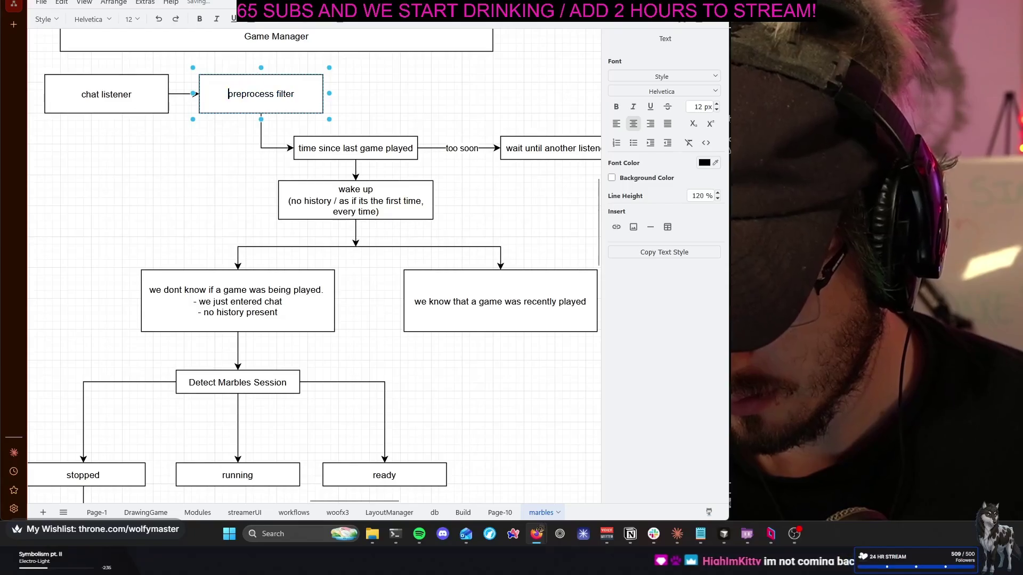
pyautogui.moveTo(228, 94); pyautogui.dragTo(260, 93)
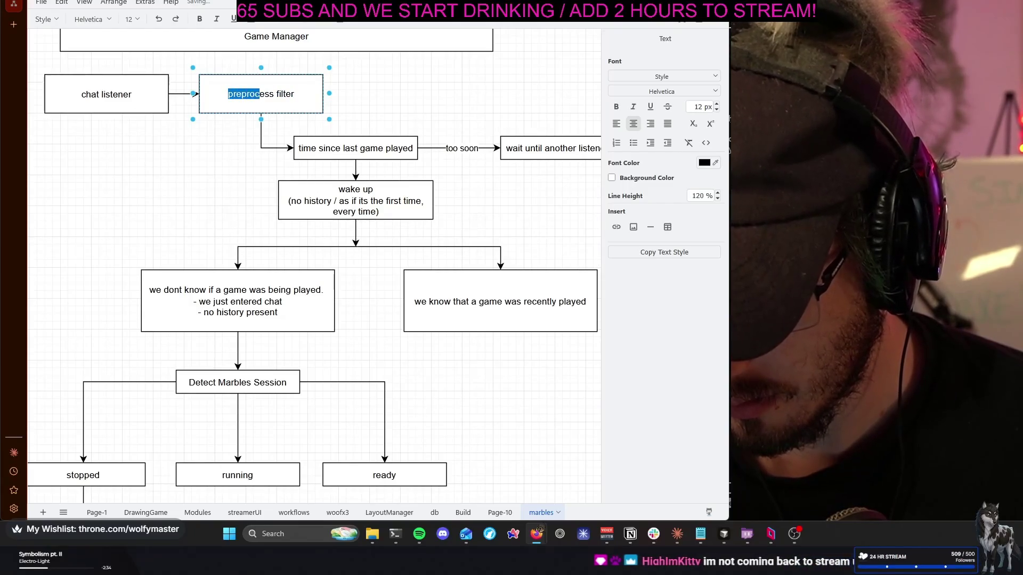
pyautogui.write('event')
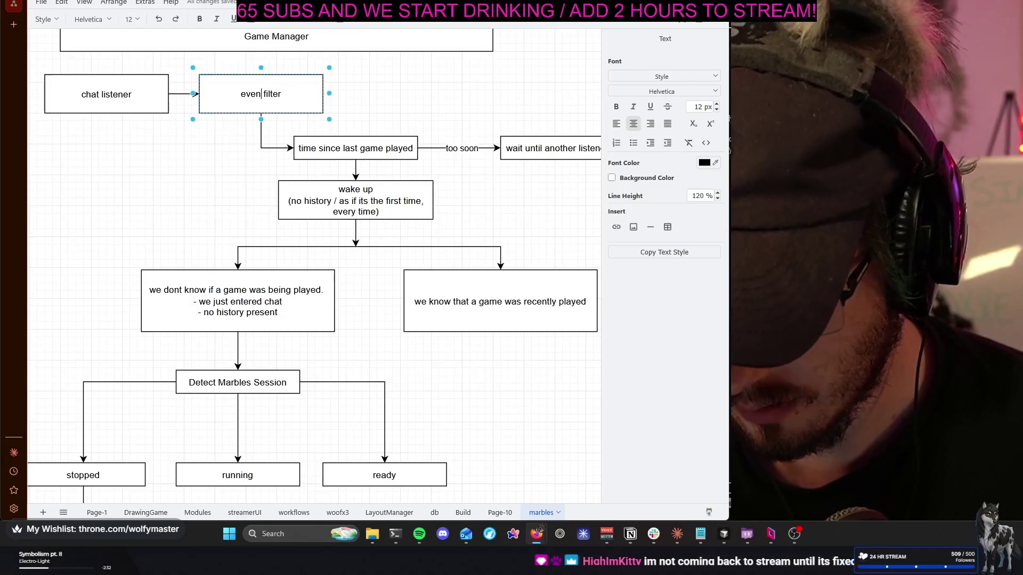
pyautogui.click(424, 112)
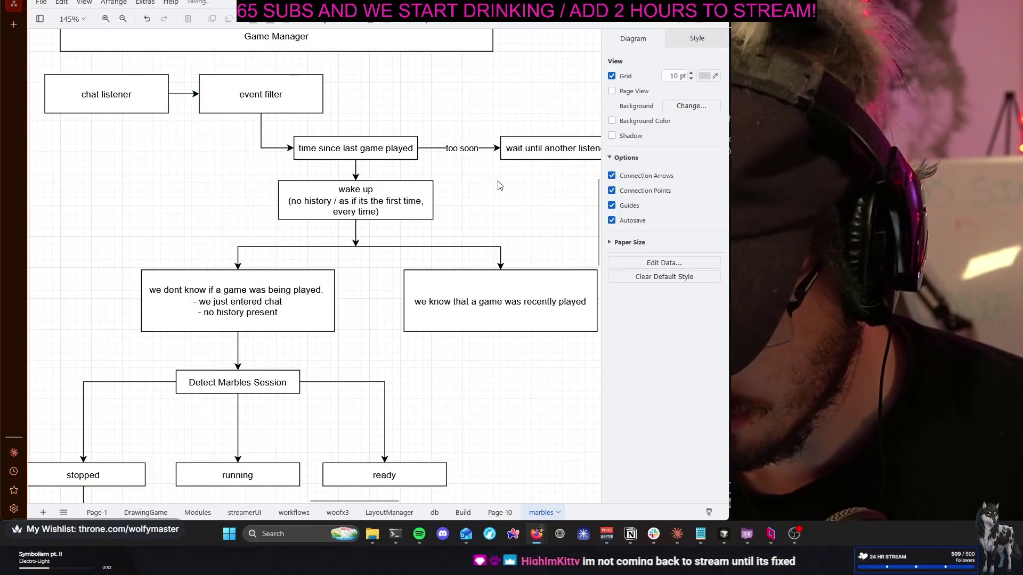
pyautogui.click(381, 157)
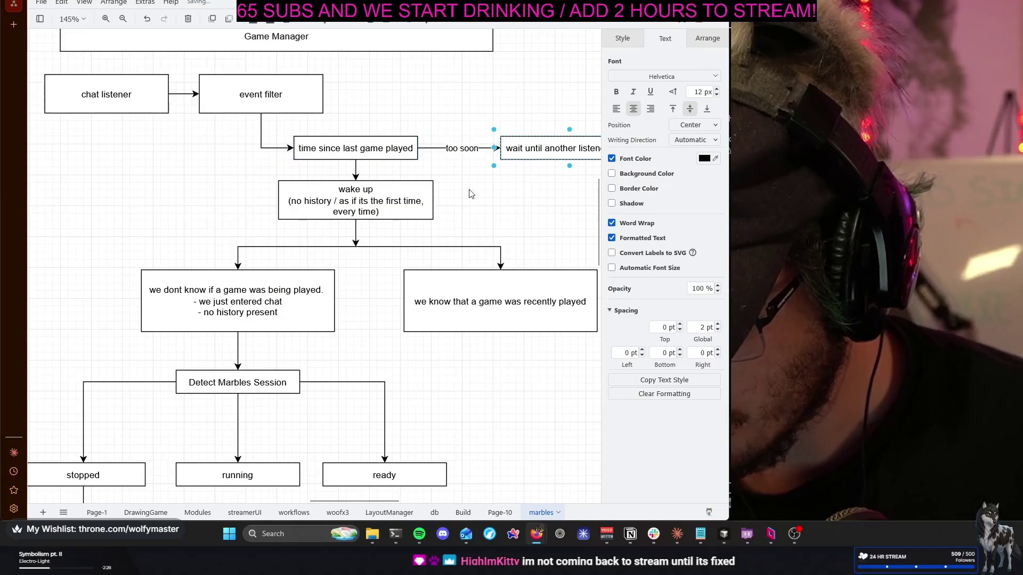
# Delete the two game-history boxes, 'recently played' and 'dont know if a game was being played'
pyautogui.click(538, 200)
pyautogui.click(432, 200)
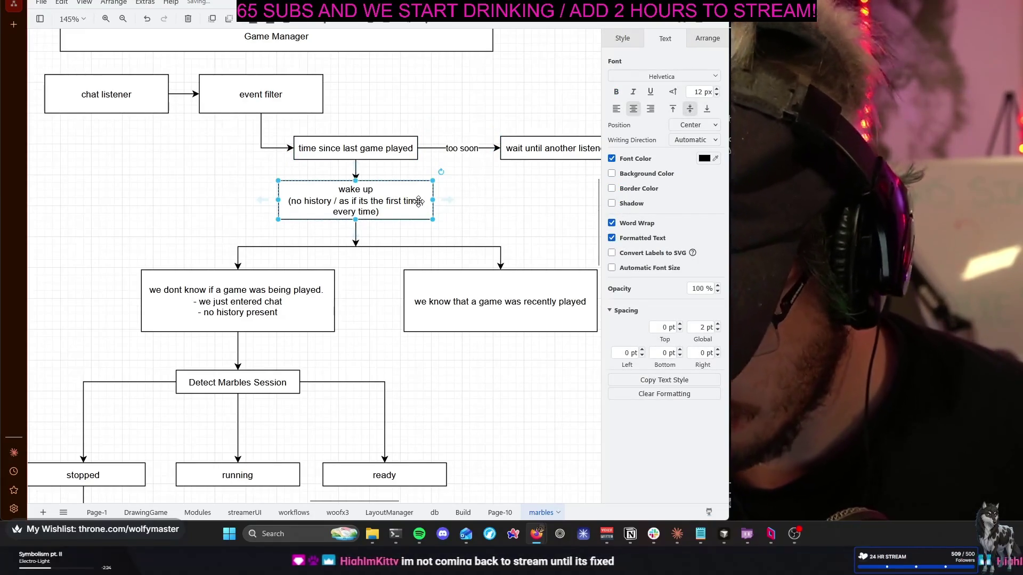
pyautogui.click(415, 290)
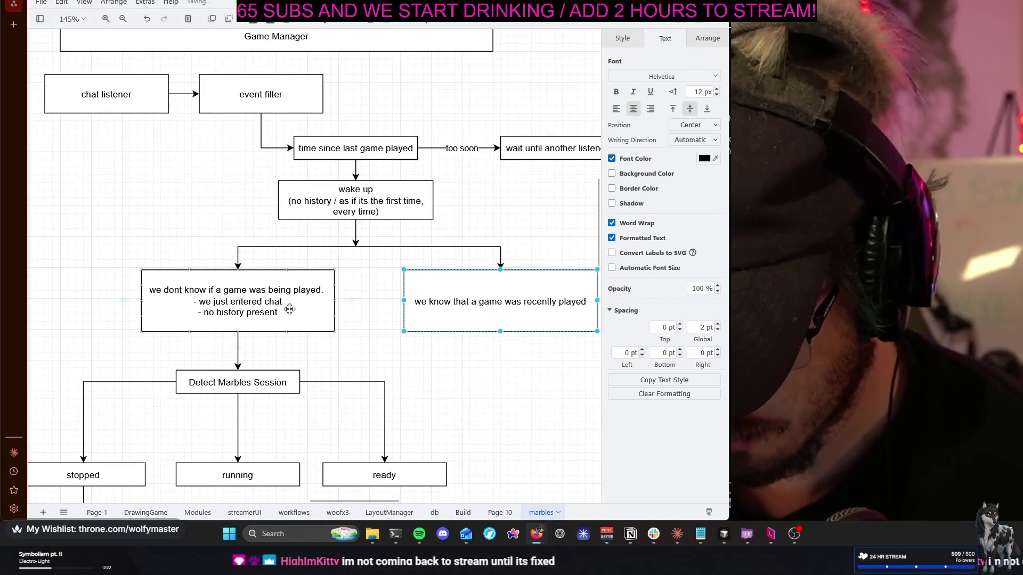
pyautogui.press('Delete')
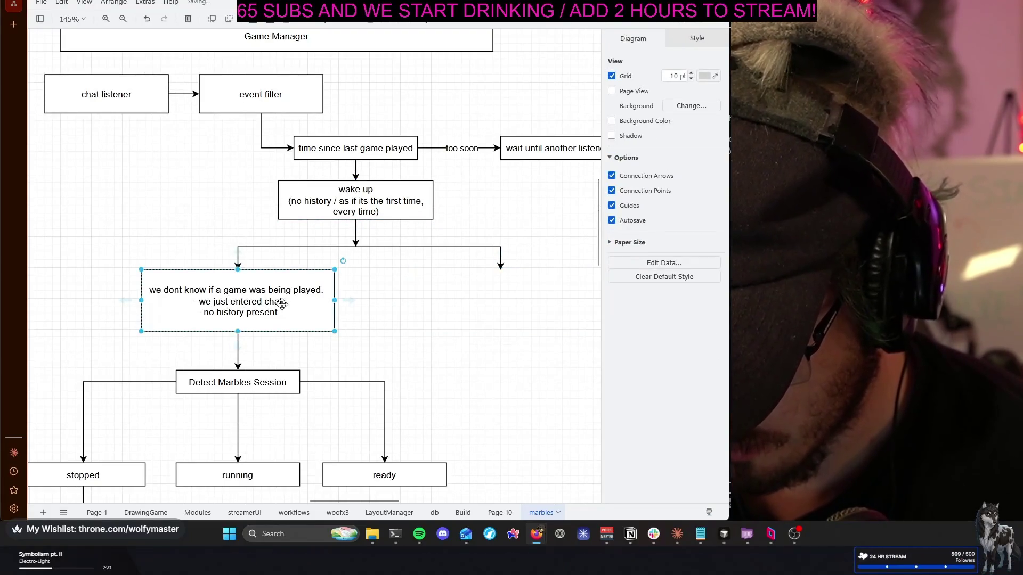
pyautogui.press('Delete')
pyautogui.press('Delete')
# Delete the wake up box and the leftover connector stubs beneath the time check
pyautogui.click(355, 233)
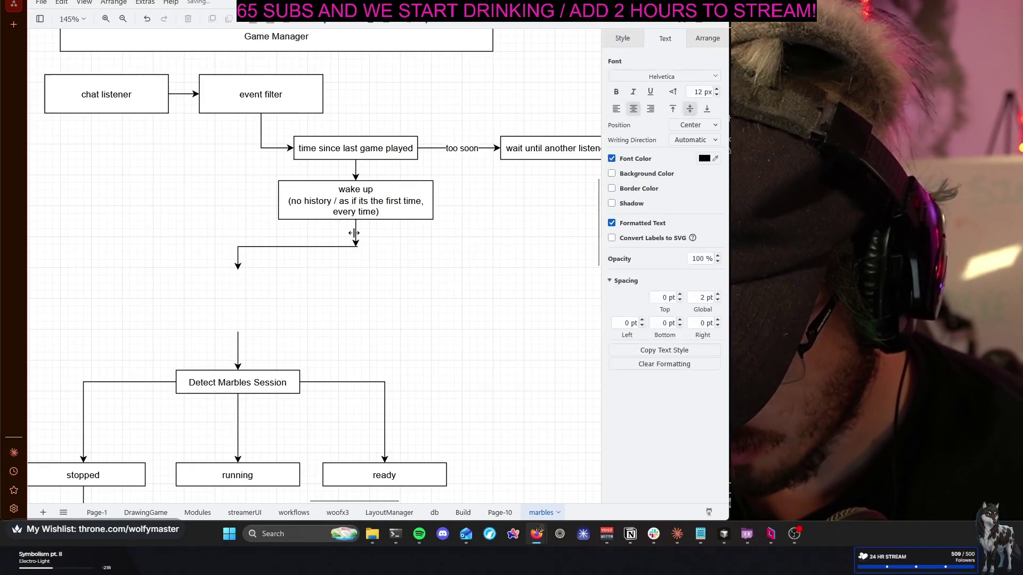
pyautogui.click(274, 251)
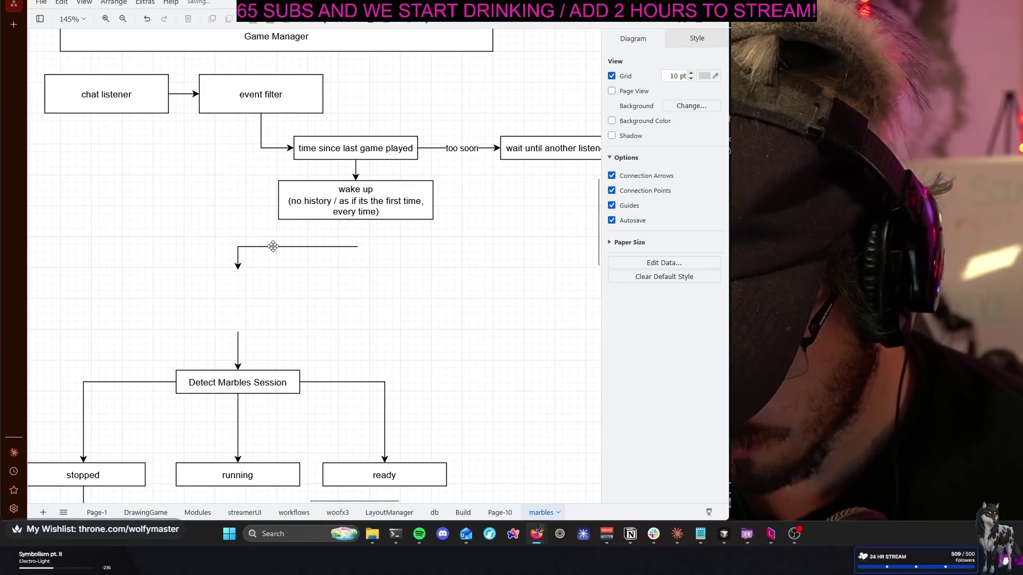
pyautogui.click(387, 199)
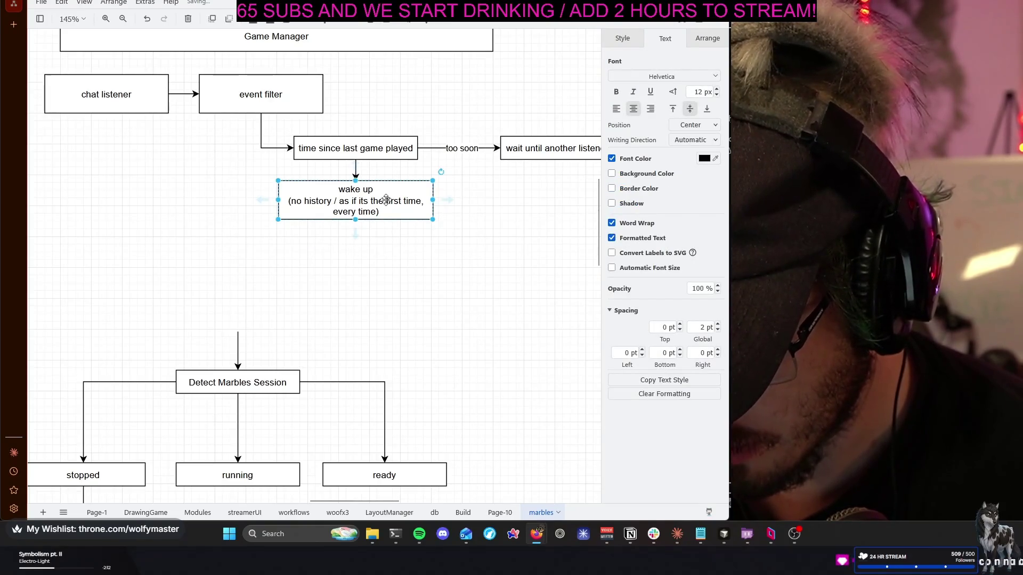
pyautogui.press('Delete')
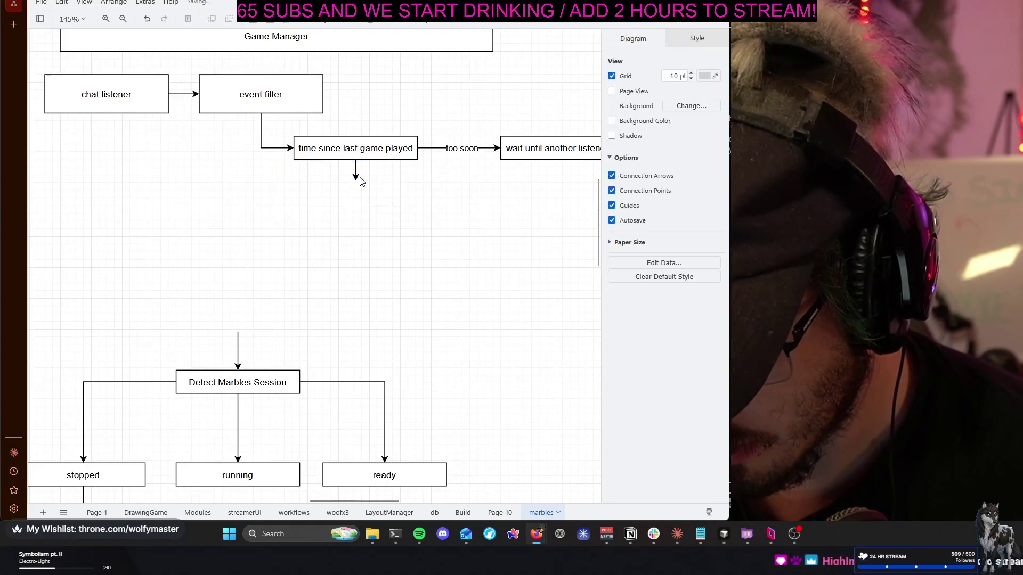
pyautogui.click(354, 176)
pyautogui.press('Delete')
pyautogui.hscroll(-2, 229, 210)
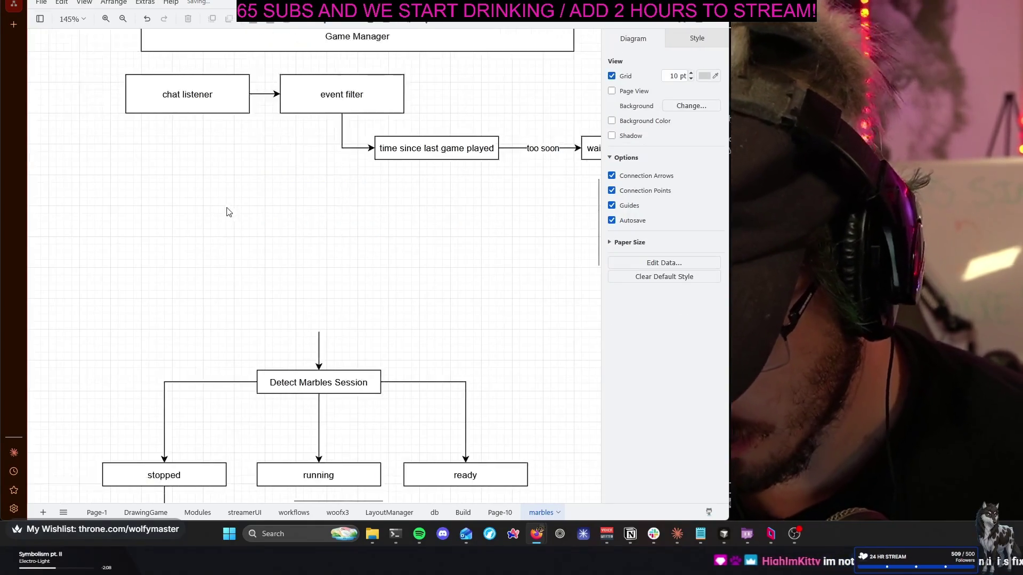
pyautogui.hscroll(-5, 227, 216)
pyautogui.hscroll(-2, 226, 217)
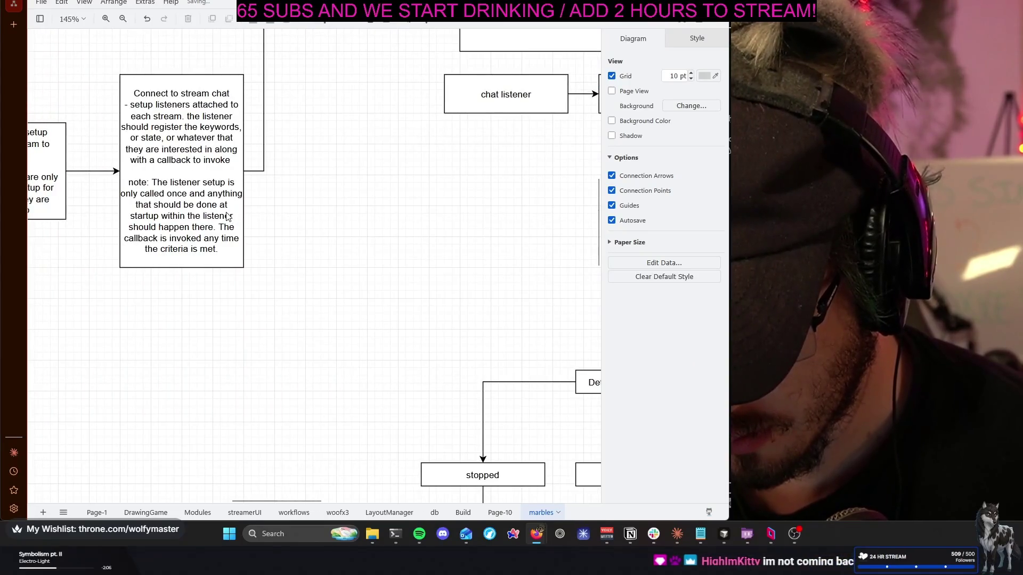
pyautogui.hscroll(-2, 296, 230)
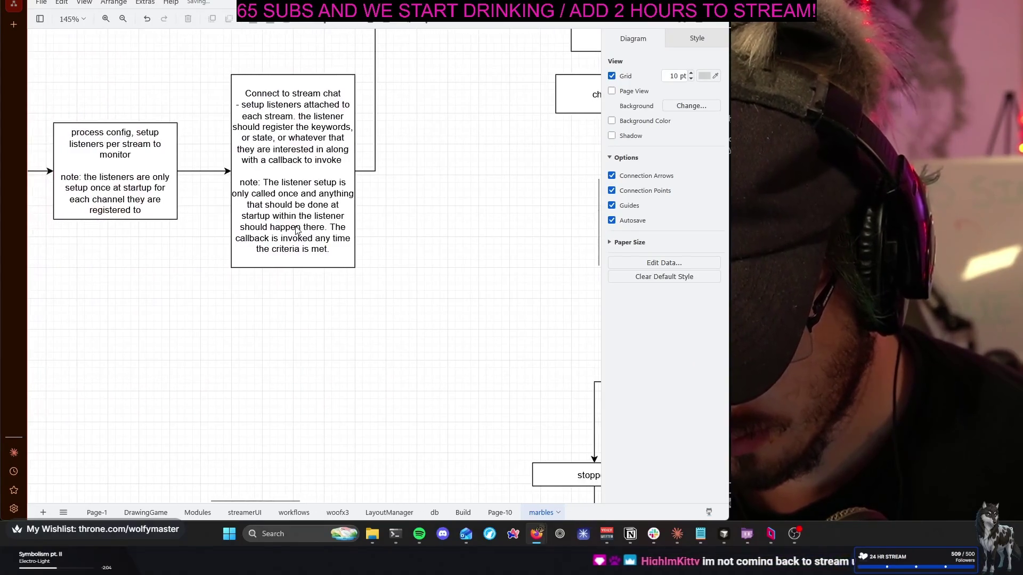
pyautogui.hscroll(-1, 296, 228)
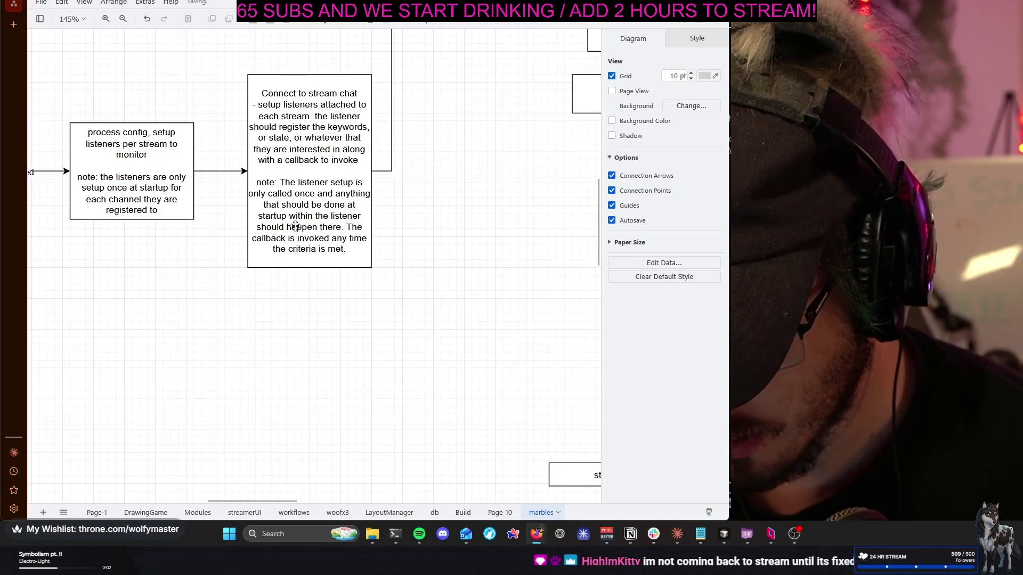
pyautogui.hscroll(-2, 295, 228)
pyautogui.scroll(2, 295, 228)
pyautogui.scroll(3, 295, 230)
pyautogui.hscroll(1, 297, 231)
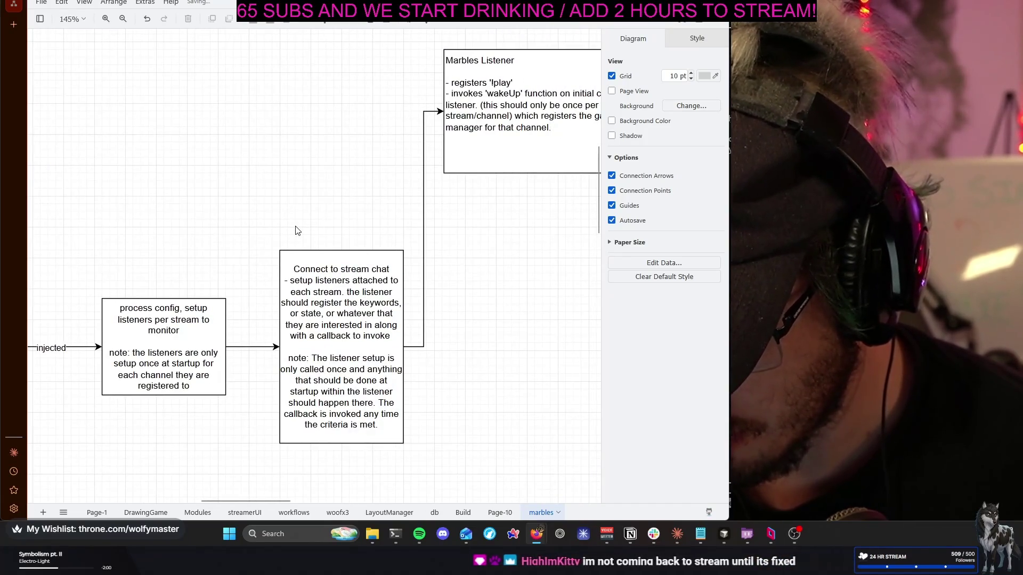
pyautogui.hscroll(2, 295, 230)
pyautogui.hscroll(1, 295, 229)
pyautogui.hscroll(1, 363, 201)
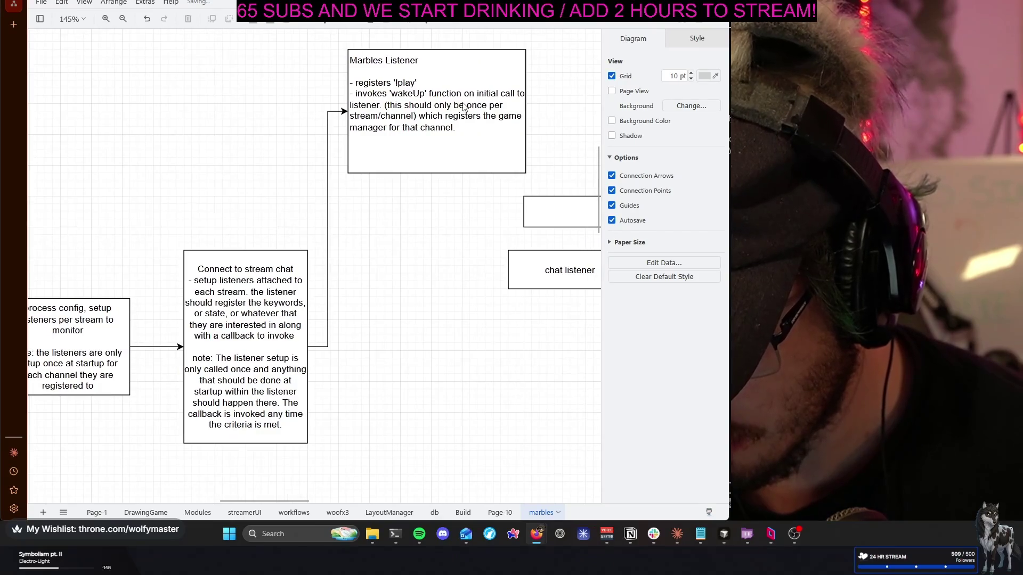
# Open the Marbles Listener note's text for editing
pyautogui.doubleClick(421, 93)
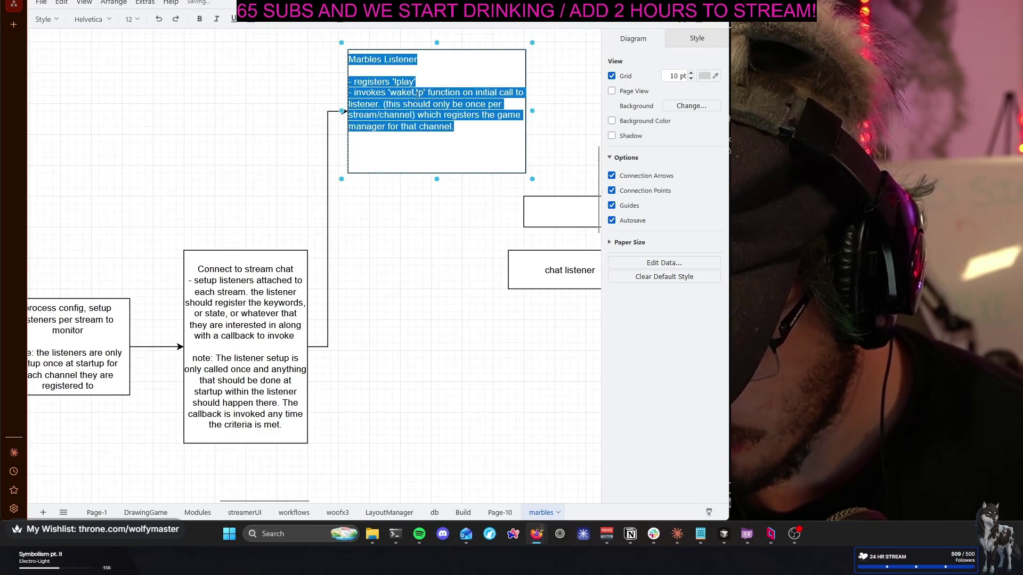
# Replace the old wakeUp line with 'sets up game manager per channel/stream' in the Marbles Listener note
pyautogui.click(427, 105)
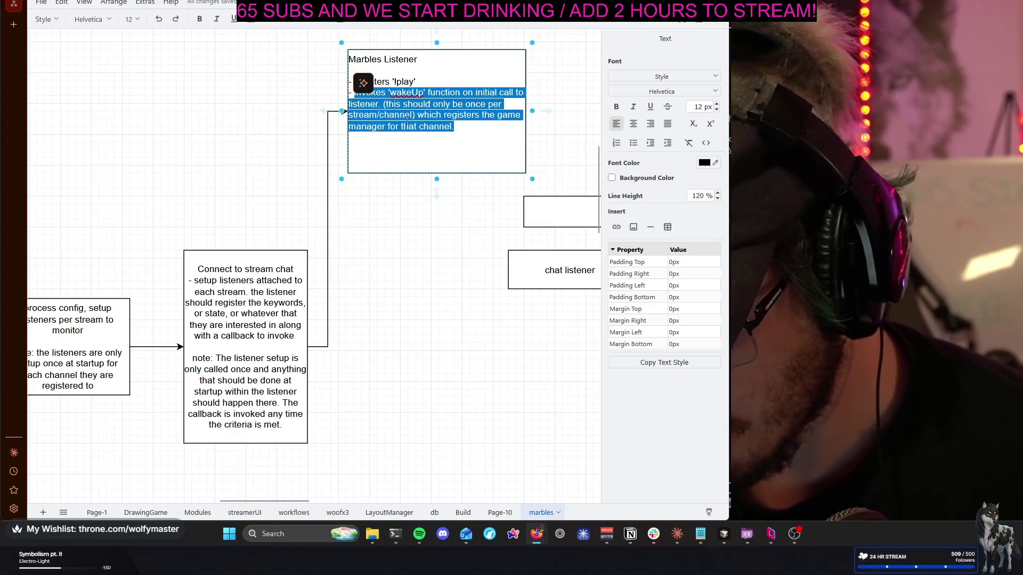
pyautogui.press('BackSpace')
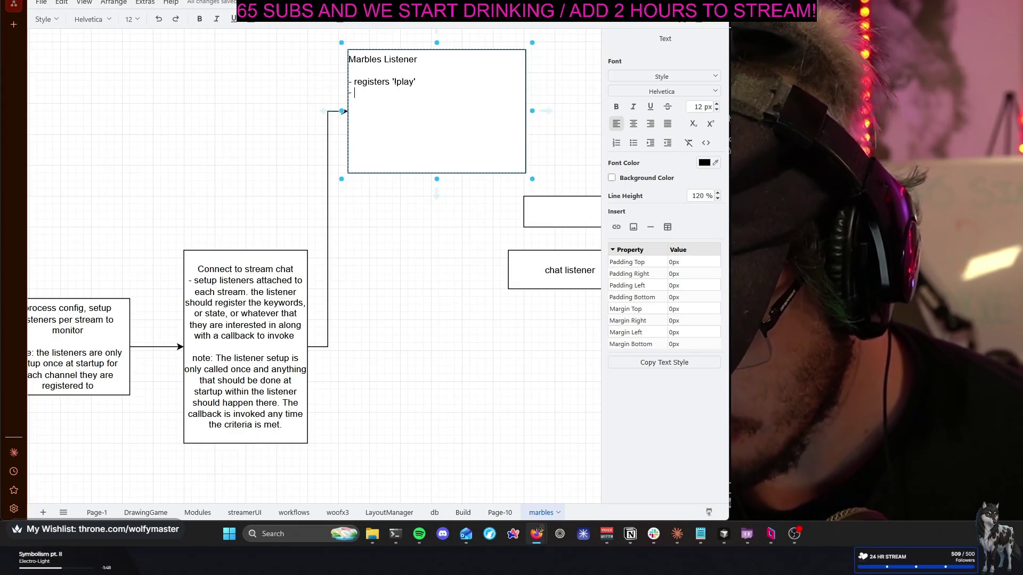
pyautogui.write('sets up g')
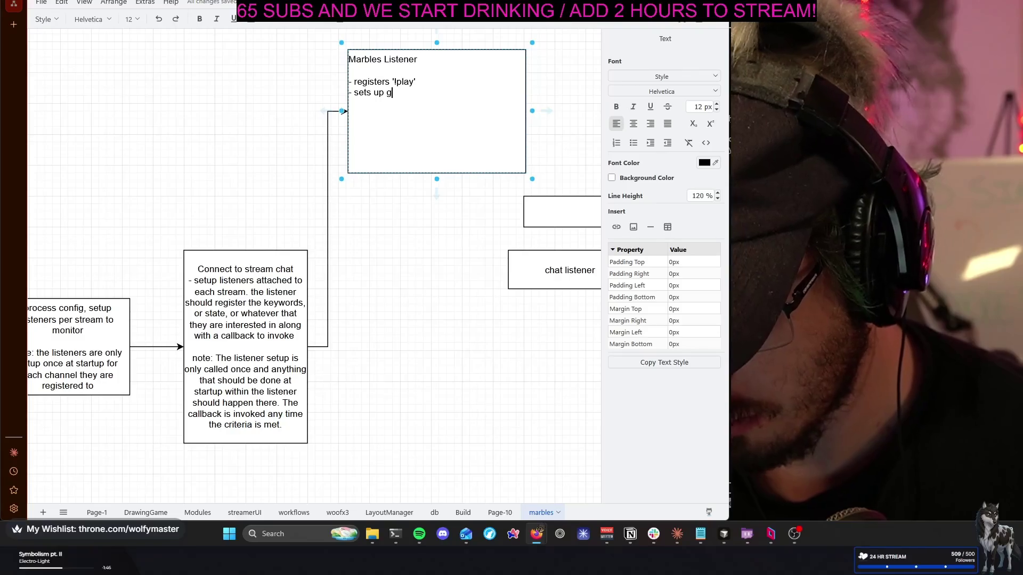
pyautogui.write('er per ')
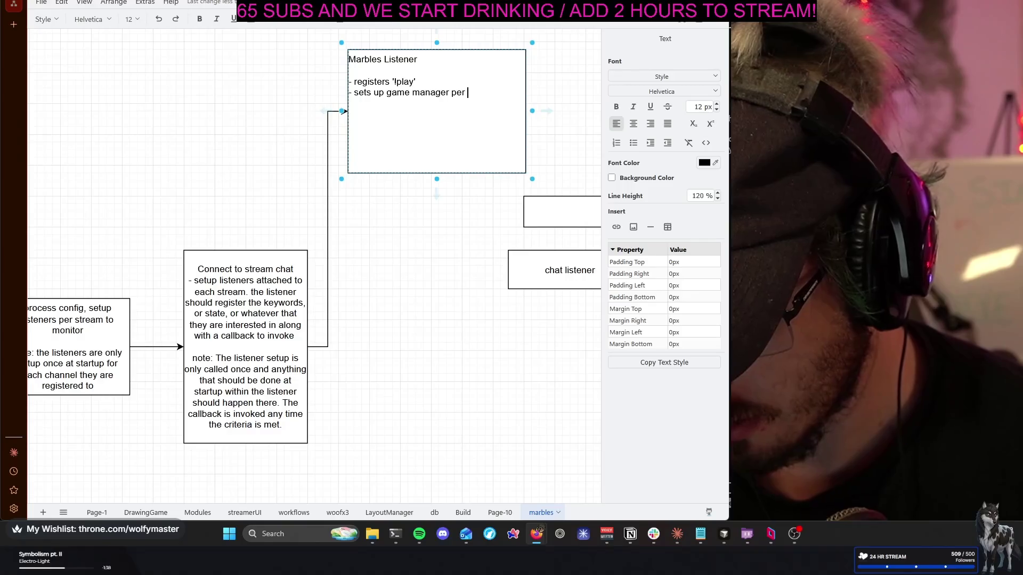
pyautogui.write('channel/st')
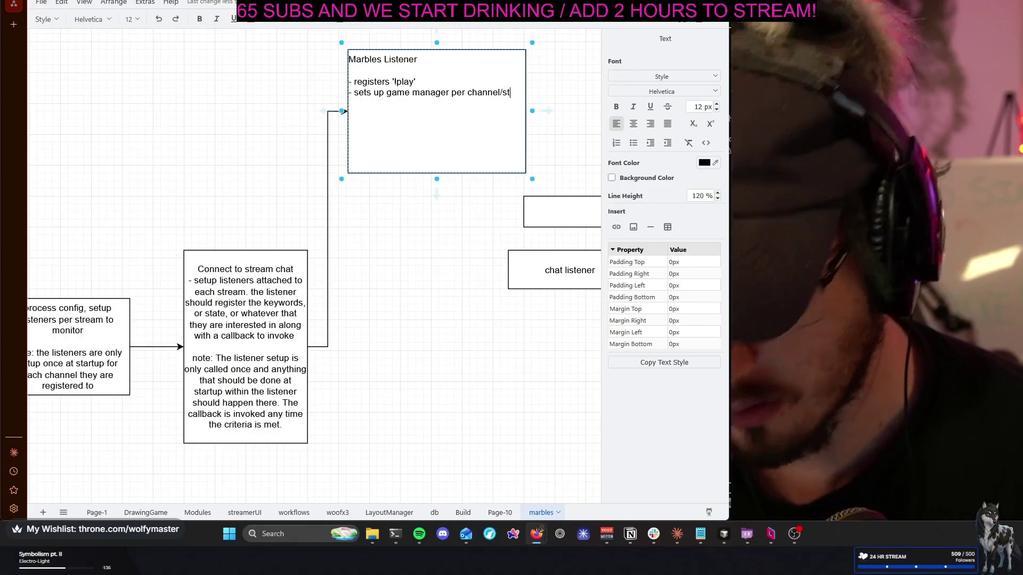
pyautogui.write('ream')
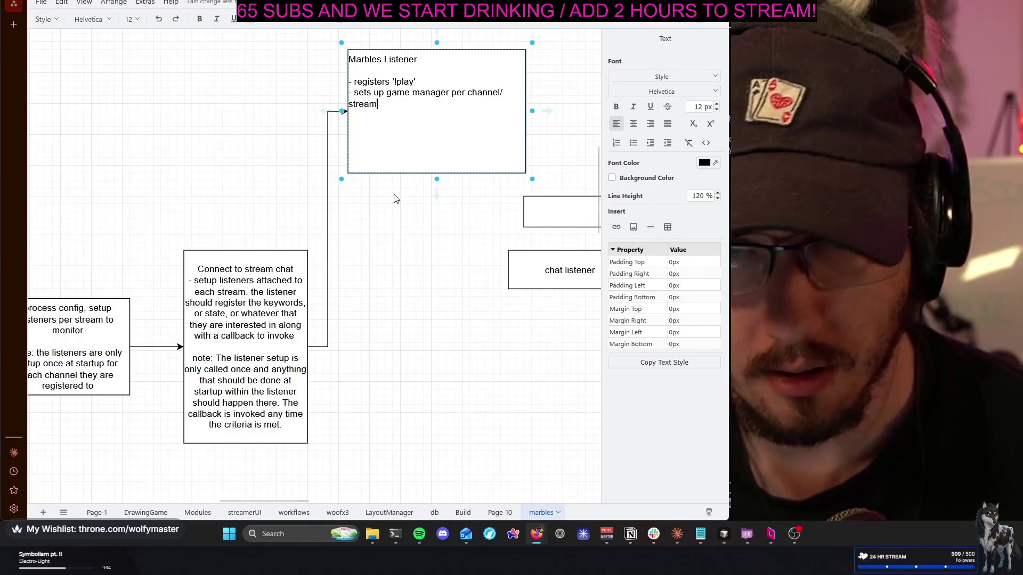
pyautogui.click(407, 257)
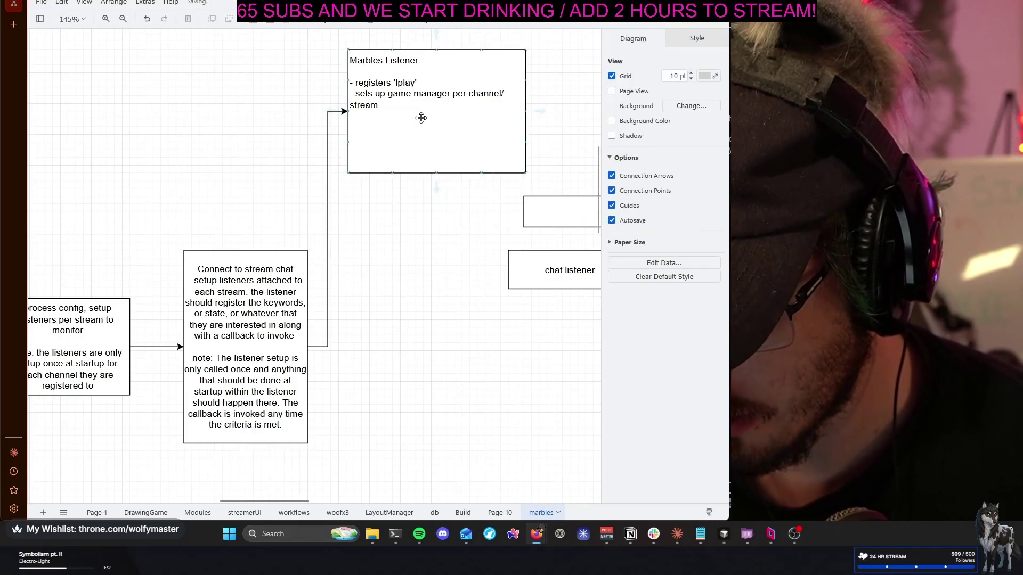
# Reattach the connector above Detect Marbles Session to 'time since last game played', labelled 'sufficient time'
pyautogui.moveTo(453, 268); pyautogui.dragTo(261, 200)
pyautogui.moveTo(494, 301)
pyautogui.mouseDown()
pyautogui.moveTo(389, 285)
pyautogui.moveTo(269, 197)
pyautogui.moveTo(187, 211)
pyautogui.mouseUp()
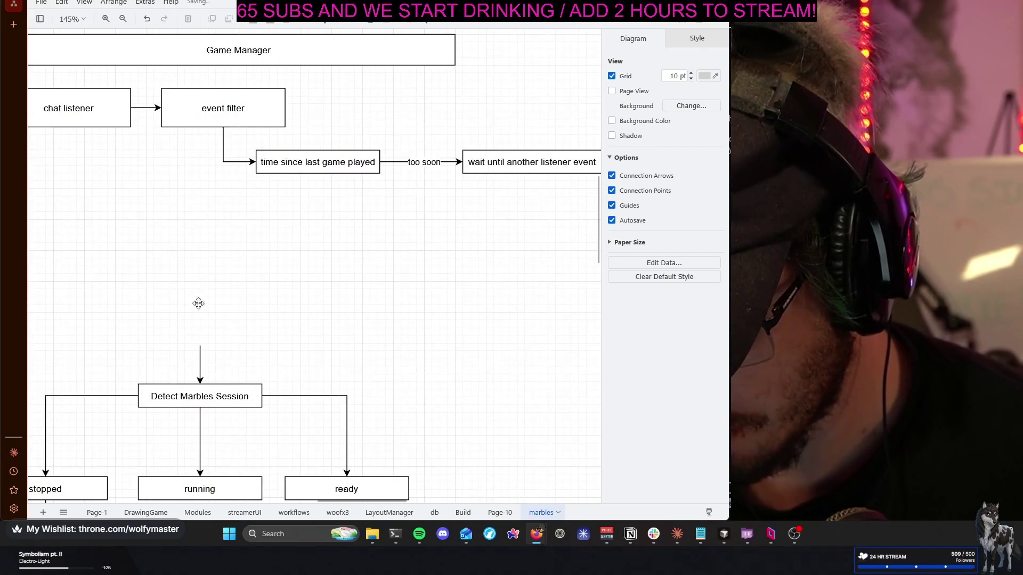
pyautogui.click(201, 346)
pyautogui.moveTo(296, 184); pyautogui.dragTo(310, 175)
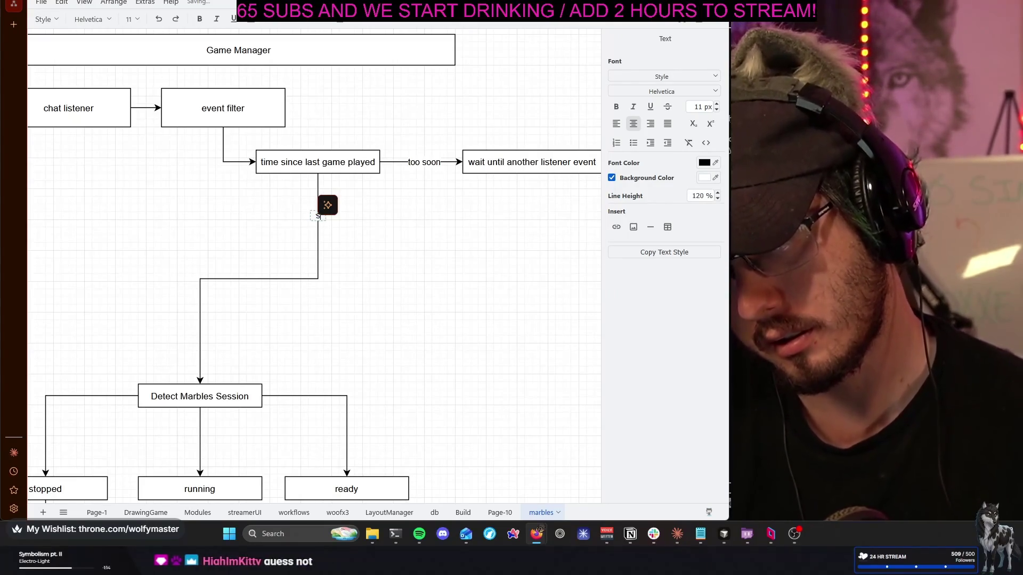
pyautogui.write('sufficient t')
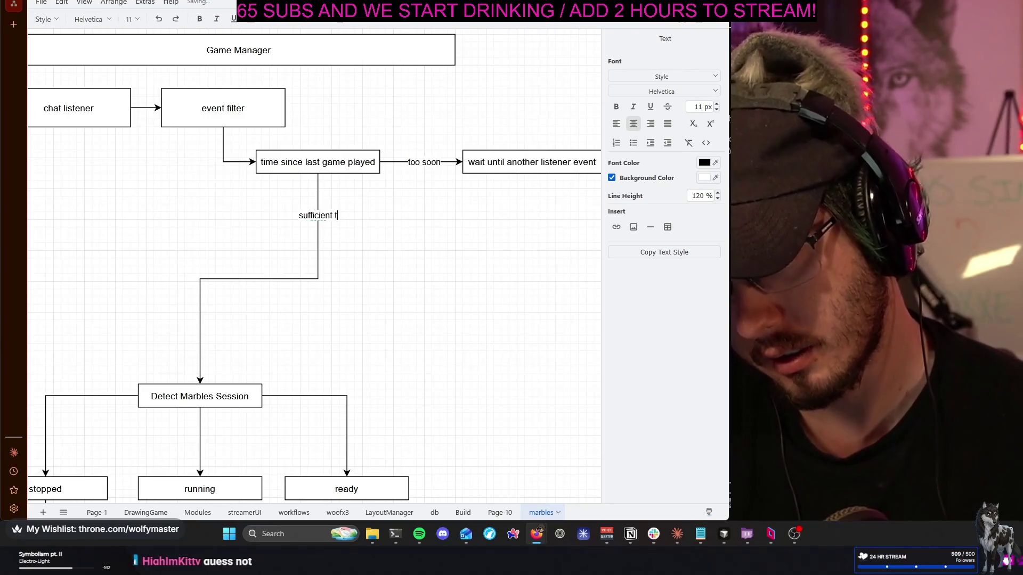
pyautogui.write('ime')
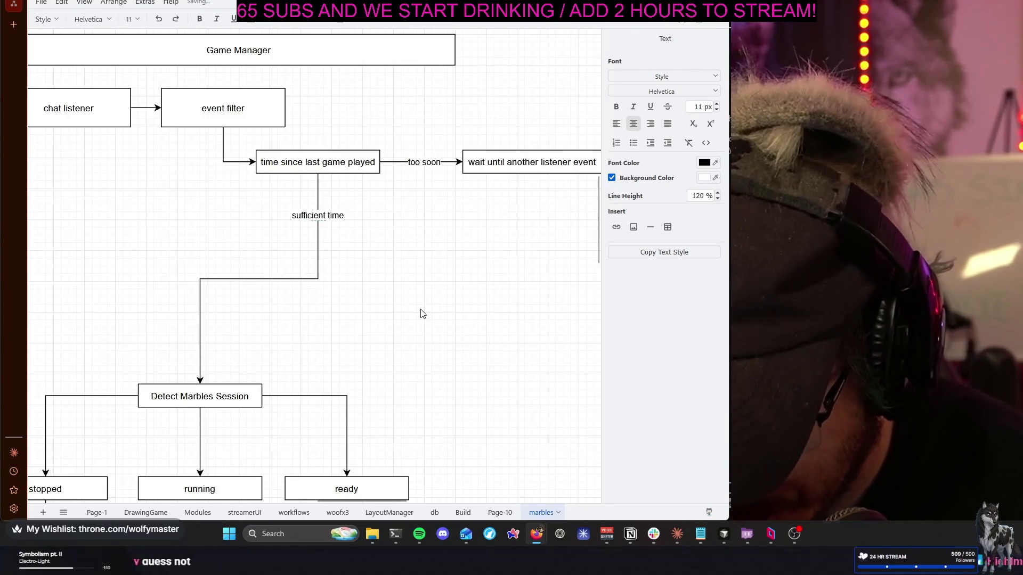
pyautogui.click(422, 314)
pyautogui.hscroll(-2, 423, 314)
pyautogui.scroll(-2, 422, 314)
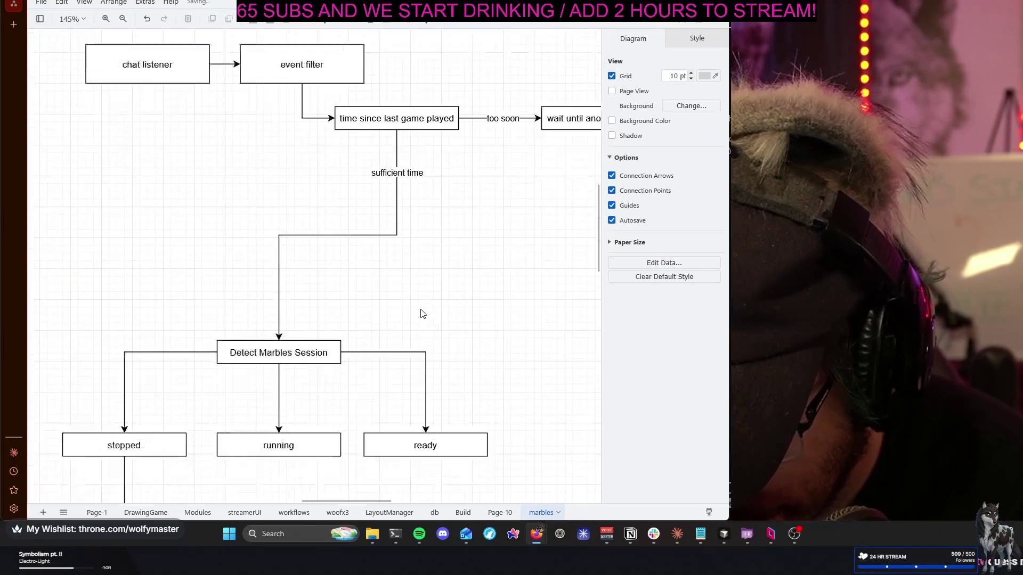
pyautogui.scroll(-2, 423, 314)
pyautogui.scroll(2, 479, 311)
pyautogui.scroll(1, 479, 311)
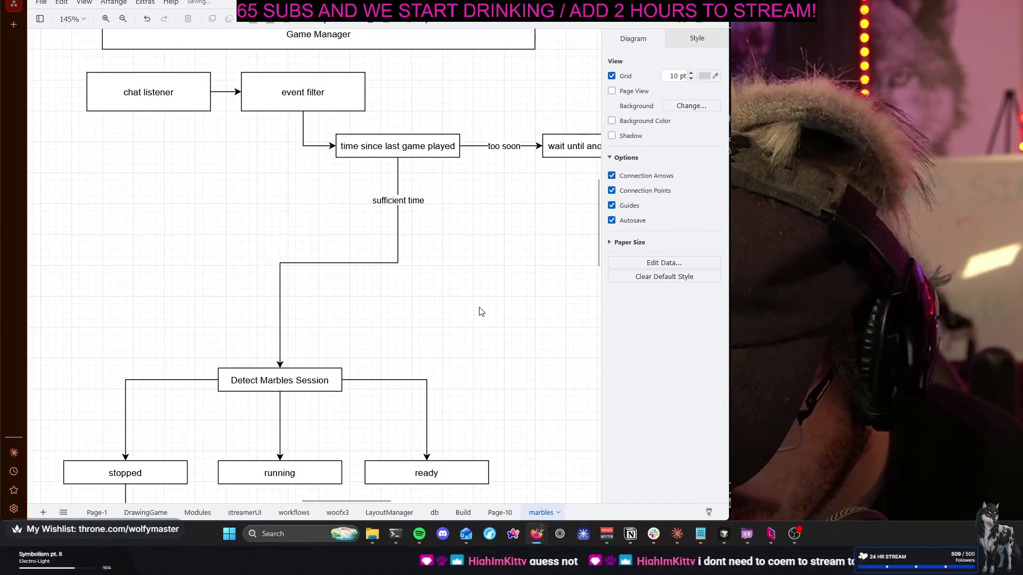
pyautogui.scroll(-2, 479, 311)
pyautogui.scroll(-1, 479, 311)
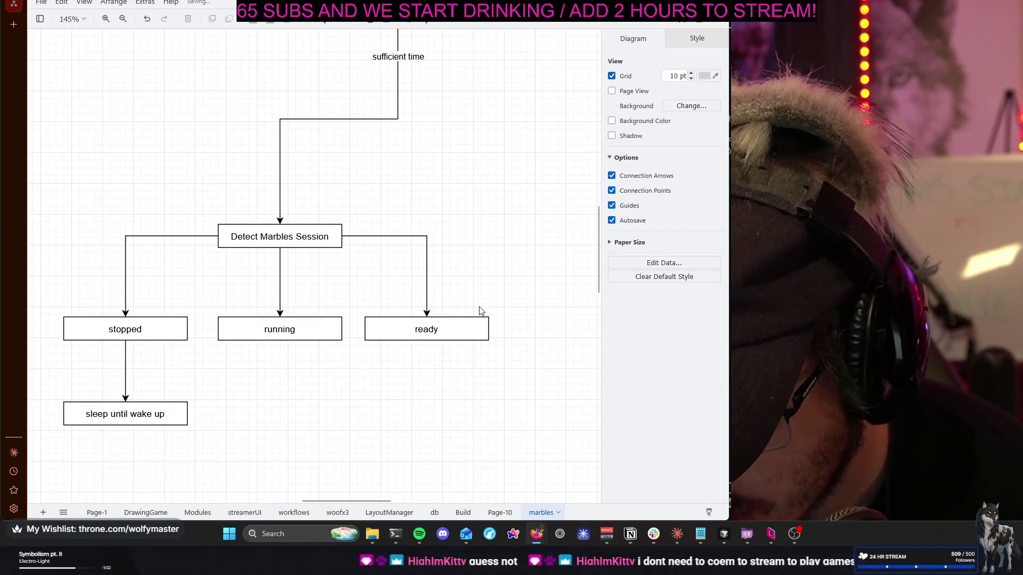
pyautogui.keyDown('ctrl'); pyautogui.scroll(-4, 479, 311); pyautogui.keyUp('ctrl')
pyautogui.scroll(-1, 520, 302)
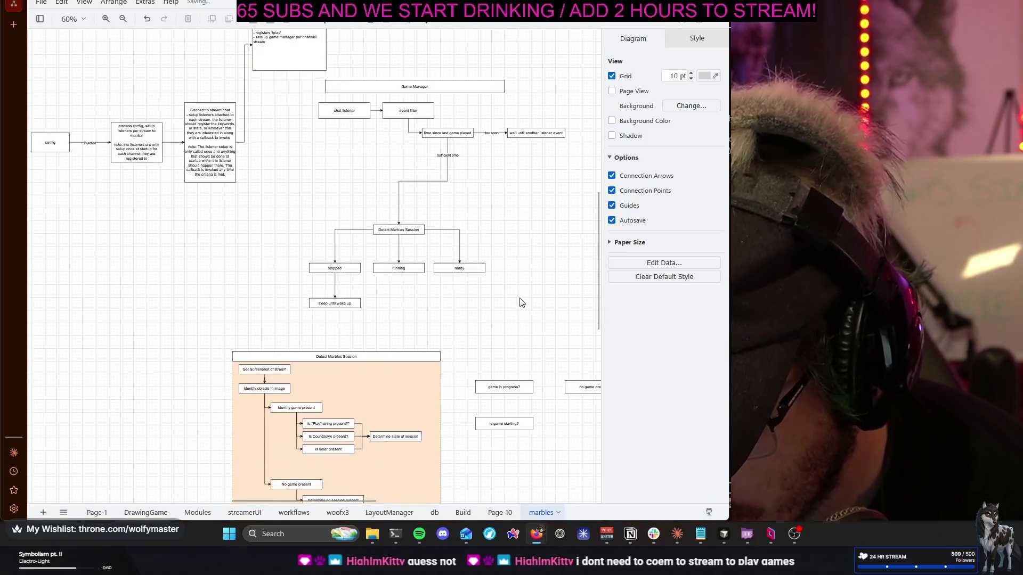
pyautogui.scroll(-1, 516, 301)
# Rubber-band the Detect Marbles Session branch and drag it up under the sufficient time arrow
pyautogui.moveTo(303, 222)
pyautogui.mouseDown()
pyautogui.moveTo(525, 336)
pyautogui.moveTo(511, 324)
pyautogui.mouseUp()
pyautogui.moveTo(494, 284); pyautogui.dragTo(524, 257)
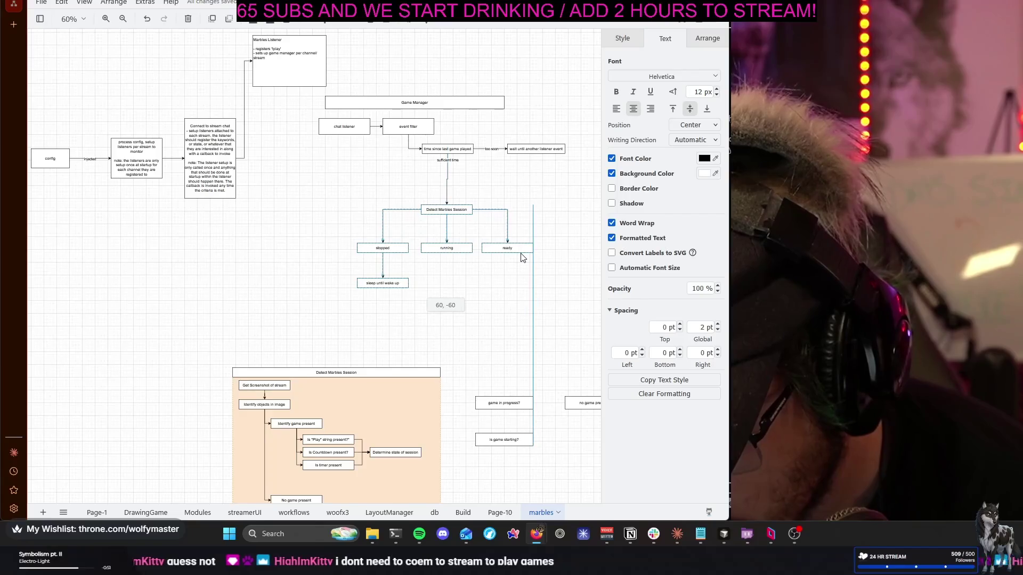
pyautogui.moveTo(521, 254); pyautogui.dragTo(527, 246)
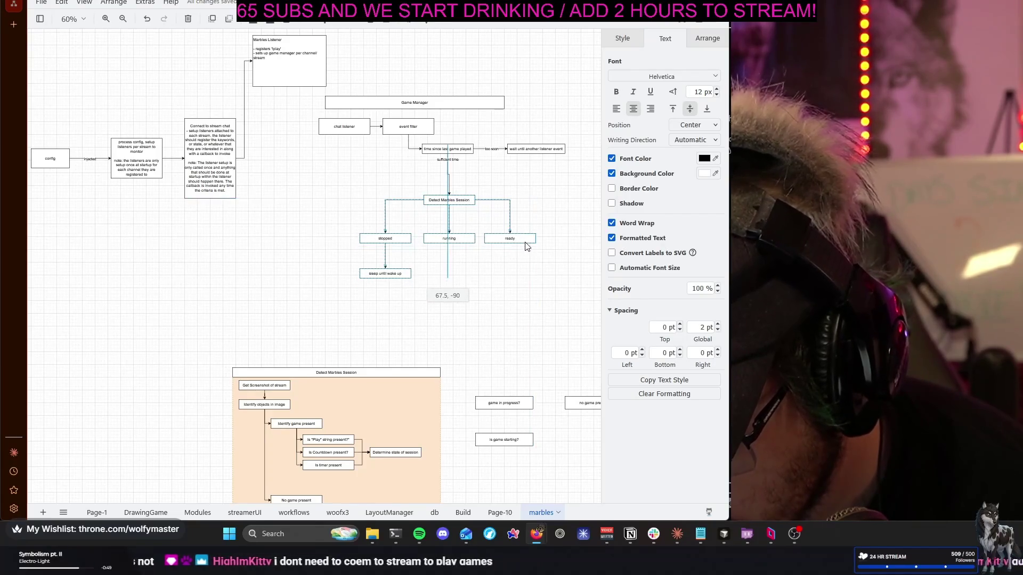
pyautogui.scroll(3, 526, 286)
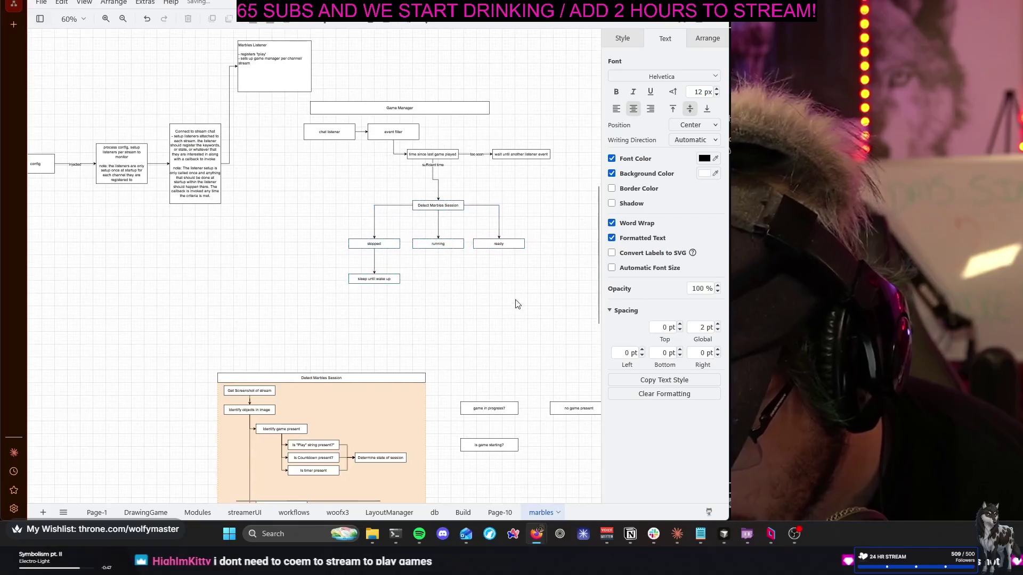
pyautogui.click(469, 365)
pyautogui.scroll(4, 361, 263)
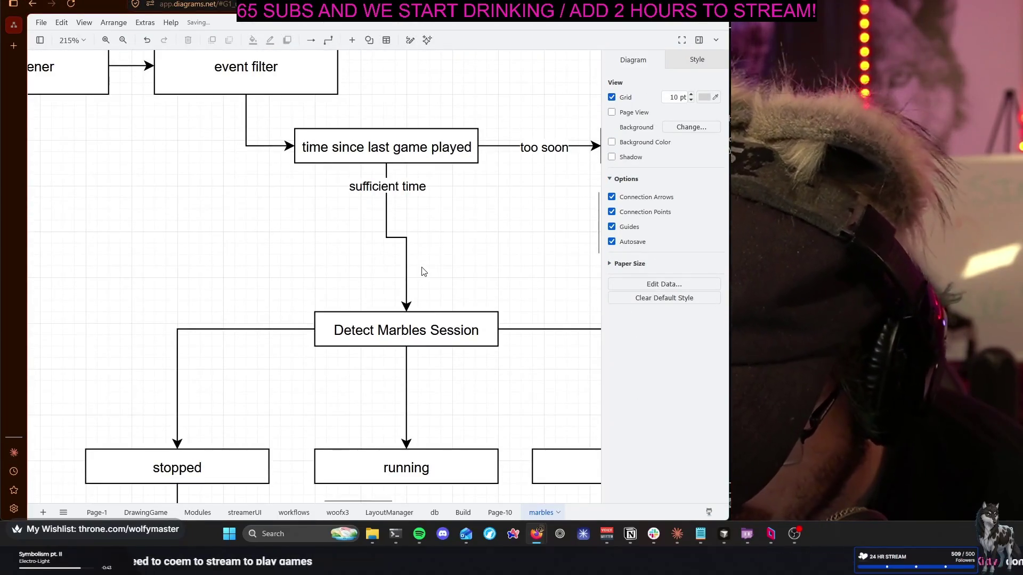
pyautogui.scroll(2, 420, 273)
pyautogui.hscroll(3, 419, 261)
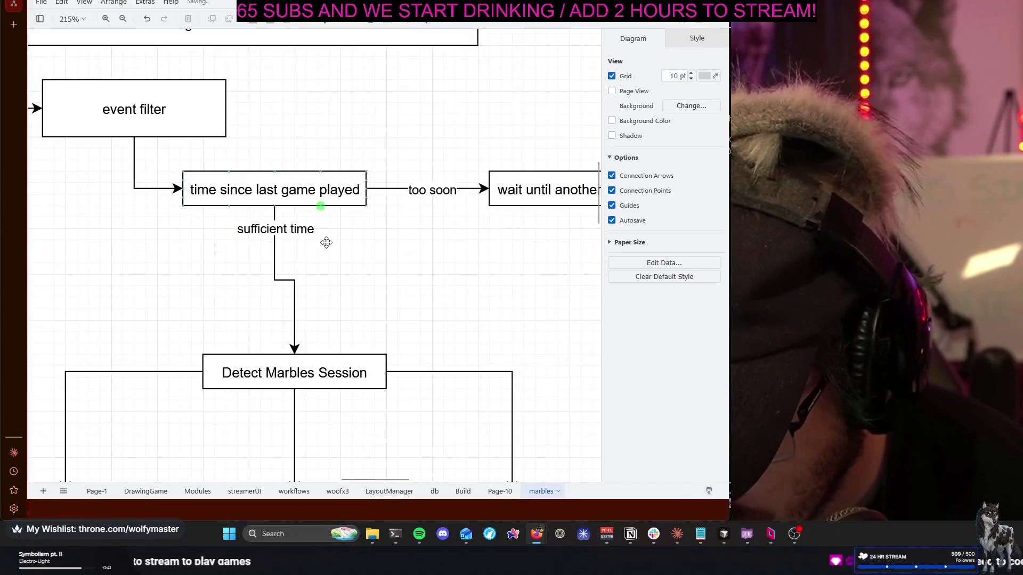
# Delete the 'sufficient time' connector and copy the time check box directly below the original
pyautogui.click(294, 230)
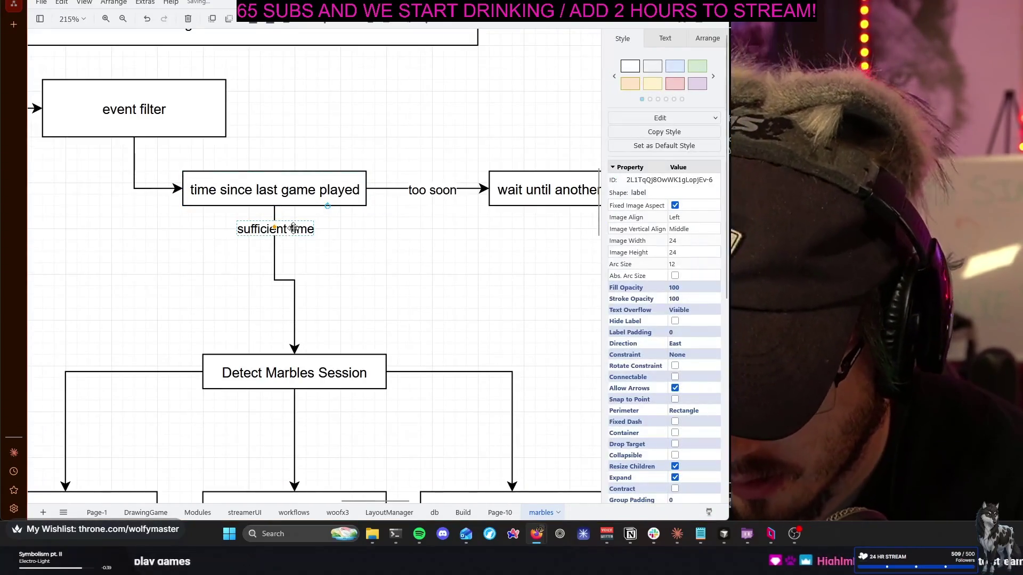
pyautogui.press('Delete')
pyautogui.doubleClick(308, 200)
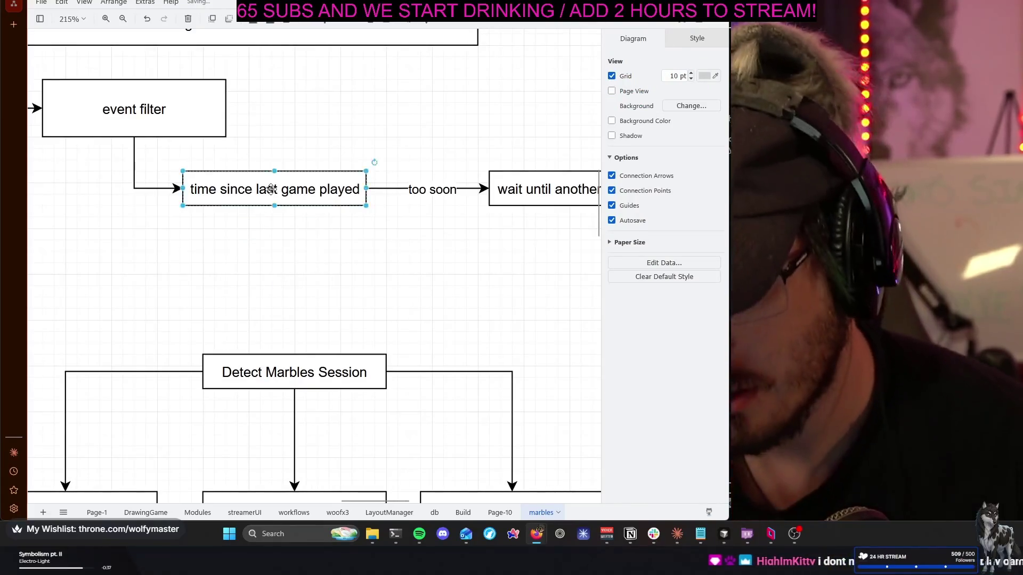
pyautogui.moveTo(319, 212); pyautogui.dragTo(269, 295)
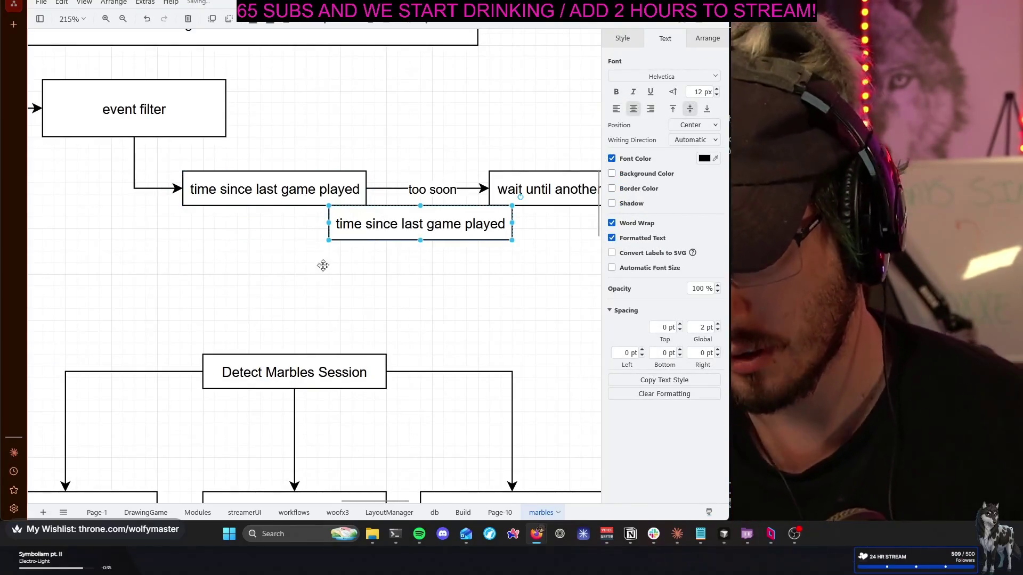
pyautogui.moveTo(269, 295); pyautogui.dragTo(241, 311)
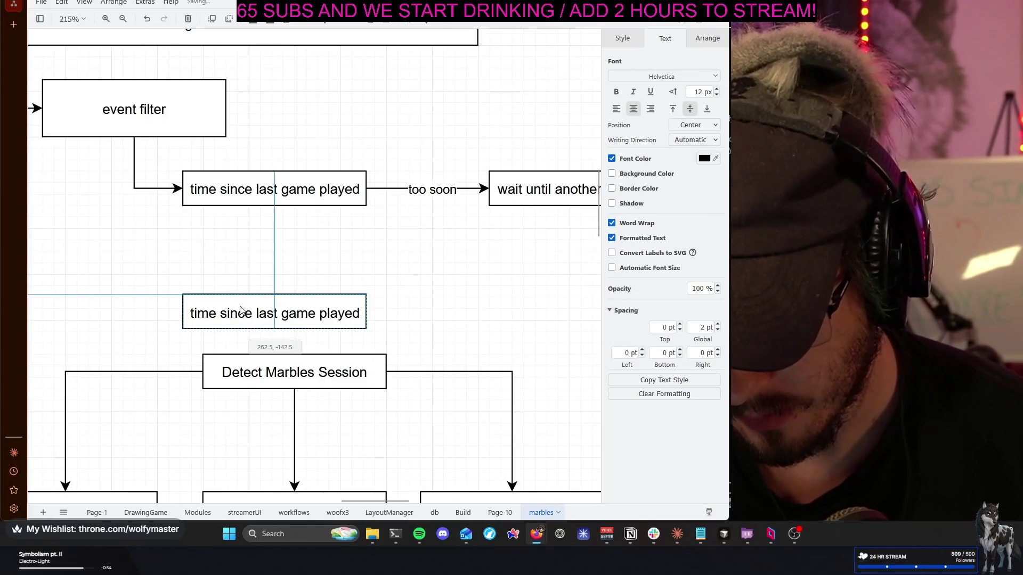
# Relabel the copied box to read 'long time / never'
pyautogui.doubleClick(257, 308)
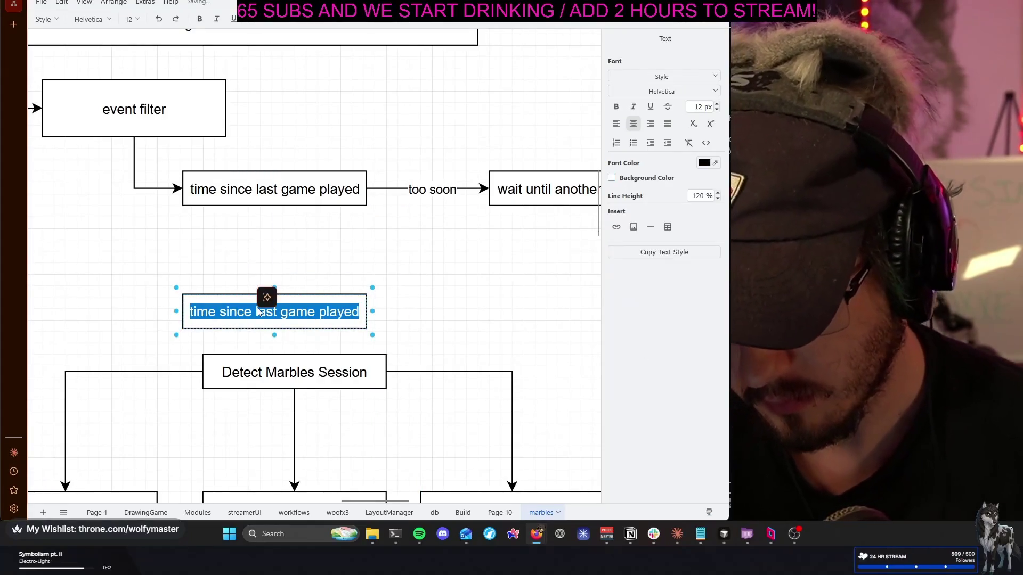
pyautogui.write('long time / no')
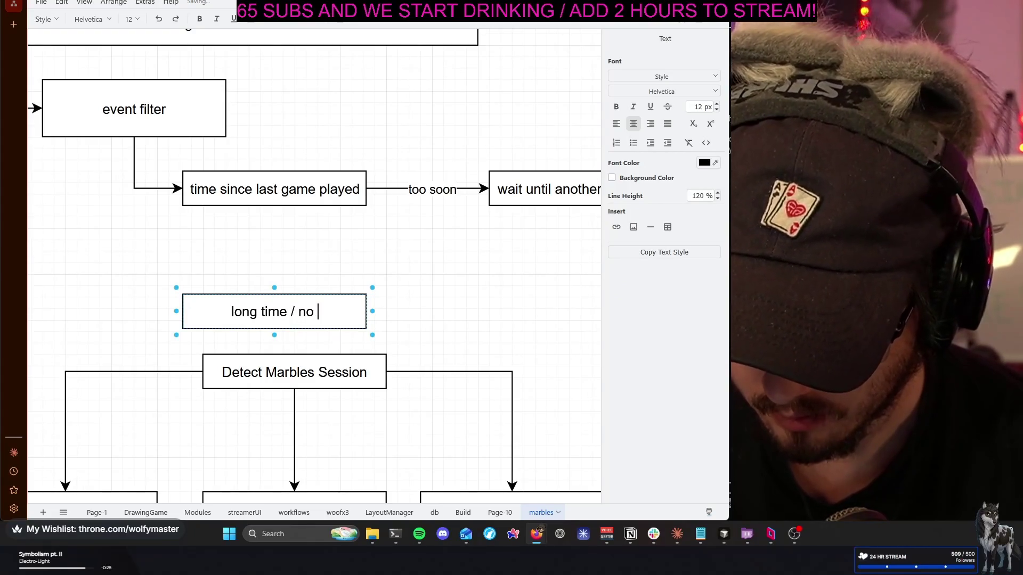
pyautogui.write(' play hi')
pyautogui.press('BackSpace')
pyautogui.press('BackSpace')
pyautogui.press('BackSpace')
pyautogui.press('BackSpace')
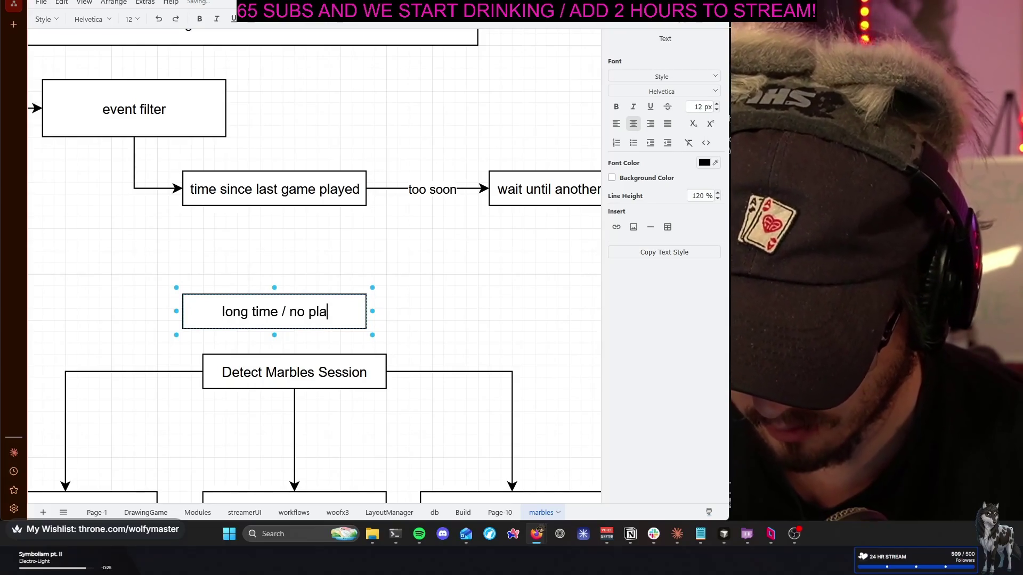
pyautogui.press('BackSpace')
pyautogui.press('BackSpace')
pyautogui.press('BackSpace')
pyautogui.press('BackSpace')
pyautogui.press('BackSpace')
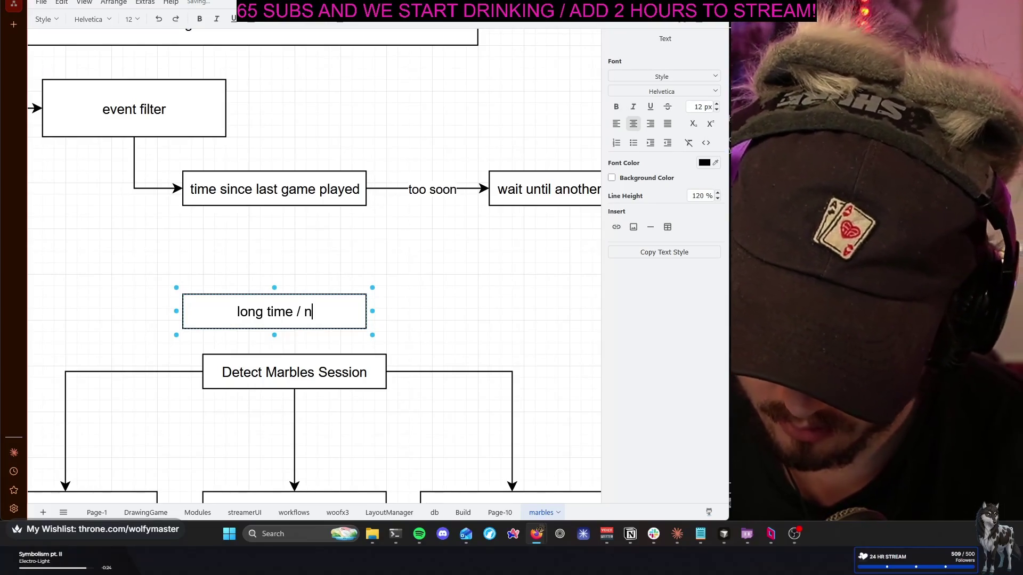
pyautogui.write('ever')
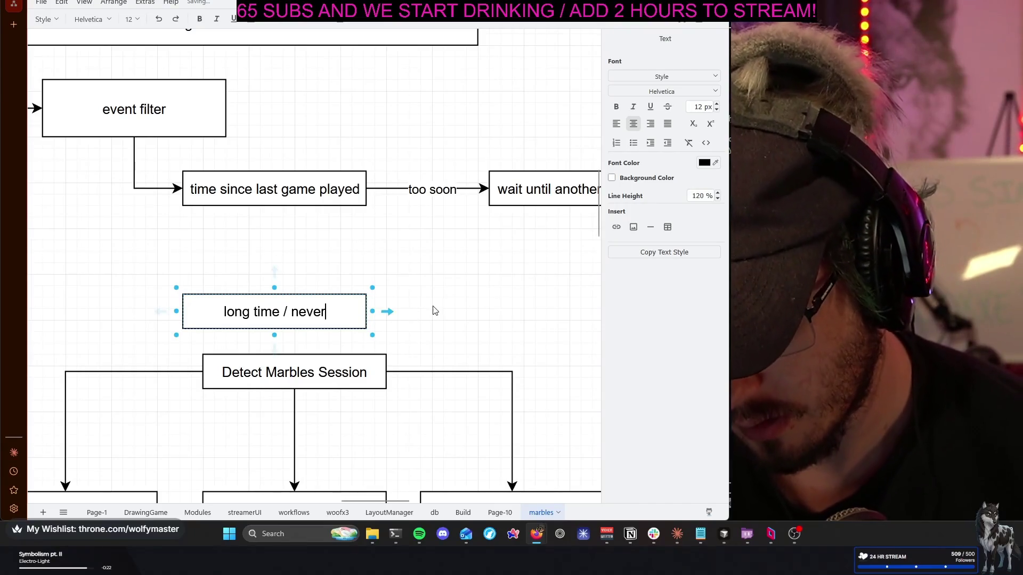
pyautogui.click(432, 309)
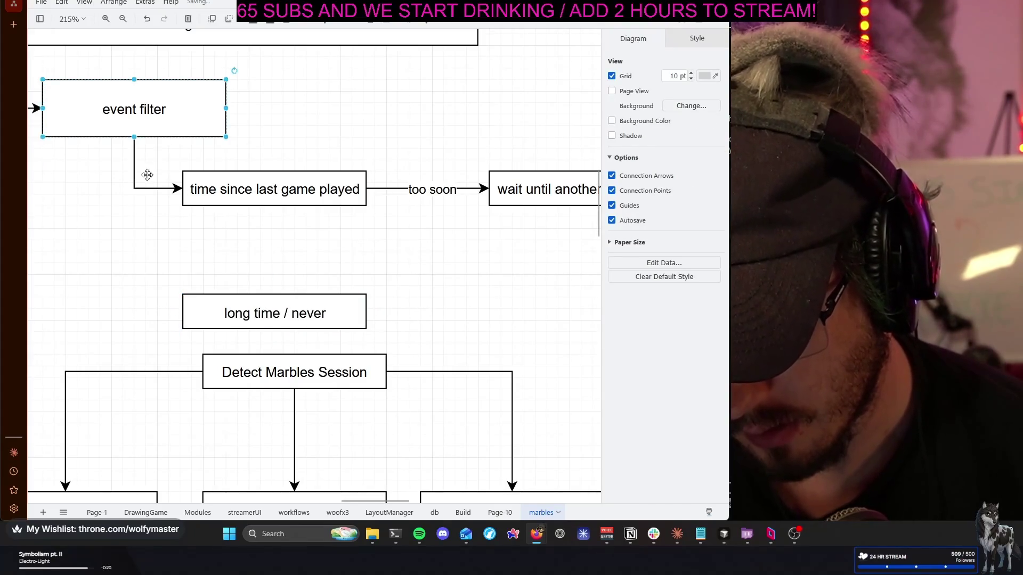
# Connect event filter down to 'long time / never' and reposition the box
pyautogui.moveTo(137, 175); pyautogui.dragTo(165, 311)
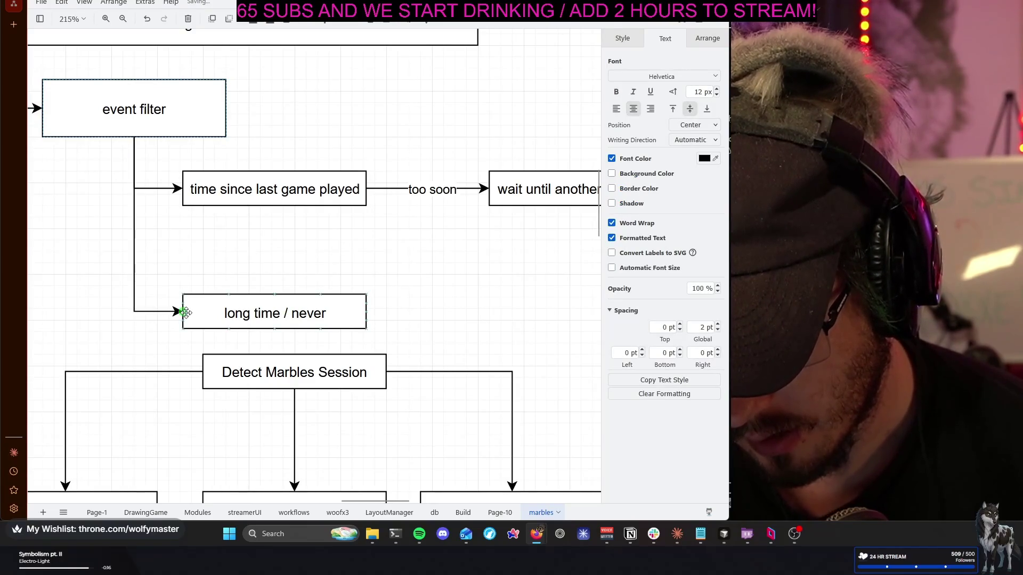
pyautogui.click(488, 305)
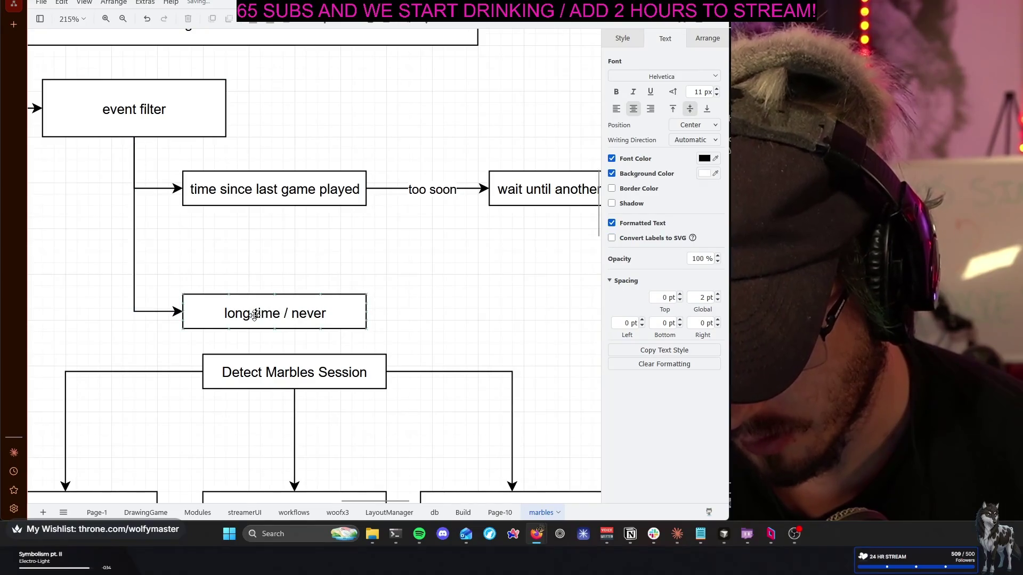
pyautogui.moveTo(255, 314); pyautogui.dragTo(255, 310)
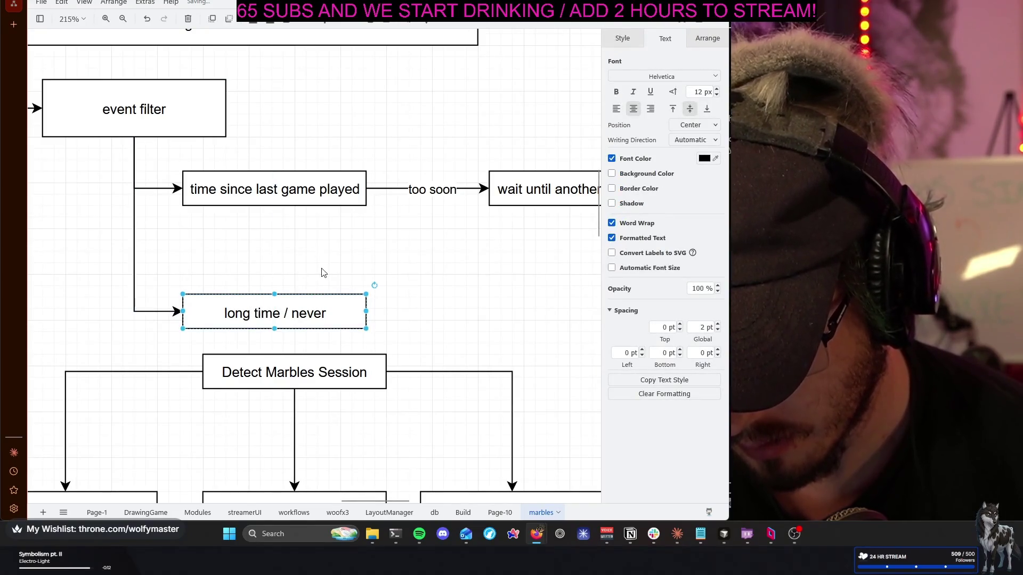
pyautogui.click(472, 306)
pyautogui.keyDown('ctrl'); pyautogui.scroll(-6, 471, 305); pyautogui.keyUp('ctrl')
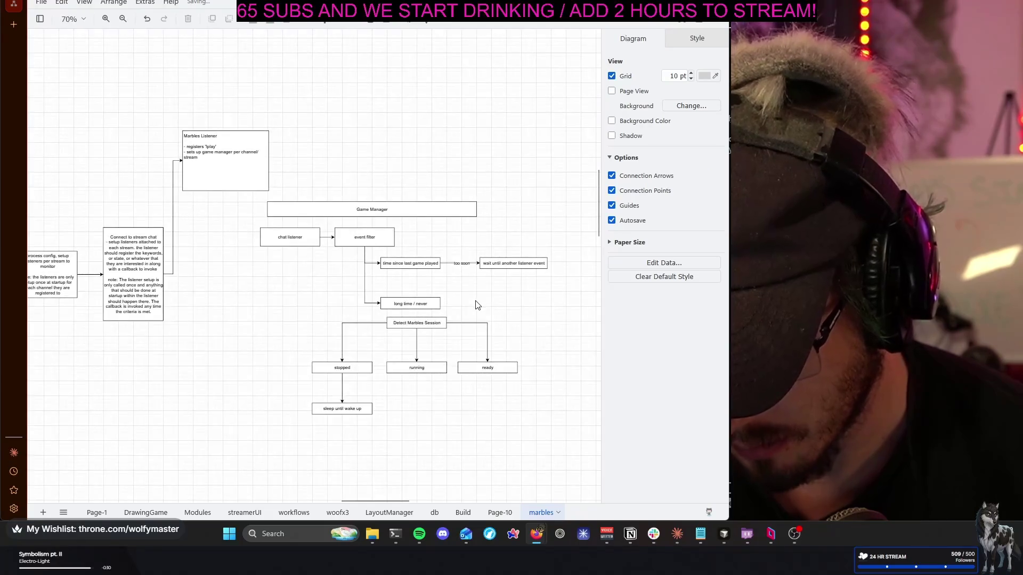
# Select the whole Detect Marbles Session tree to review its placement
pyautogui.moveTo(533, 322); pyautogui.dragTo(397, 416)
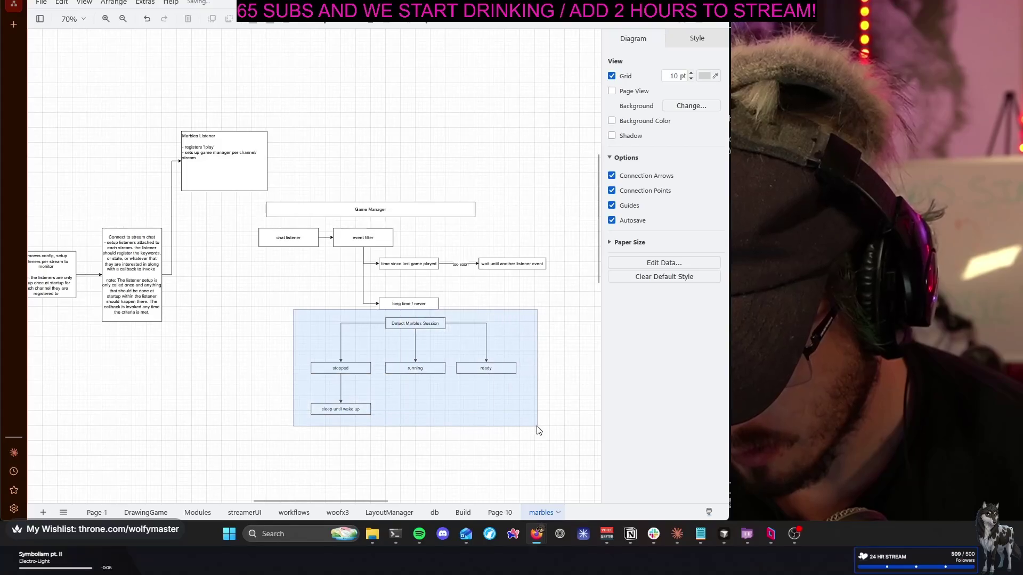
pyautogui.moveTo(434, 392); pyautogui.dragTo(545, 437)
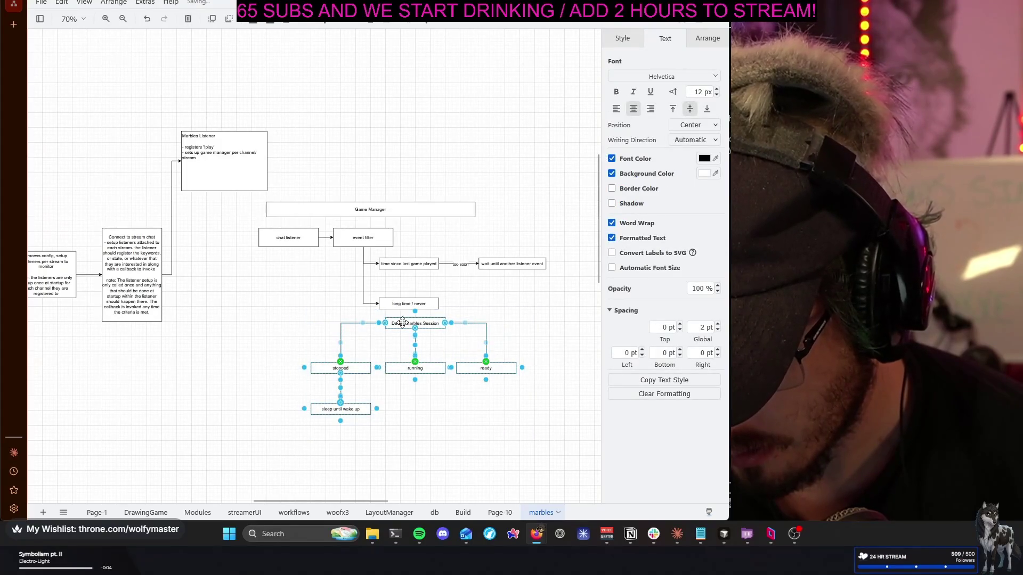
pyautogui.click(445, 331)
pyautogui.scroll(8, 446, 335)
pyautogui.click(333, 303)
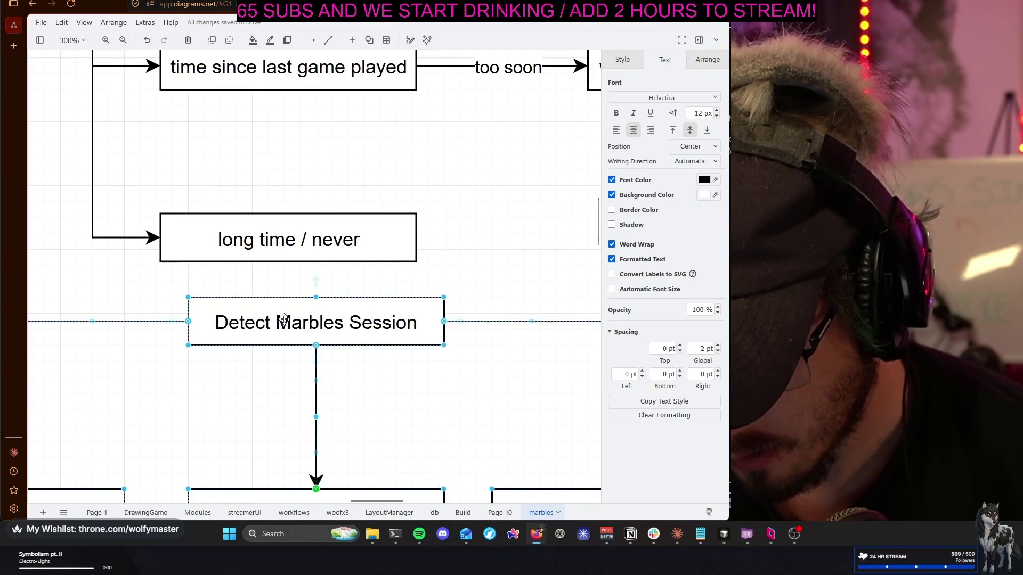
# Move Detect Marbles Session lower right and draw an arrow from 'long time / never' into it
pyautogui.moveTo(284, 319)
pyautogui.mouseDown()
pyautogui.moveTo(422, 343)
pyautogui.moveTo(293, 383)
pyautogui.moveTo(257, 378)
pyautogui.mouseUp()
pyautogui.moveTo(264, 378); pyautogui.dragTo(264, 379)
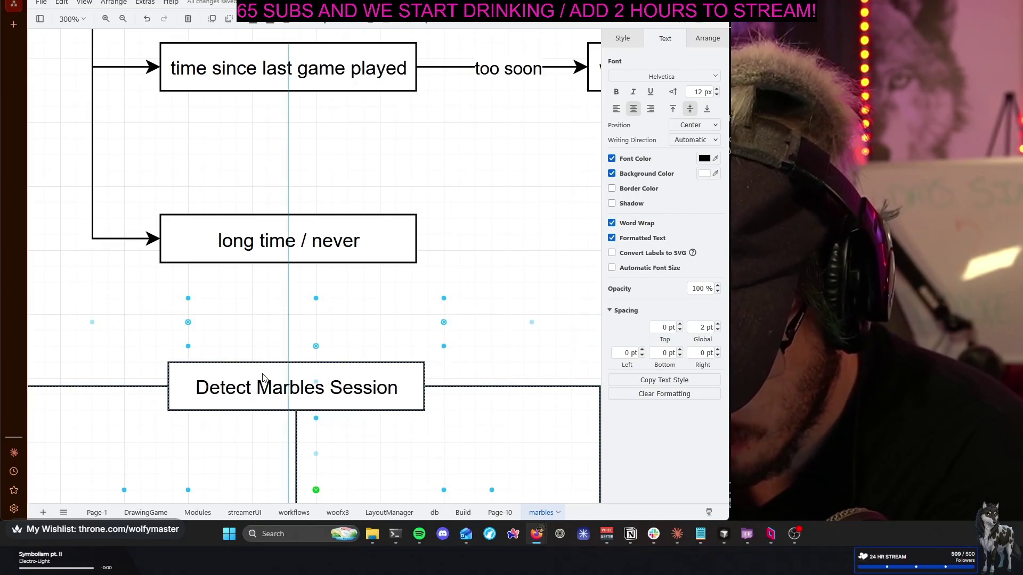
pyautogui.click(311, 251)
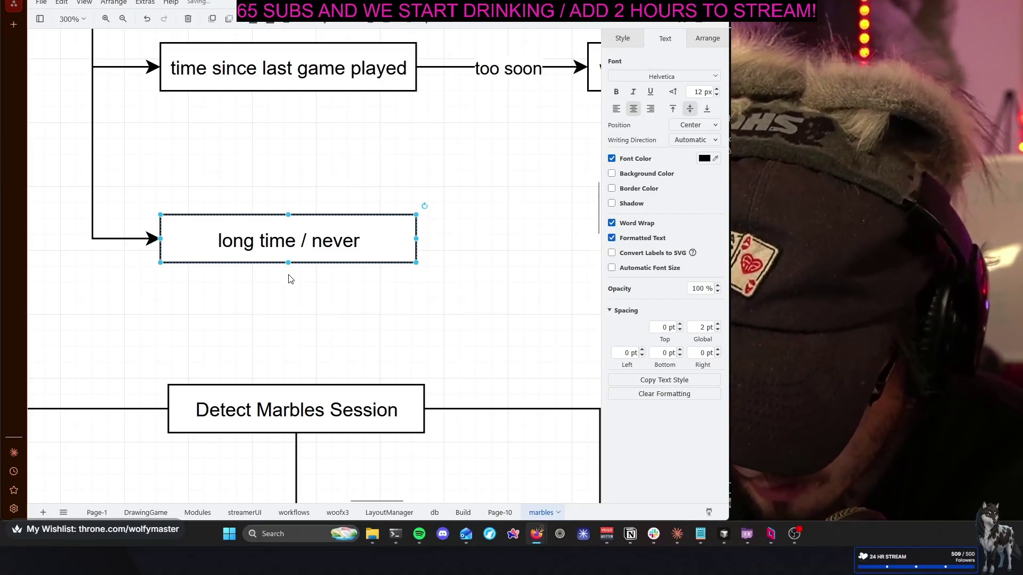
pyautogui.moveTo(289, 282); pyautogui.dragTo(294, 385)
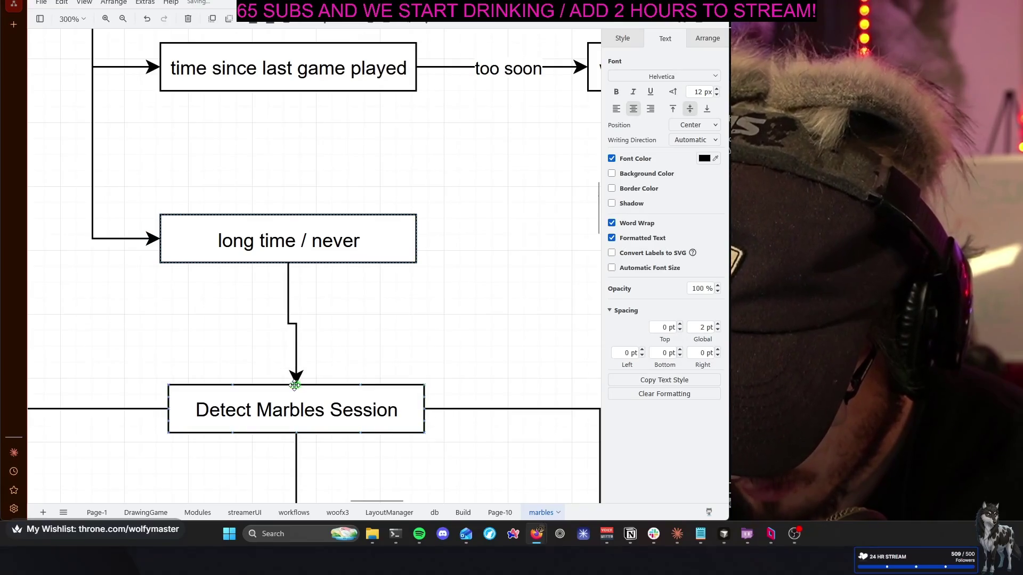
pyautogui.click(446, 326)
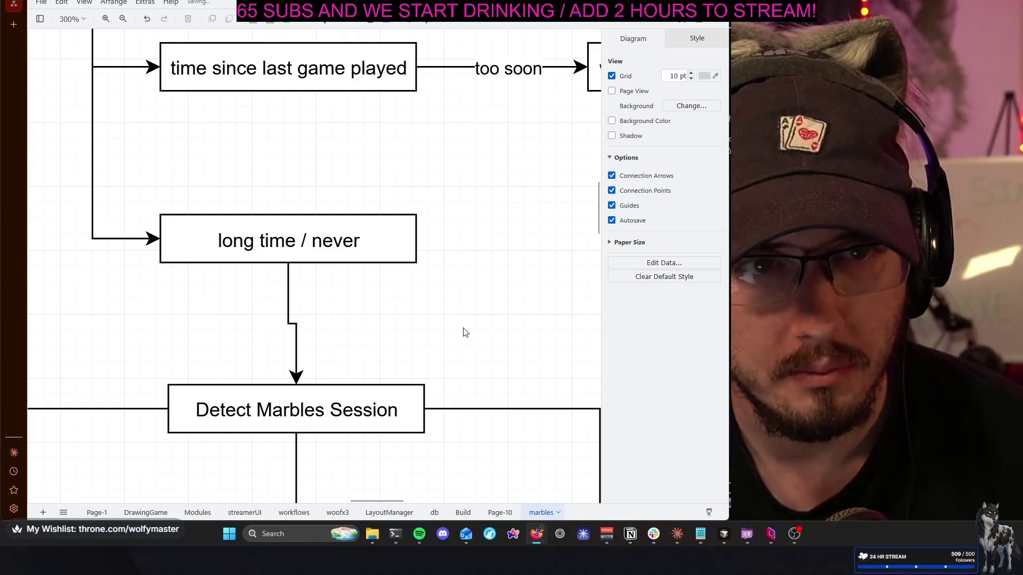
pyautogui.scroll(-2, 467, 327)
pyautogui.scroll(-3, 468, 318)
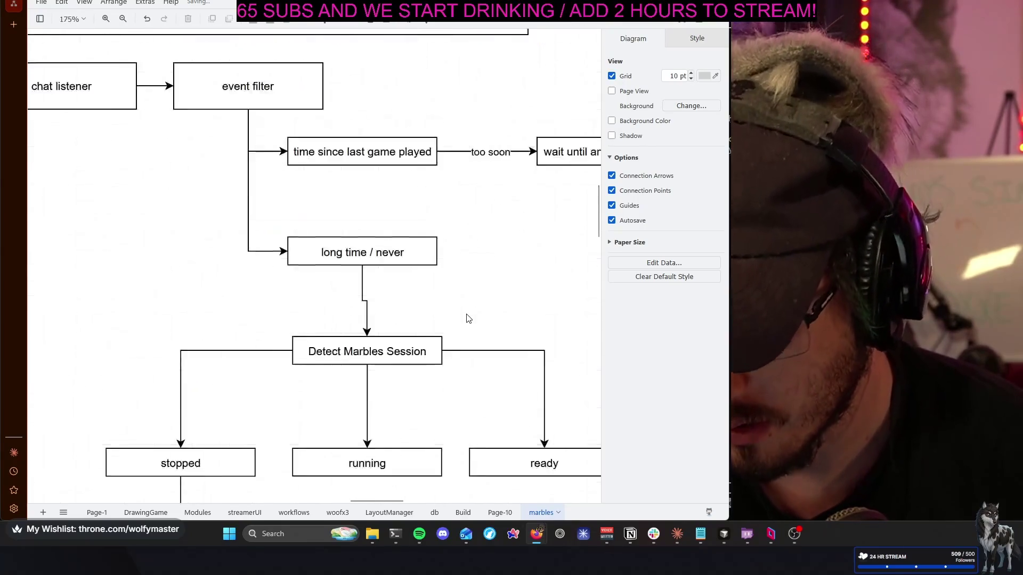
pyautogui.scroll(-3, 468, 317)
pyautogui.hscroll(1, 457, 304)
pyautogui.hscroll(2, 376, 300)
# Nudge the lower flowchart left and right until it aligns under 'long time / never'
pyautogui.moveTo(65, 211); pyautogui.dragTo(543, 483)
pyautogui.press('Left')
pyautogui.press('Left')
pyautogui.press('Left')
pyautogui.press('Right')
pyautogui.press('Right')
pyautogui.press('Right')
pyautogui.press('Right')
pyautogui.press('Right')
pyautogui.press('Left')
pyautogui.press('Left')
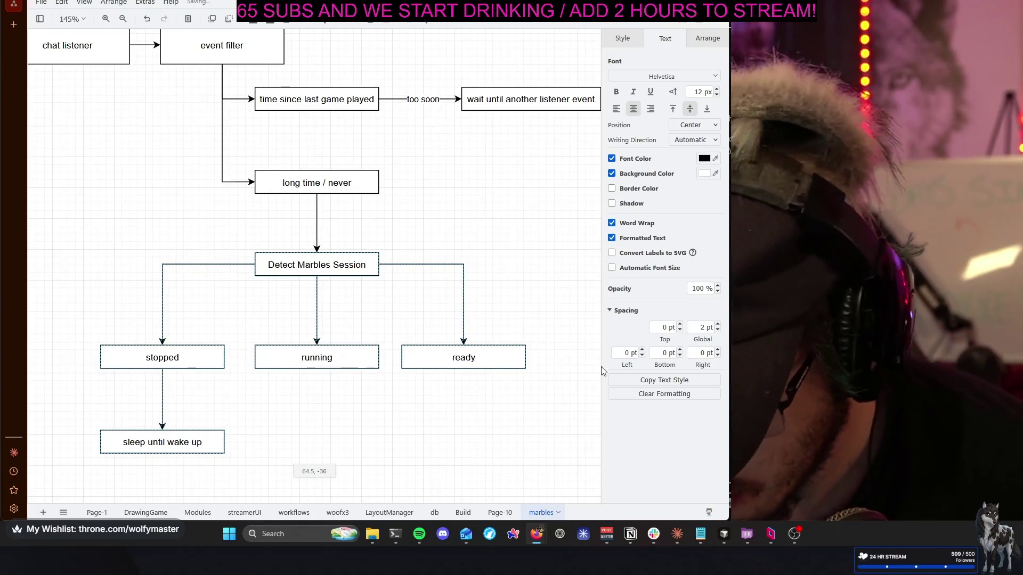
pyautogui.click(484, 227)
pyautogui.scroll(3, 485, 226)
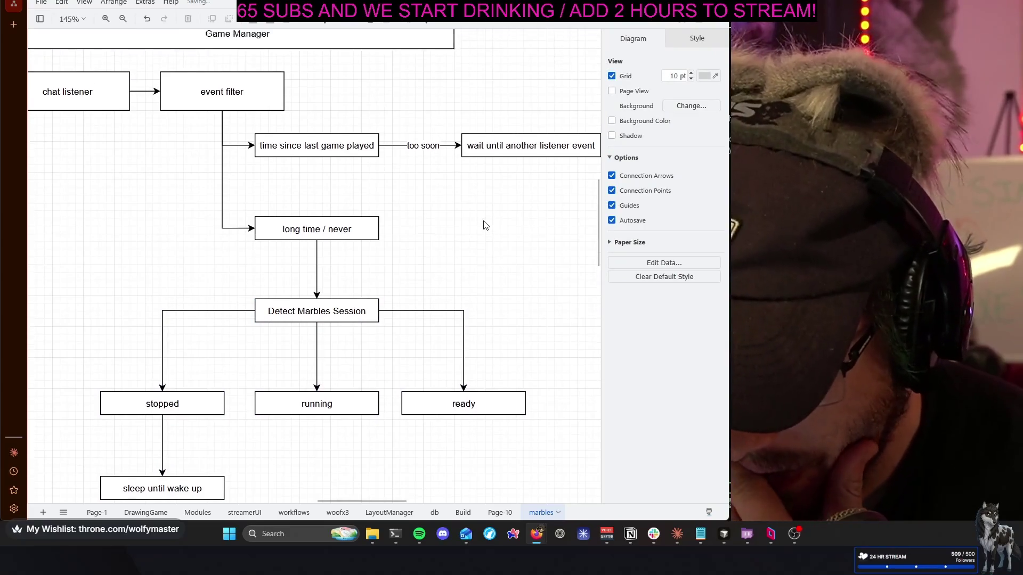
pyautogui.scroll(2, 414, 218)
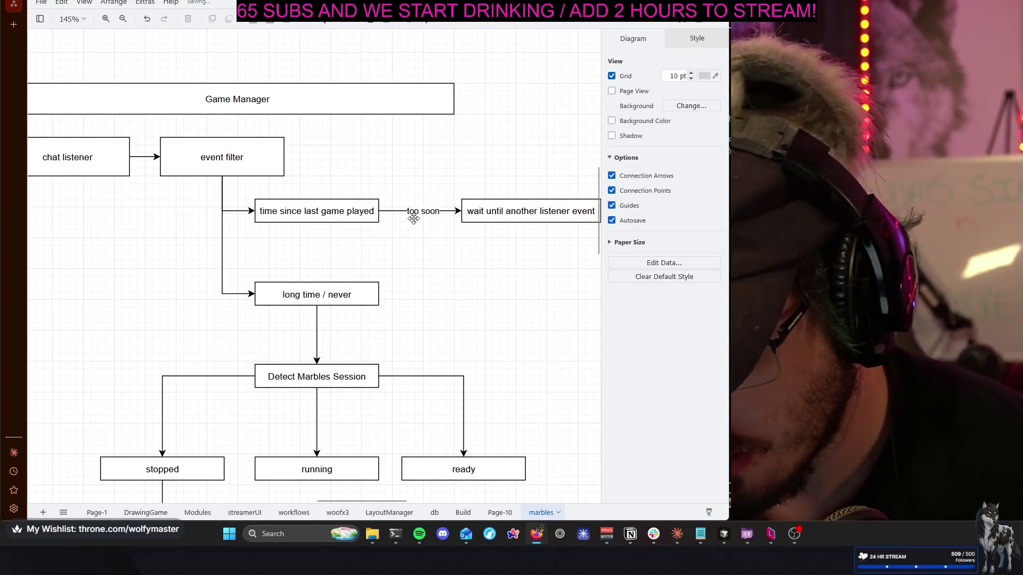
pyautogui.click(338, 212)
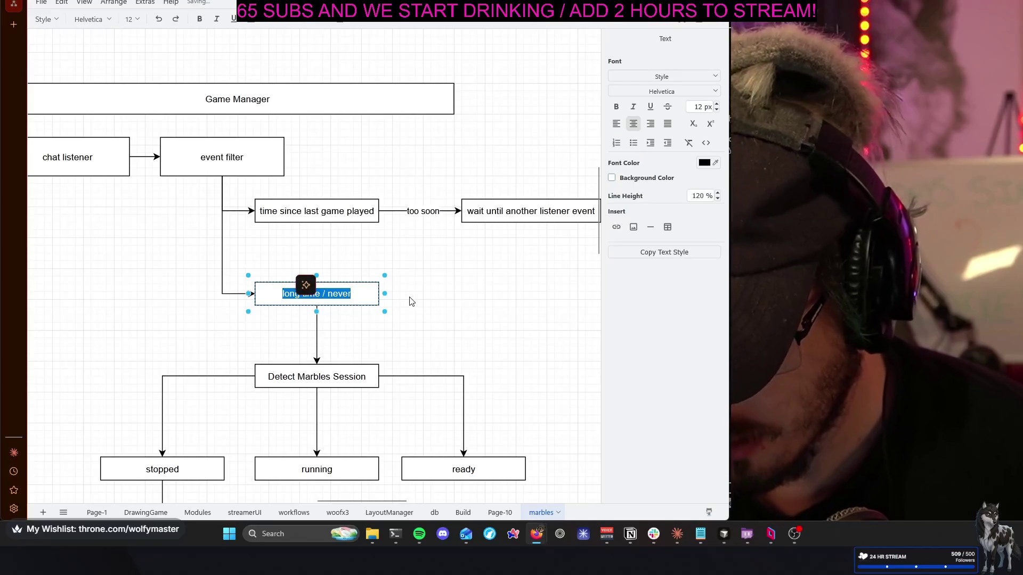
# Prefix the label so the box reads 'cold / long time / never'
pyautogui.press('Home')
pyautogui.write('co')
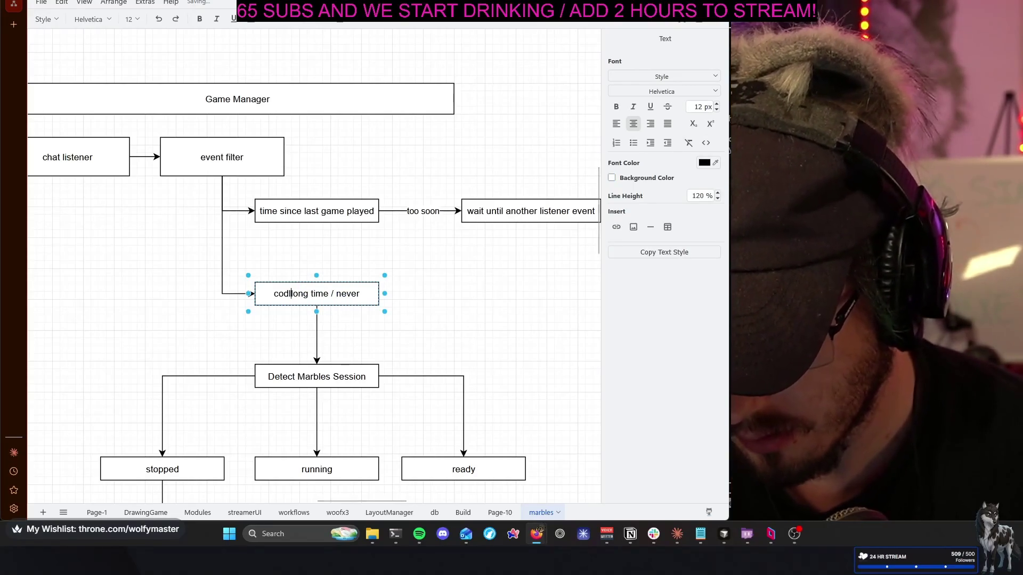
pyautogui.press('BackSpace')
pyautogui.press('BackSpace')
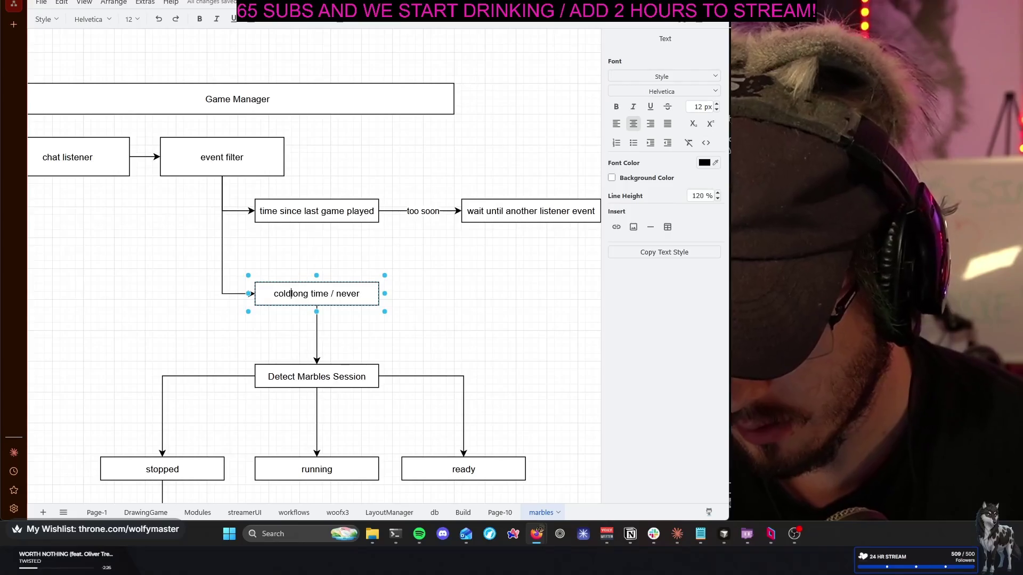
pyautogui.write('/')
pyautogui.click(473, 297)
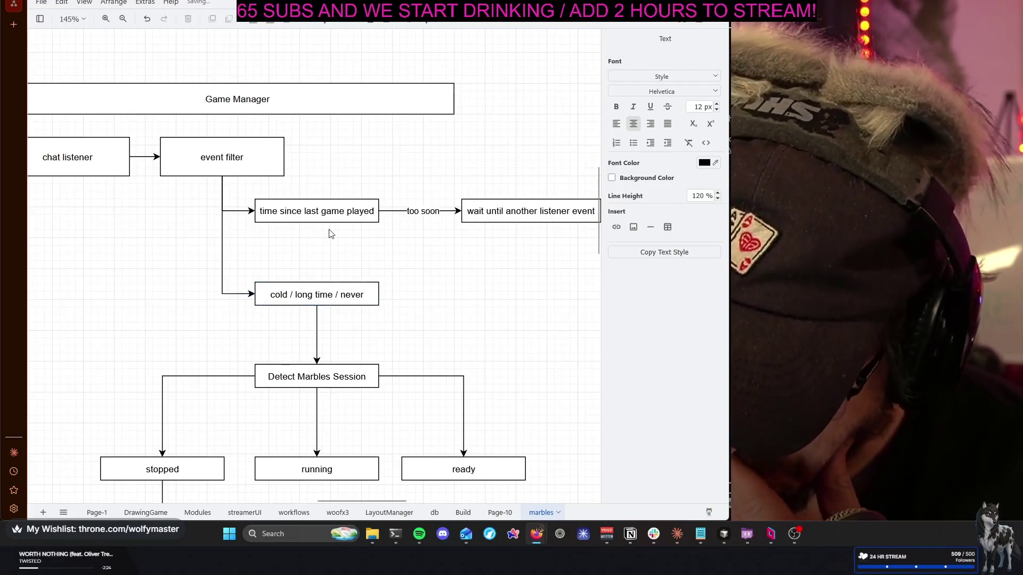
# Try relabelling 'time since last game played', then undo to keep the original text
pyautogui.click(334, 210)
pyautogui.doubleClick(334, 210)
pyautogui.write('hot')
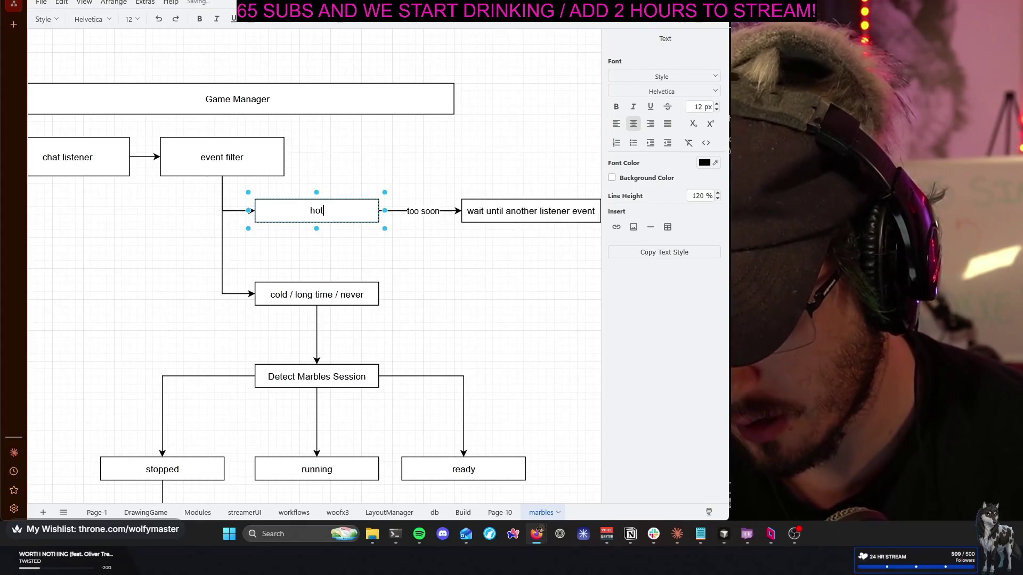
pyautogui.hotkey('ctrl', 'z')
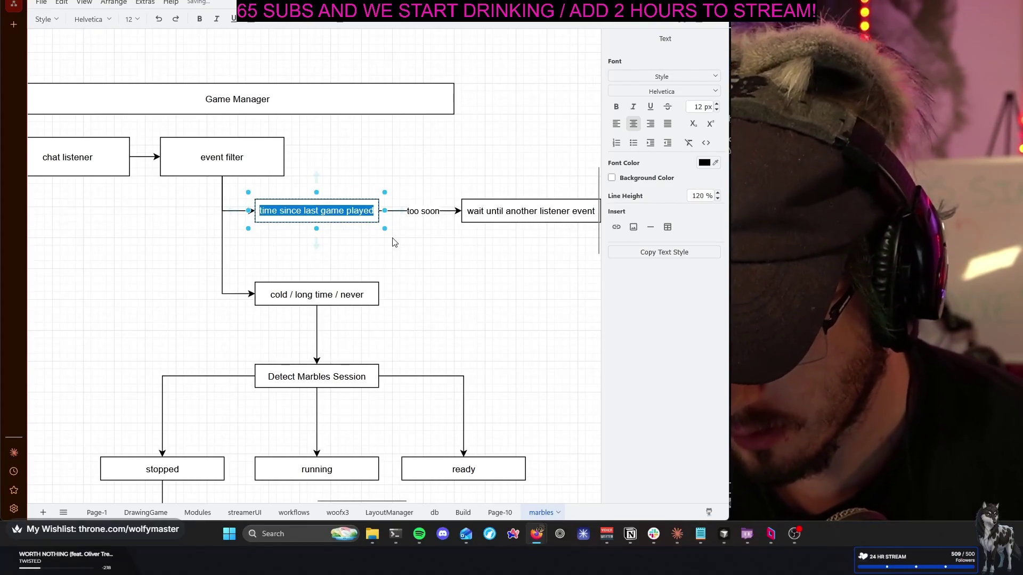
pyautogui.press('Left')
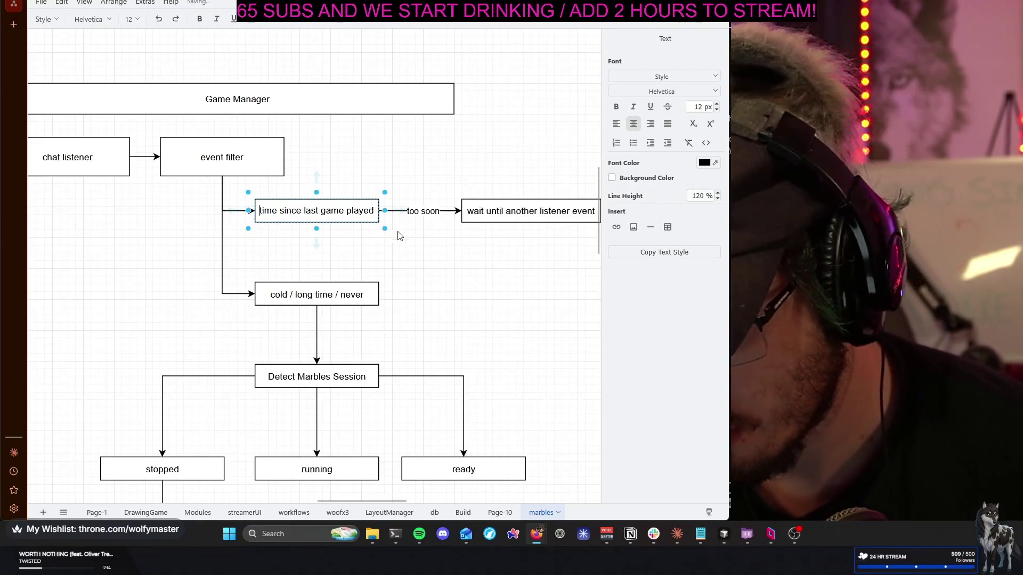
pyautogui.click(445, 263)
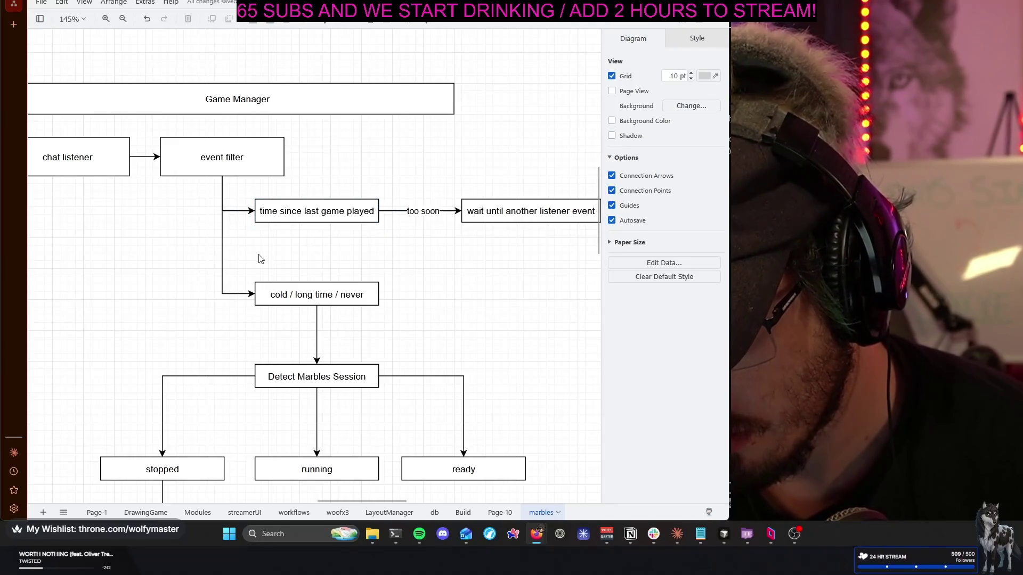
pyautogui.click(312, 292)
pyautogui.click(432, 252)
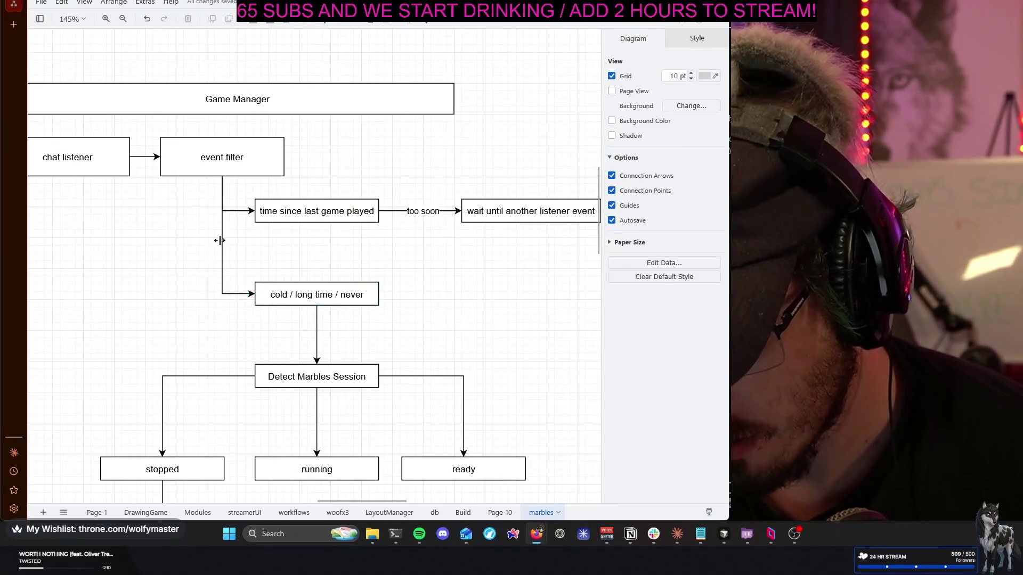
# Reattach the cold branch to 'time since last game played' and move the cold box right
pyautogui.click(223, 232)
pyautogui.moveTo(222, 177); pyautogui.dragTo(318, 225)
pyautogui.moveTo(303, 292); pyautogui.dragTo(378, 295)
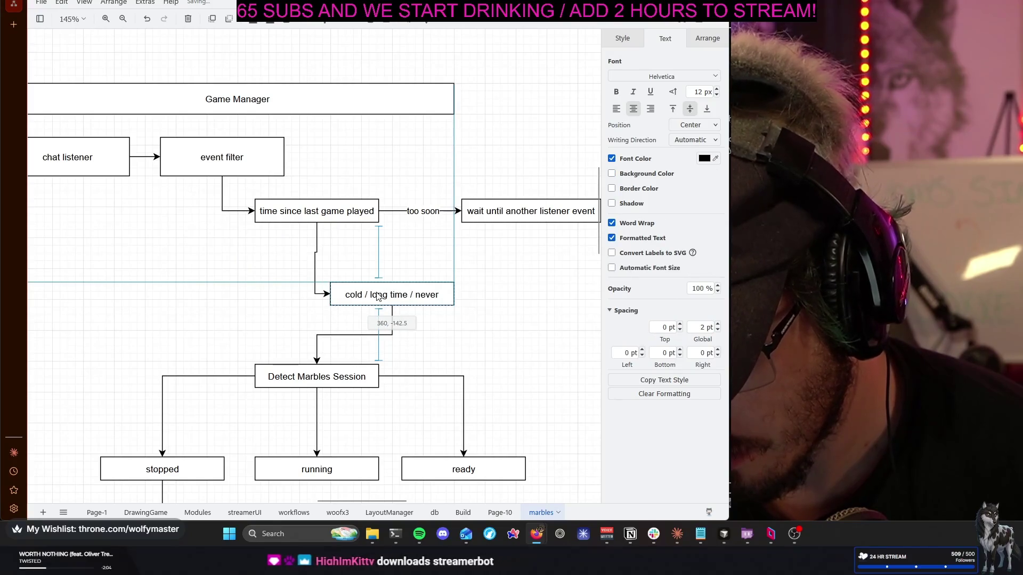
pyautogui.moveTo(381, 296); pyautogui.dragTo(382, 296)
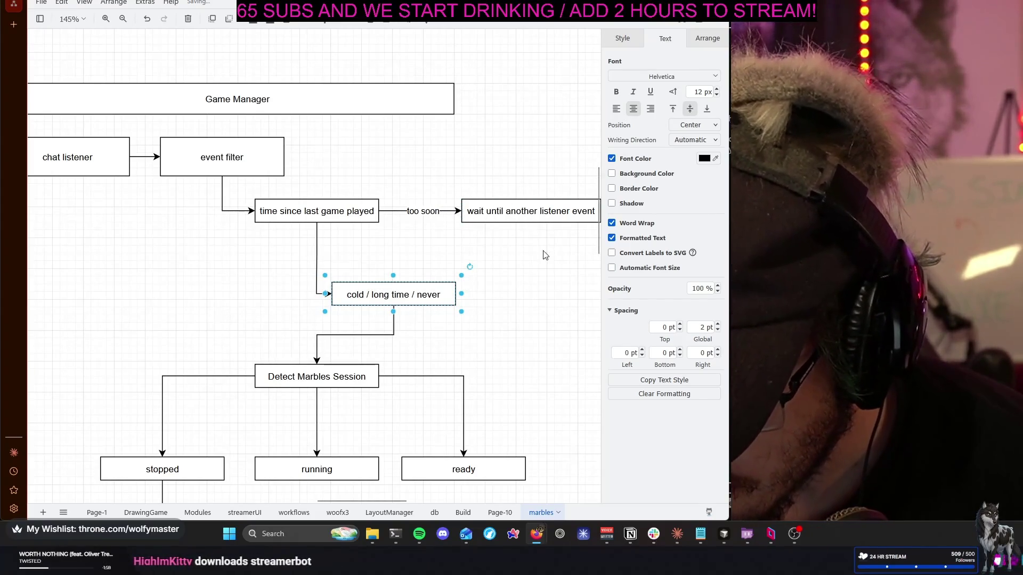
pyautogui.click(491, 305)
# Move 'wait until another listener event' down and left beside the 'too soon' branch
pyautogui.click(423, 211)
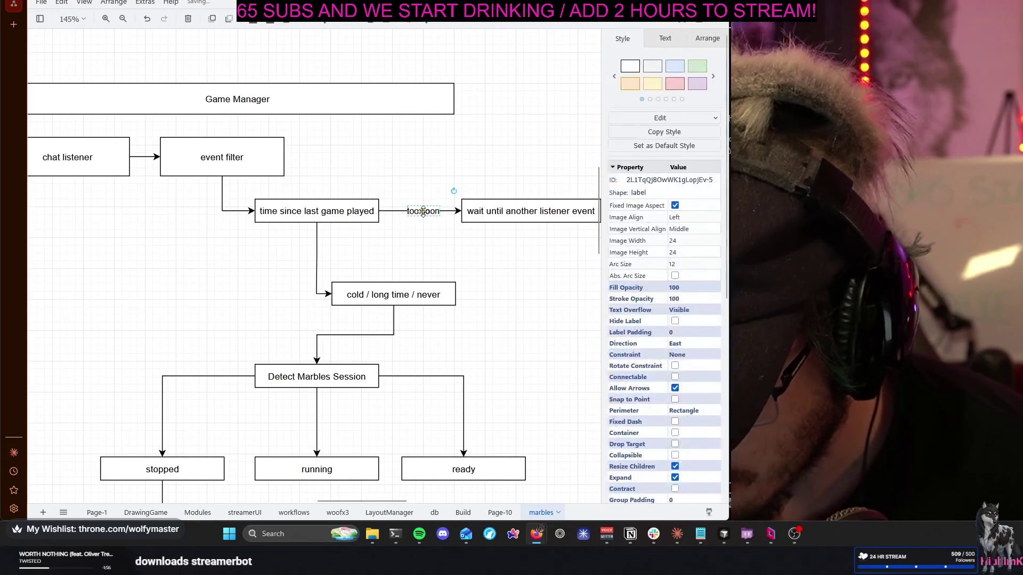
pyautogui.moveTo(491, 218)
pyautogui.mouseDown()
pyautogui.moveTo(361, 256)
pyautogui.moveTo(395, 260)
pyautogui.moveTo(426, 255)
pyautogui.moveTo(408, 234)
pyautogui.moveTo(317, 224)
pyautogui.mouseUp()
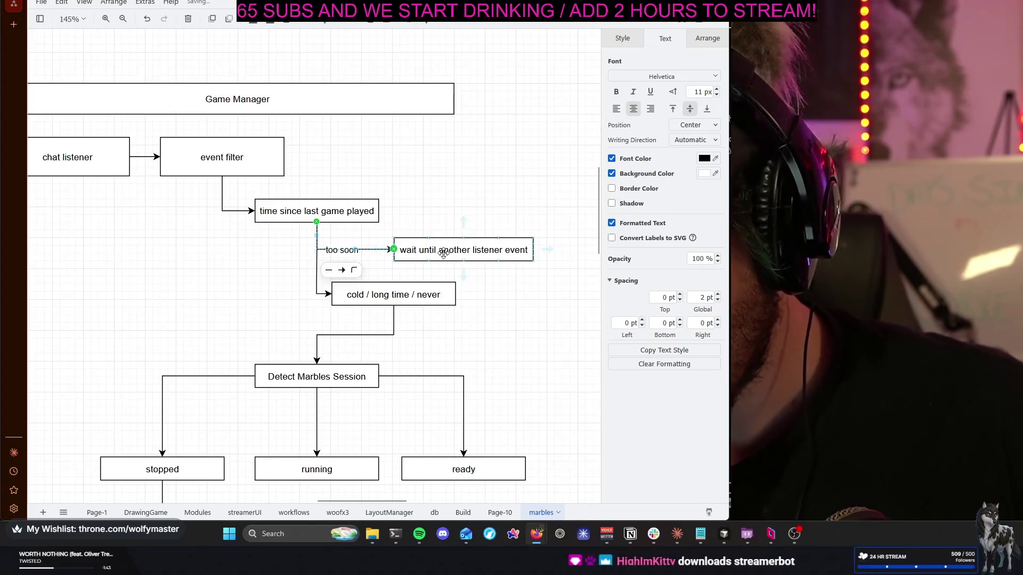
pyautogui.moveTo(443, 254); pyautogui.dragTo(472, 254)
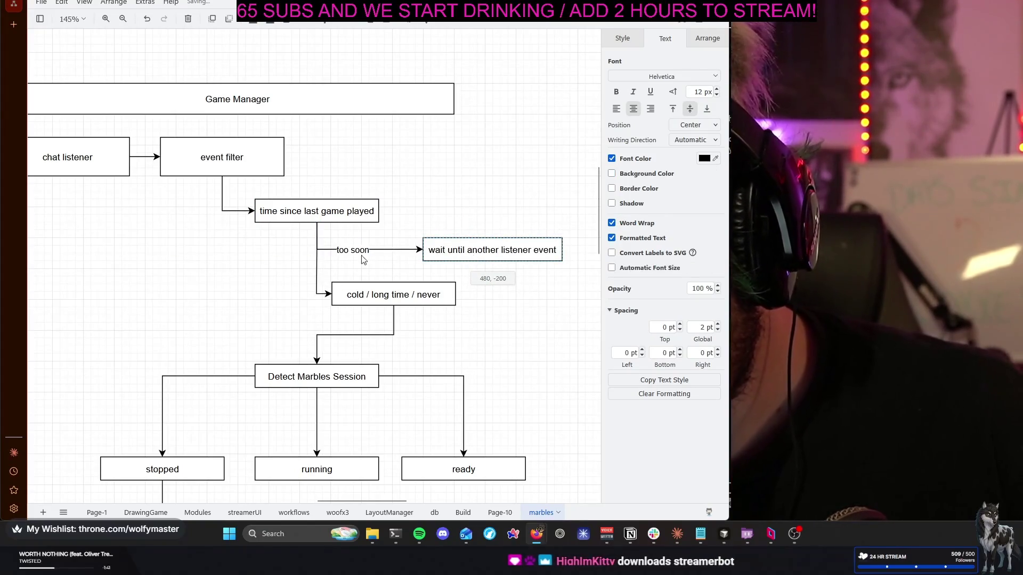
# Remove the old 'too soon' connector and its label
pyautogui.moveTo(355, 251); pyautogui.dragTo(371, 250)
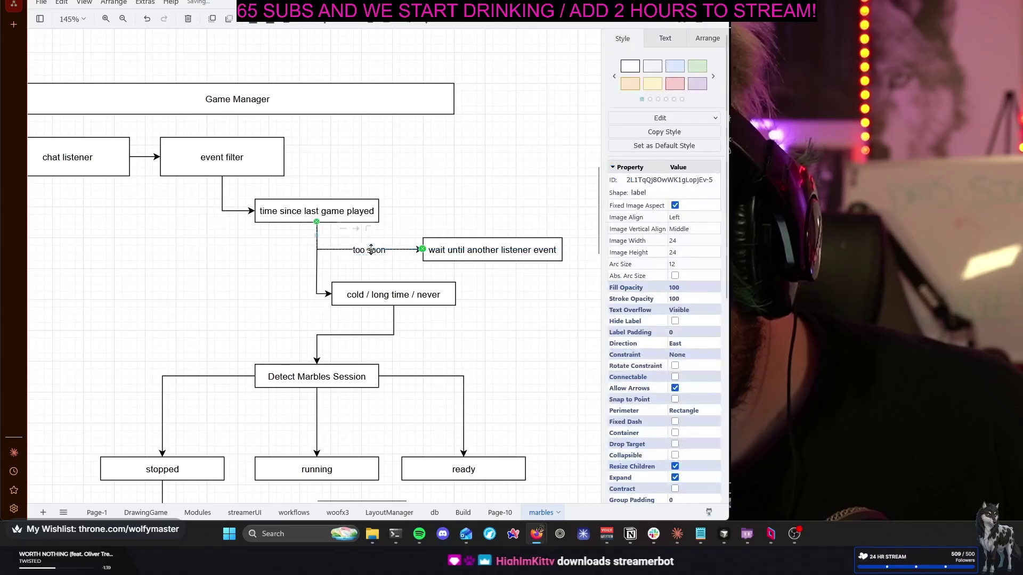
pyautogui.doubleClick(370, 250)
pyautogui.press('Escape')
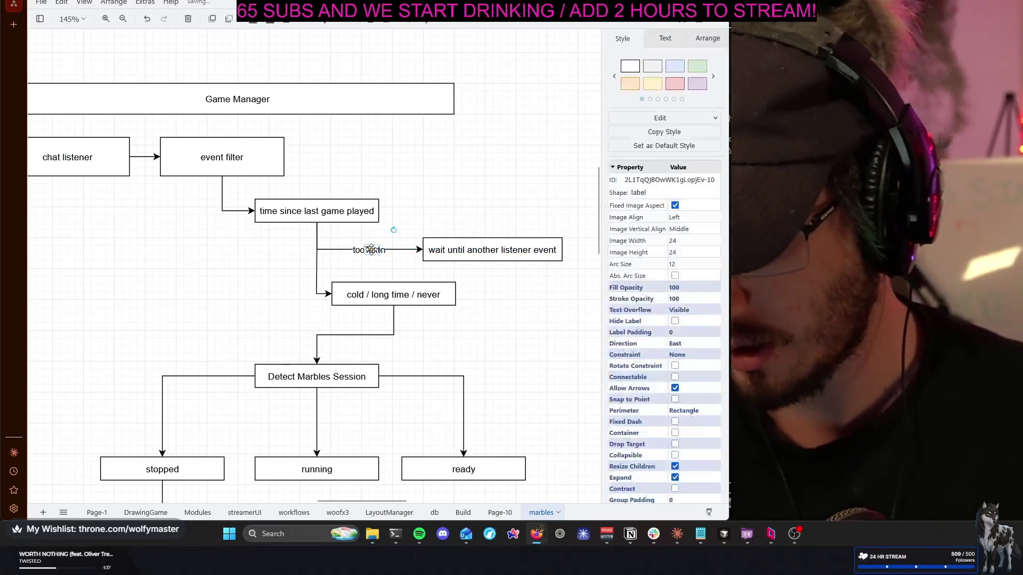
pyautogui.click(400, 249)
pyautogui.press('Delete')
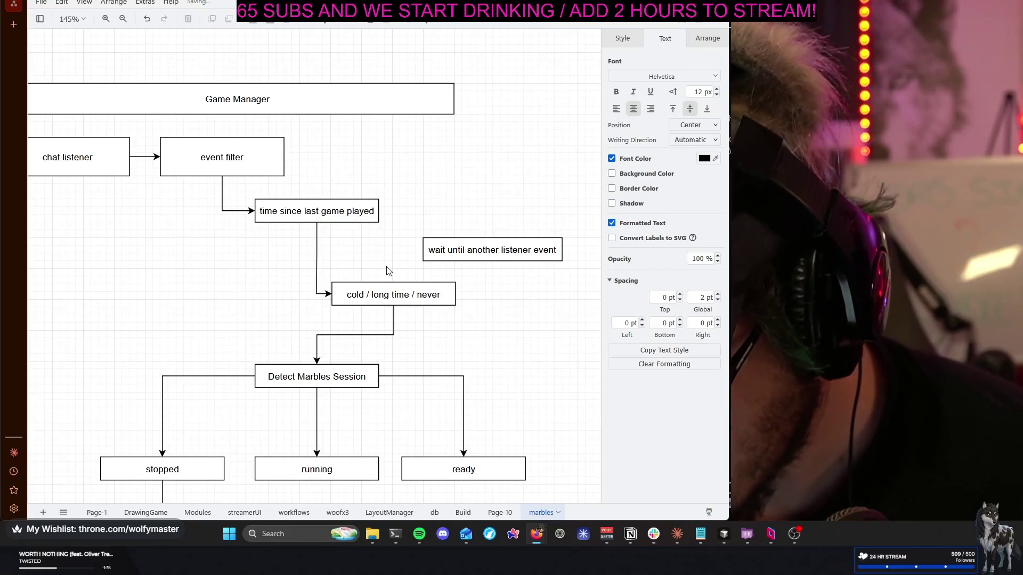
# Draw a new connector from the vertical line to the wait box labelled 'hot / too soon'
pyautogui.click(326, 213)
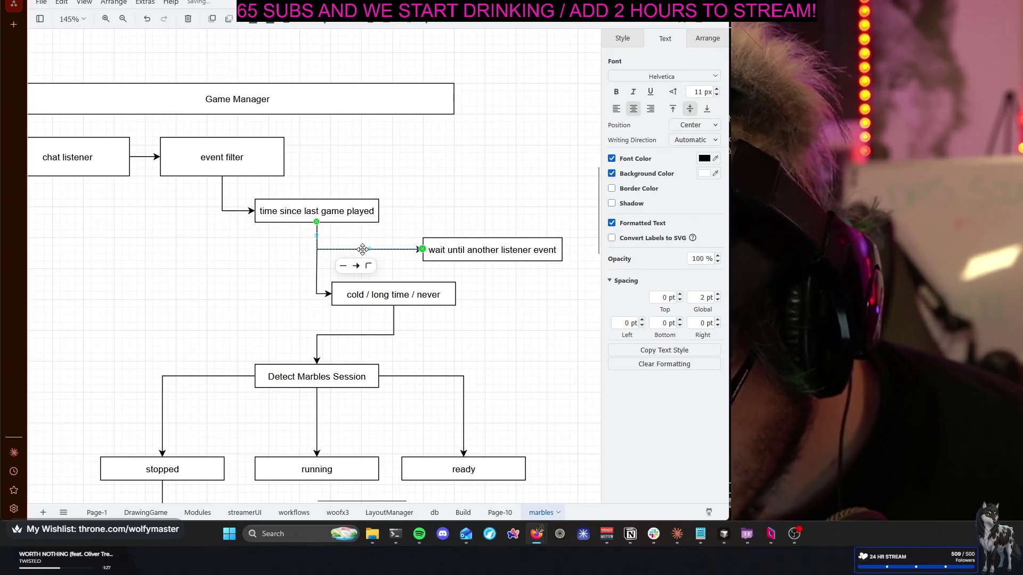
pyautogui.doubleClick(363, 250)
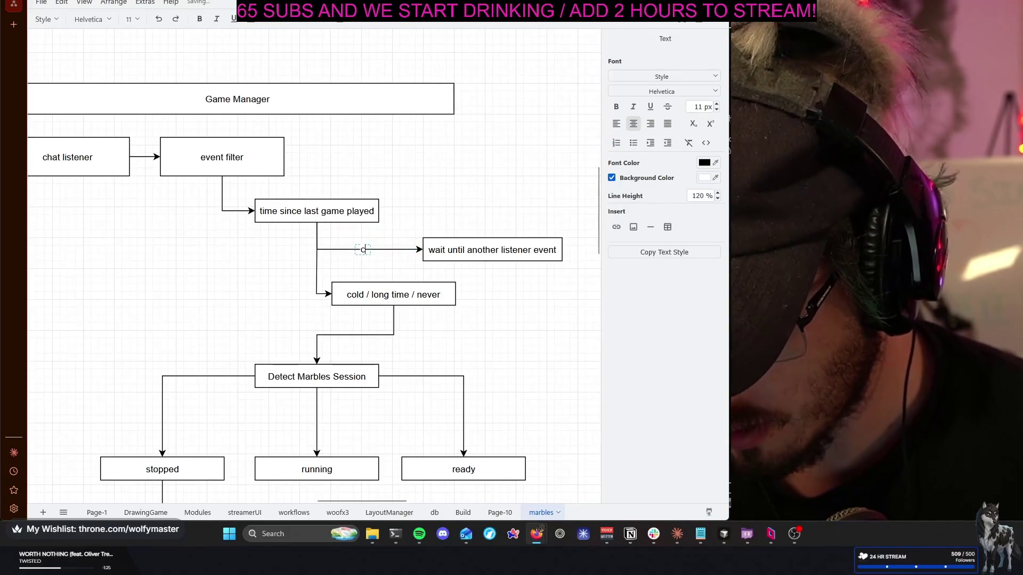
pyautogui.write('hot / too soon')
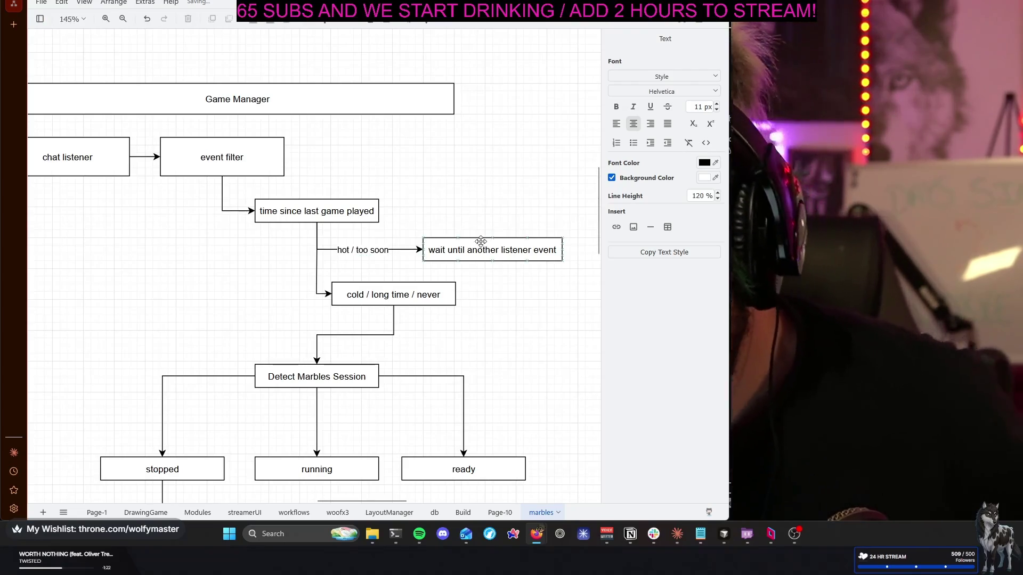
pyautogui.press('Escape')
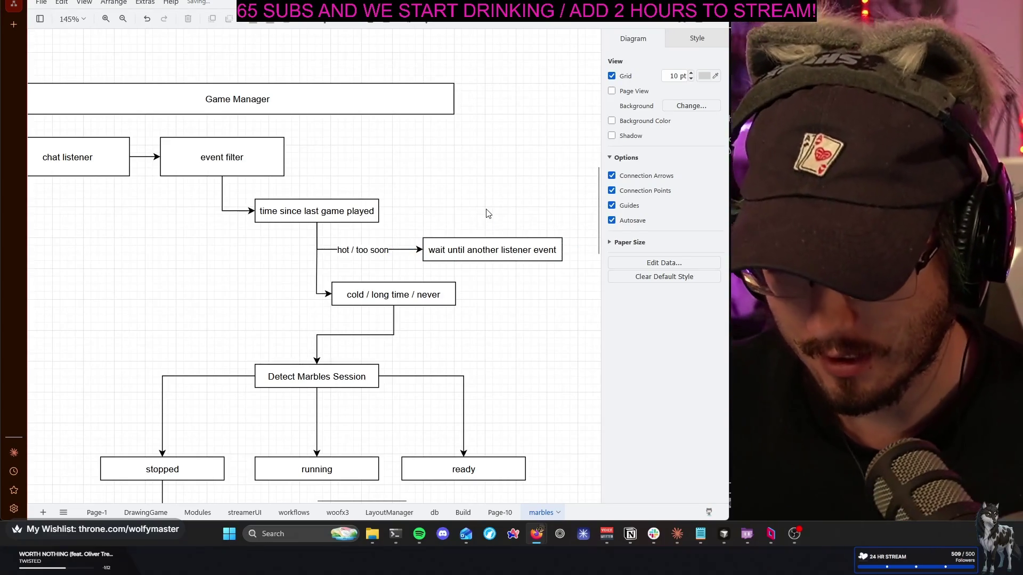
pyautogui.click(443, 248)
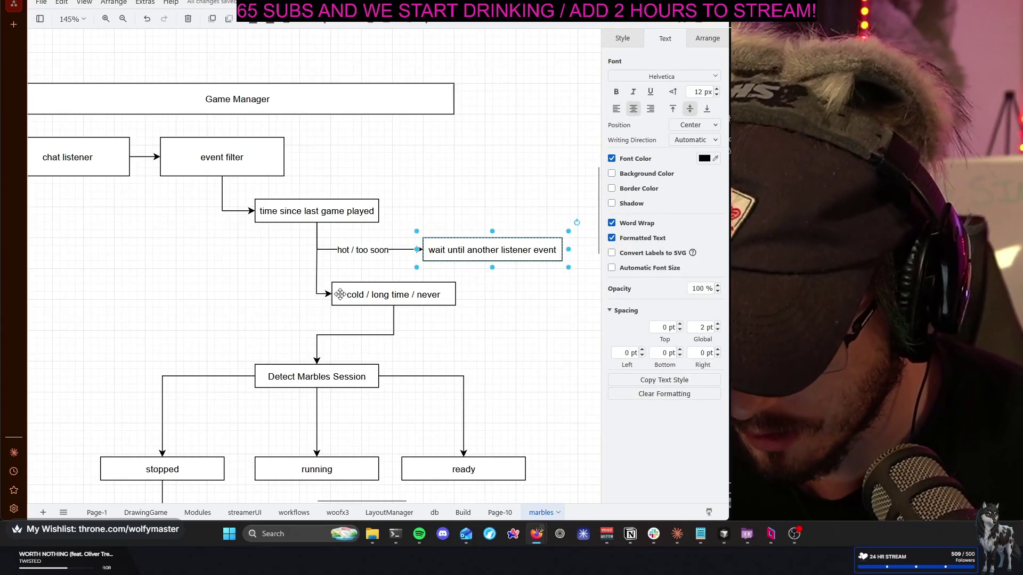
# Move the 'cold / long time / never' box lower
pyautogui.click(384, 298)
pyautogui.moveTo(384, 299); pyautogui.dragTo(384, 324)
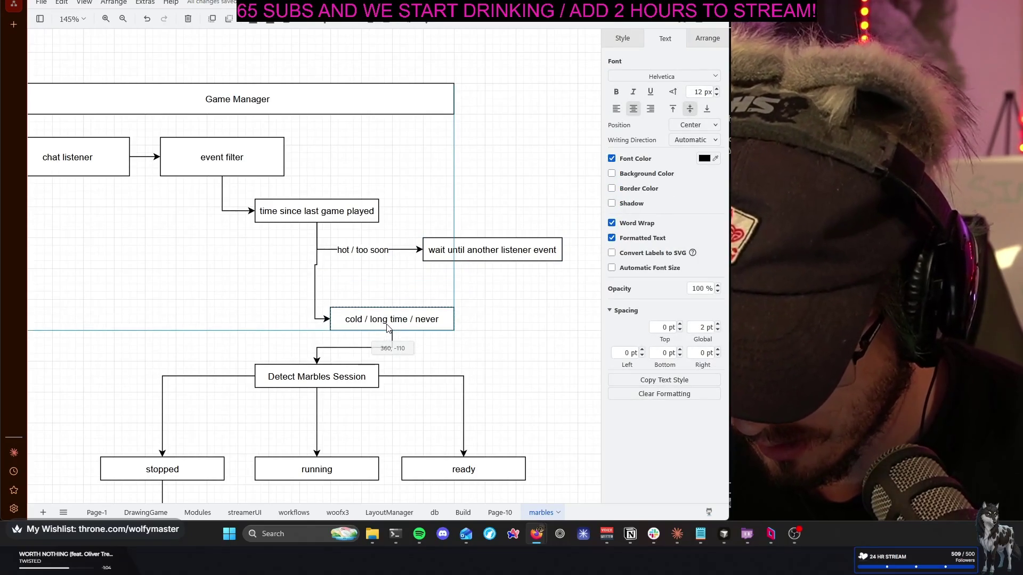
pyautogui.click(539, 312)
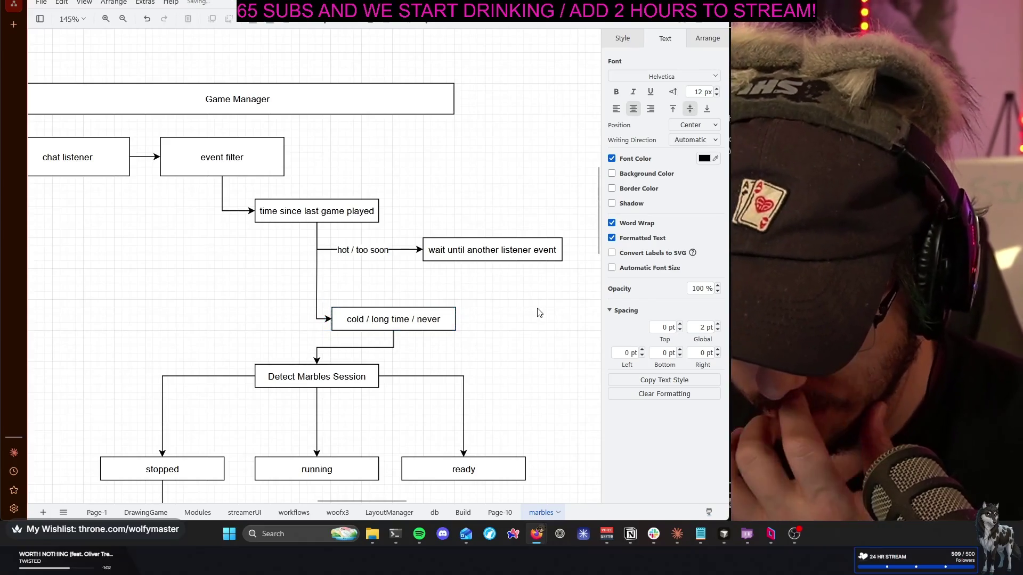
pyautogui.scroll(-2, 539, 313)
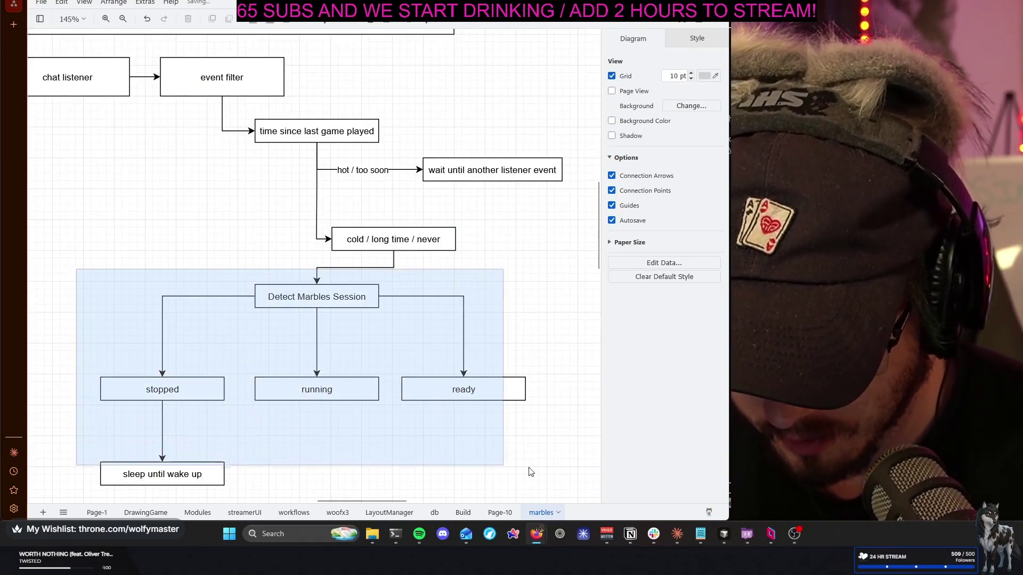
# Shift the Detect Marbles Session section right to sit centered beneath the cold box
pyautogui.moveTo(142, 325); pyautogui.dragTo(562, 500)
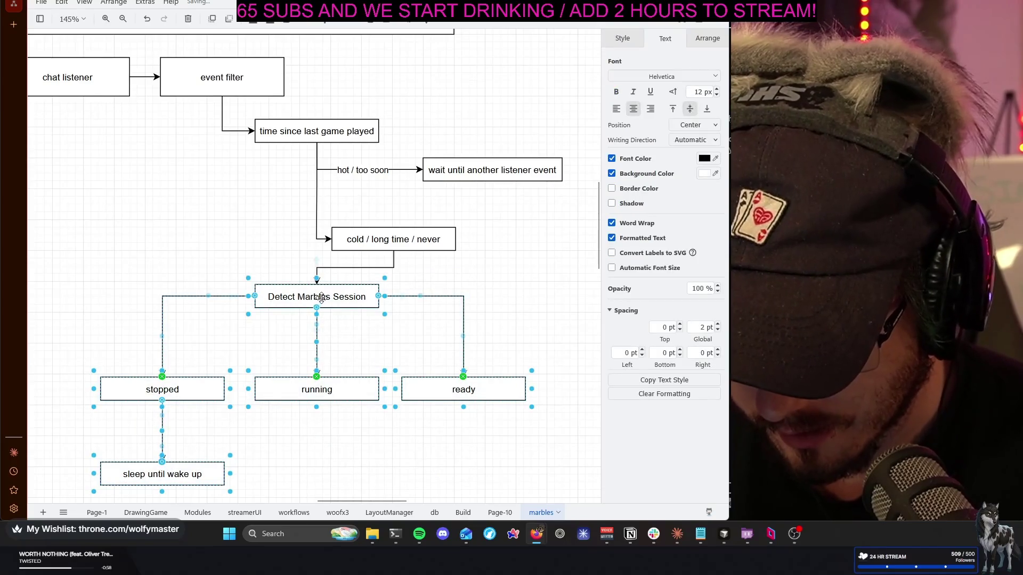
pyautogui.moveTo(353, 300); pyautogui.dragTo(399, 308)
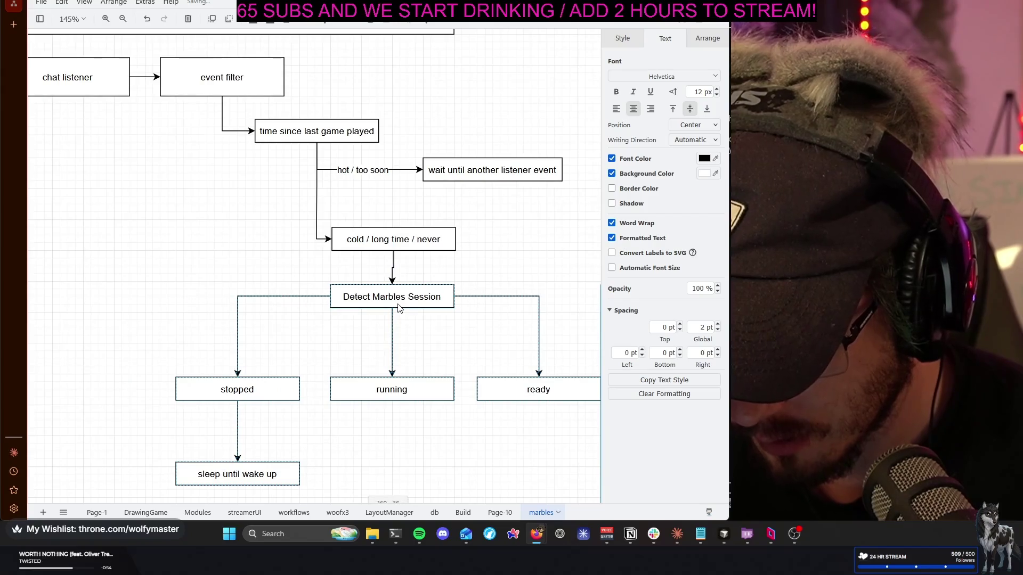
pyautogui.press('Right')
pyautogui.press('Right')
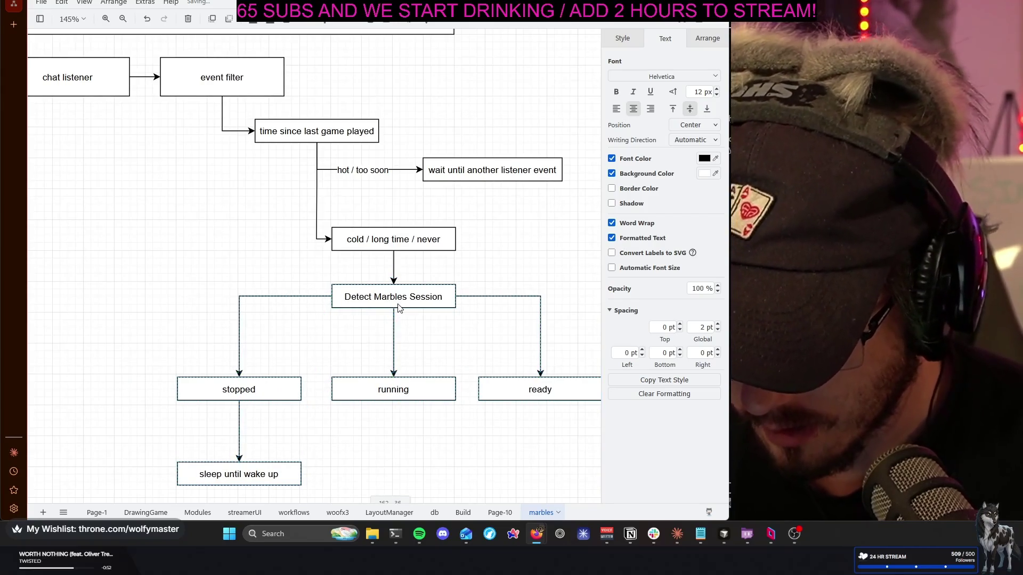
pyautogui.click(548, 251)
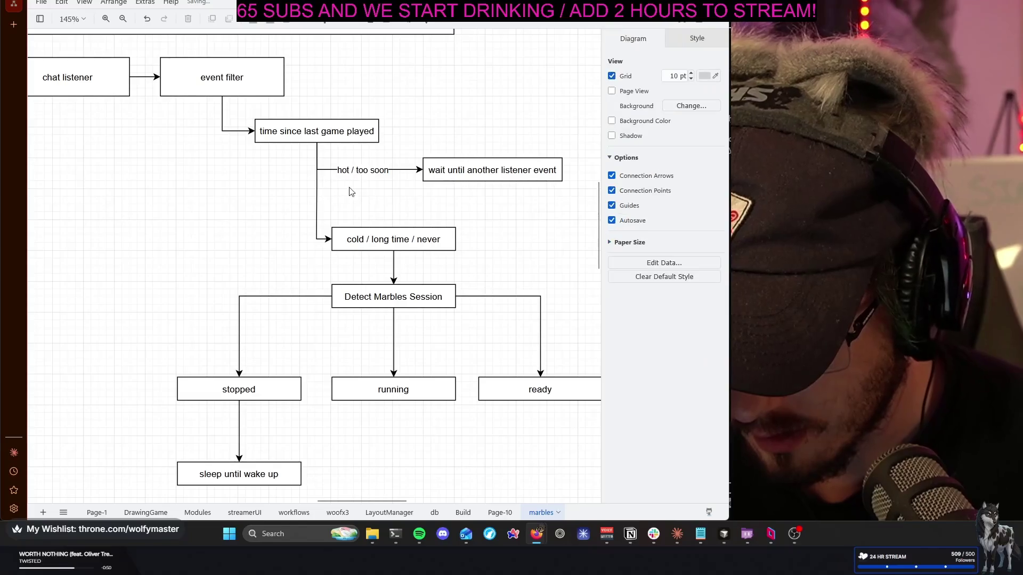
pyautogui.click(459, 174)
pyautogui.moveTo(461, 166); pyautogui.dragTo(499, 212)
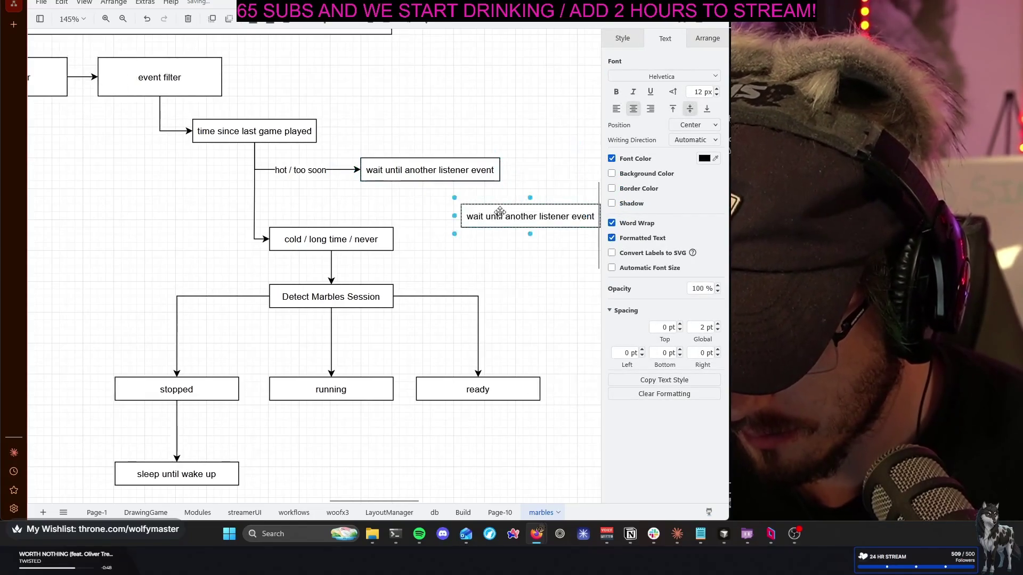
# Place a duplicate wait box below the first and link the vertical line to it
pyautogui.moveTo(422, 221); pyautogui.dragTo(401, 217)
pyautogui.click(255, 180)
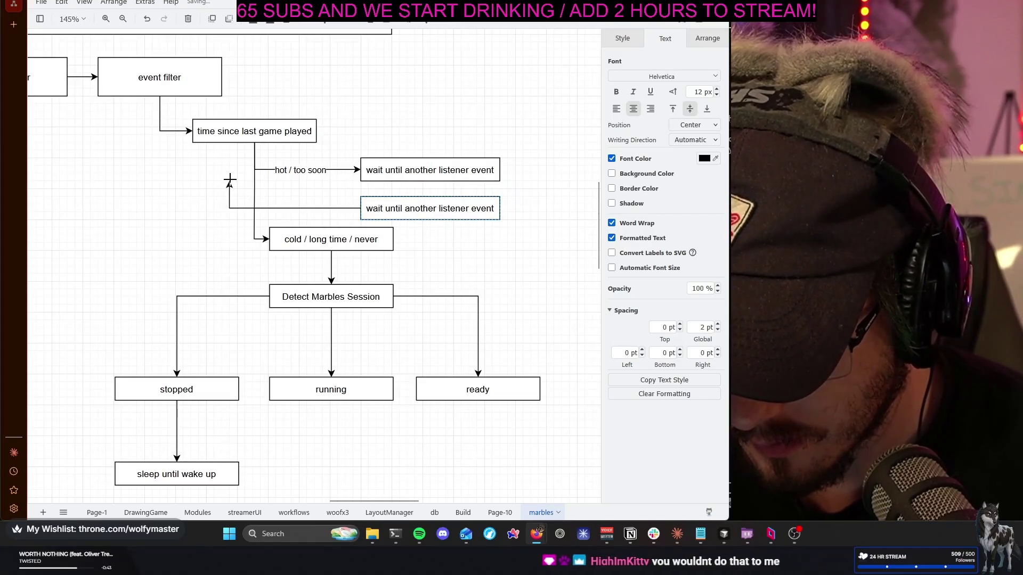
pyautogui.click(262, 136)
pyautogui.moveTo(255, 156)
pyautogui.mouseDown()
pyautogui.moveTo(350, 212)
pyautogui.moveTo(361, 208)
pyautogui.mouseUp()
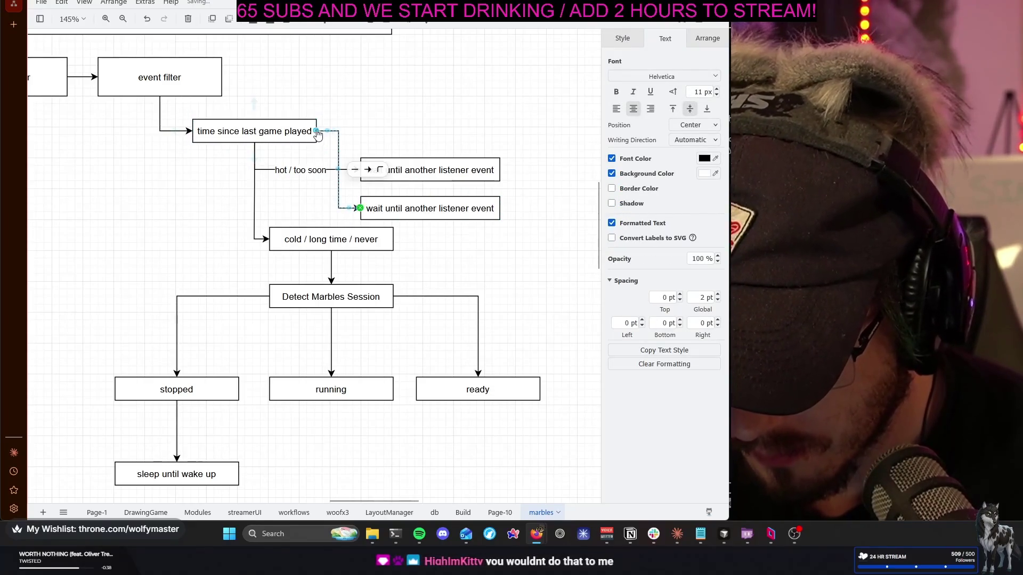
pyautogui.moveTo(318, 133); pyautogui.dragTo(255, 172)
pyautogui.click(546, 204)
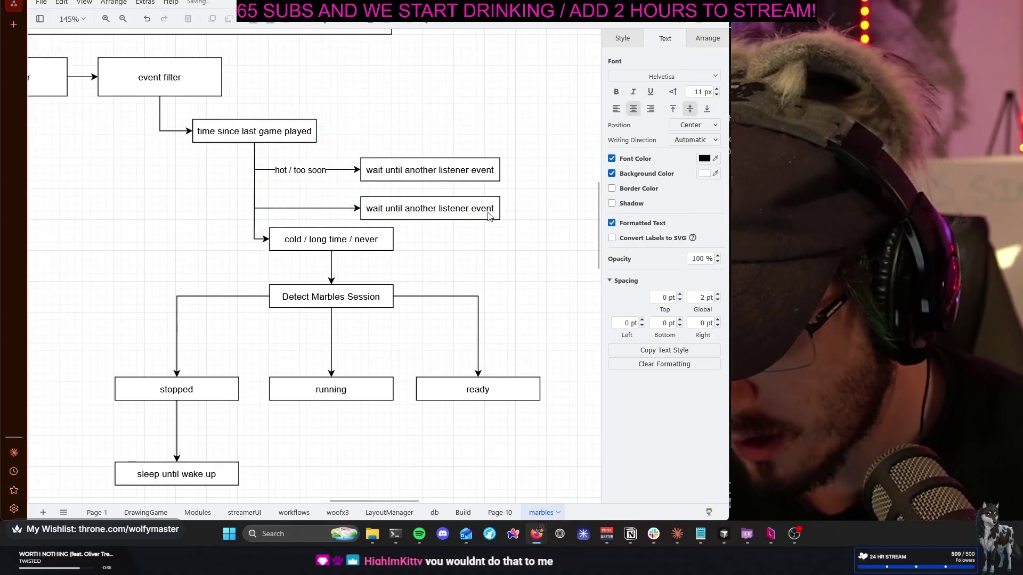
# Label the new connector 'warm / recently'
pyautogui.click(298, 208)
pyautogui.doubleClick(298, 207)
pyautogui.write('warm')
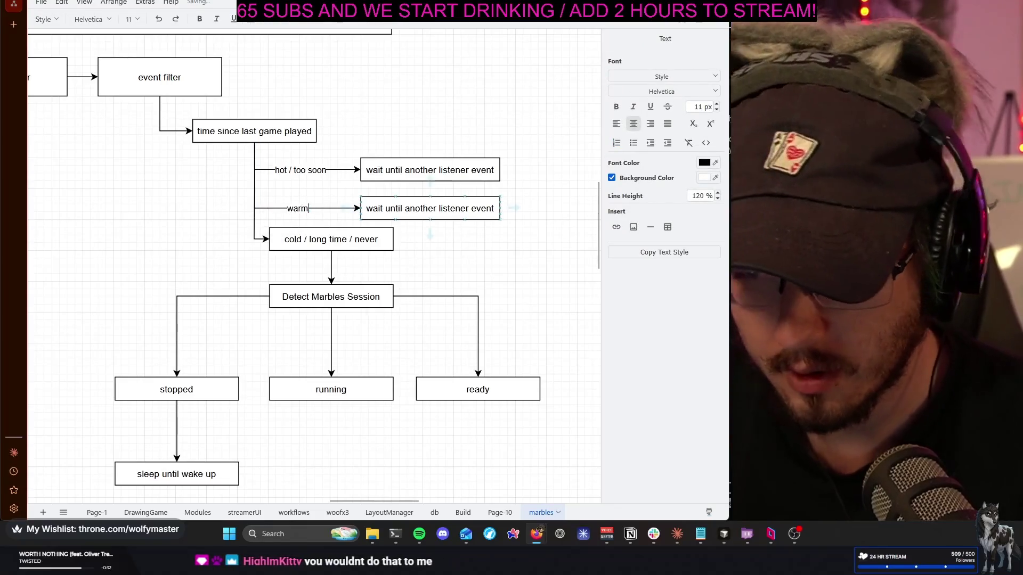
pyautogui.write(' / recently')
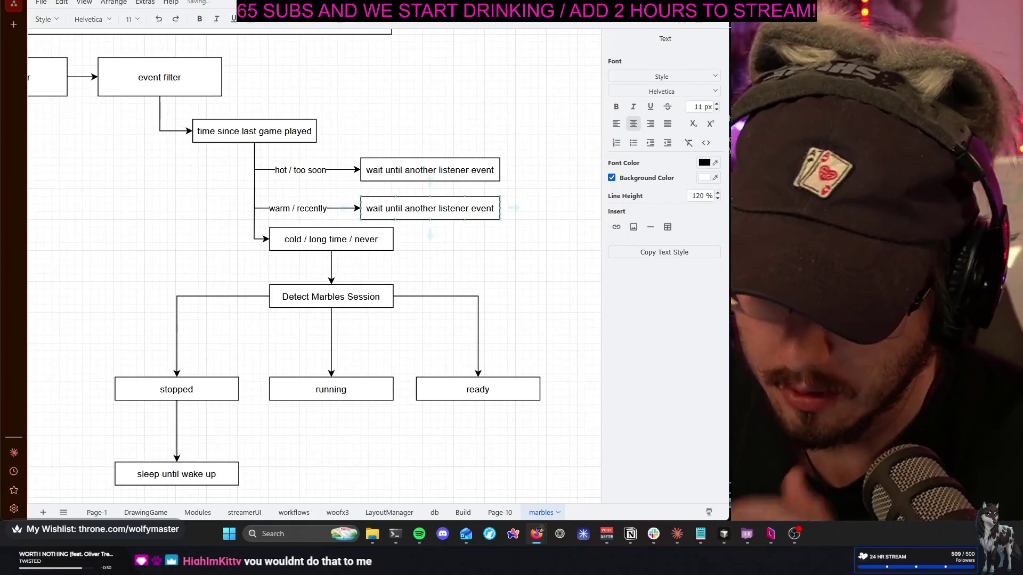
pyautogui.click(537, 169)
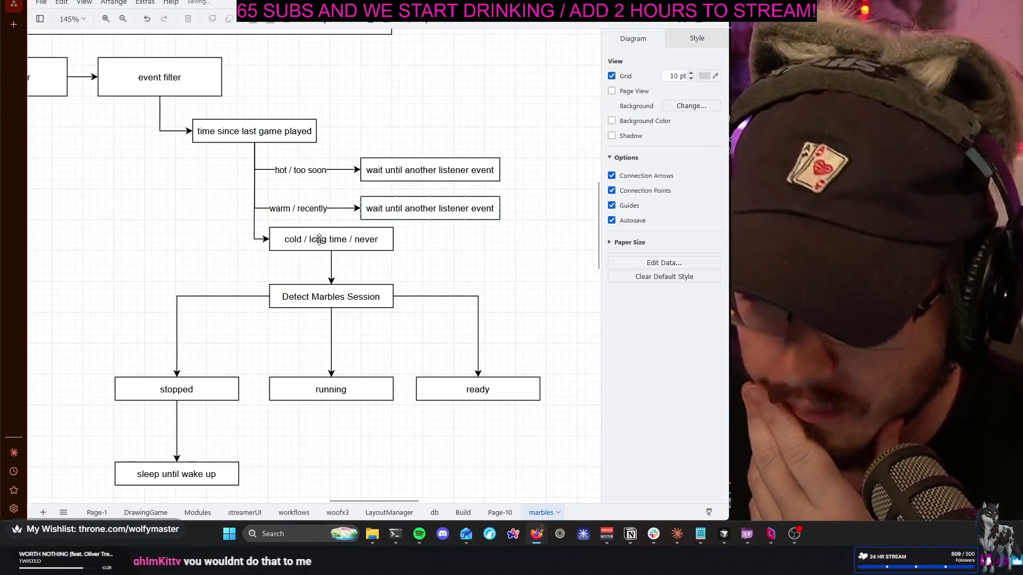
pyautogui.click(311, 208)
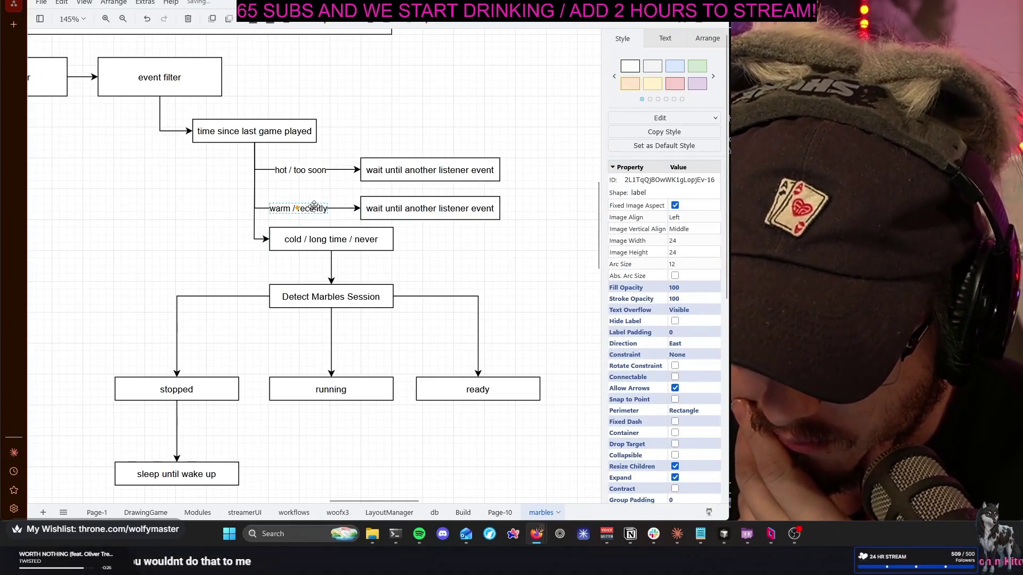
pyautogui.click(520, 212)
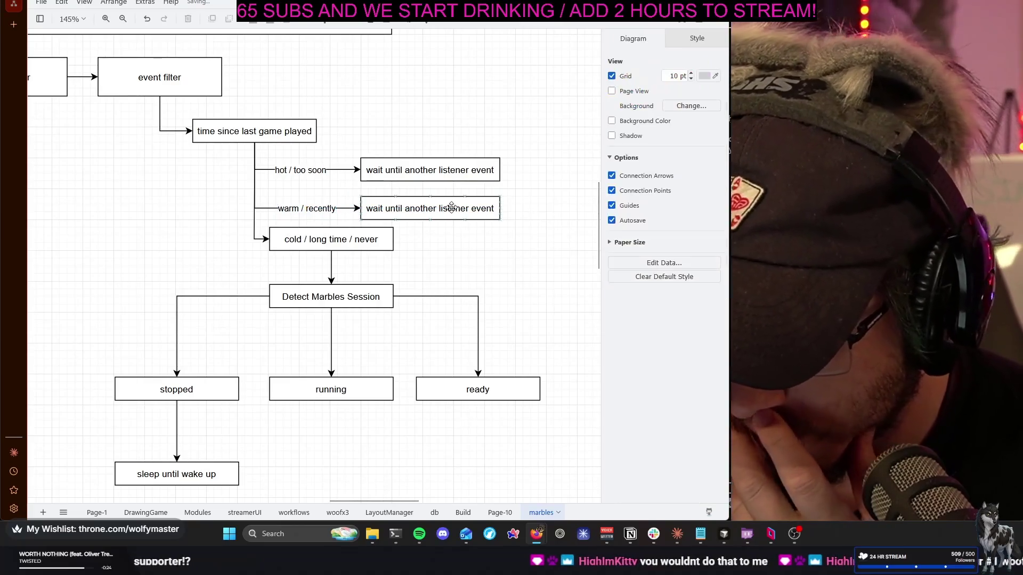
# Replace the duplicated box's text with 'Assume session is still active / bypass check'
pyautogui.doubleClick(453, 208)
pyautogui.press('BackSpace')
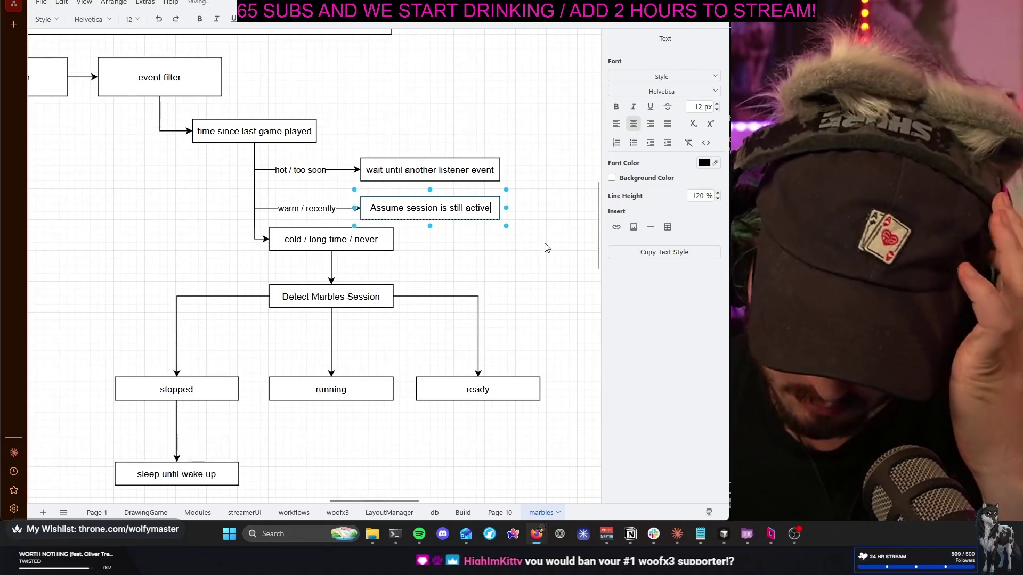
pyautogui.click(546, 248)
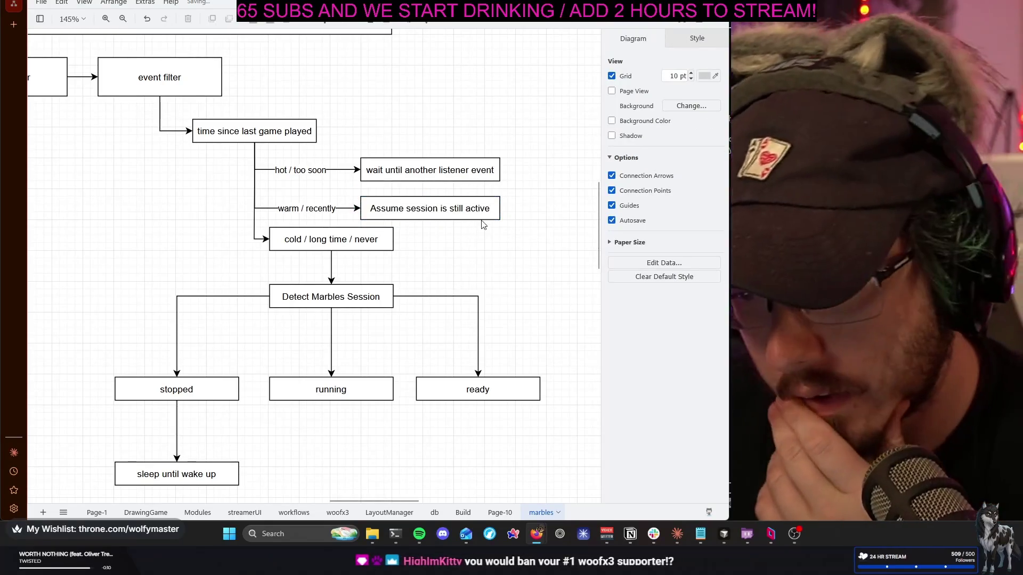
pyautogui.doubleClick(478, 206)
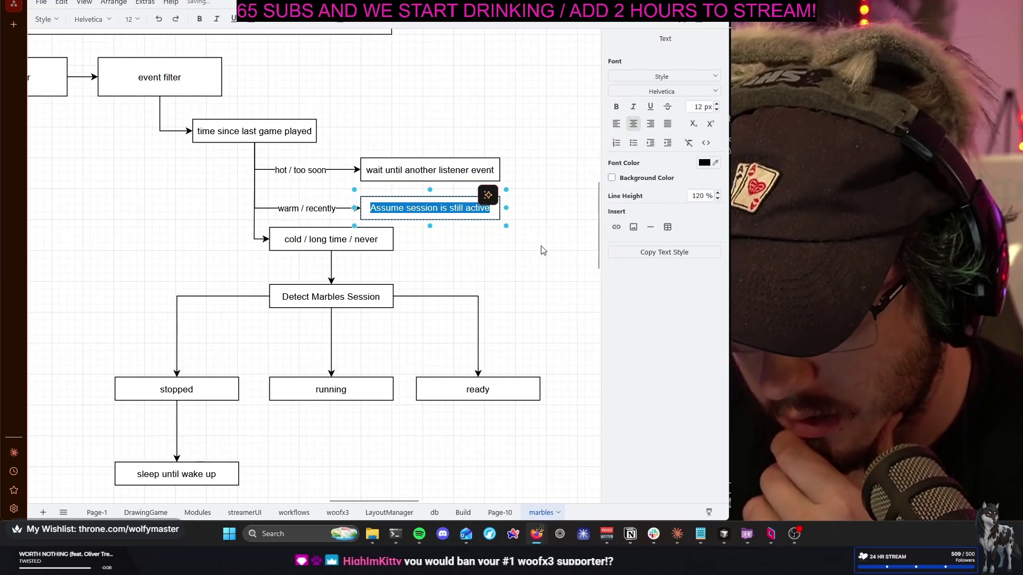
pyautogui.press('End')
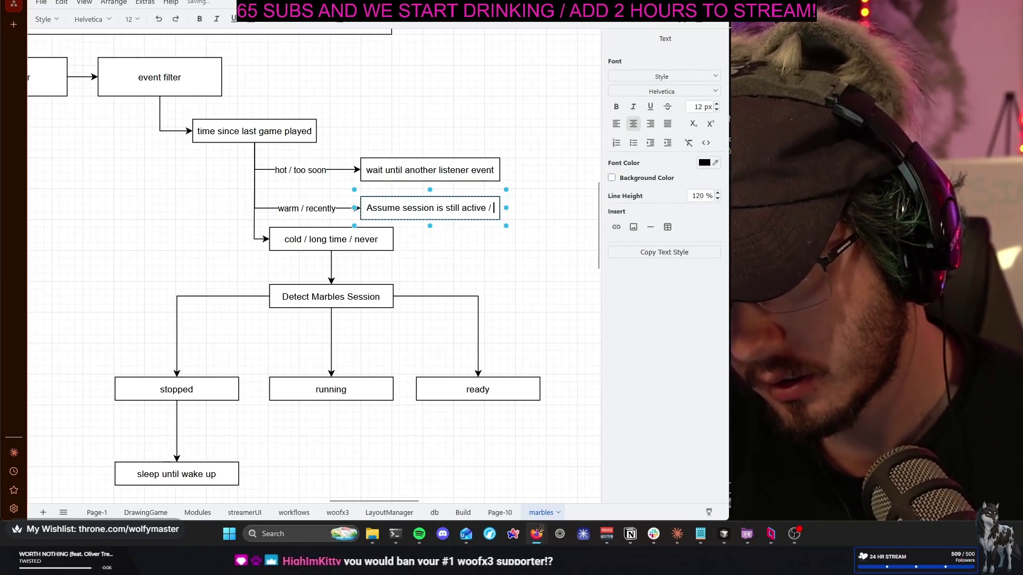
pyautogui.write('bypass check')
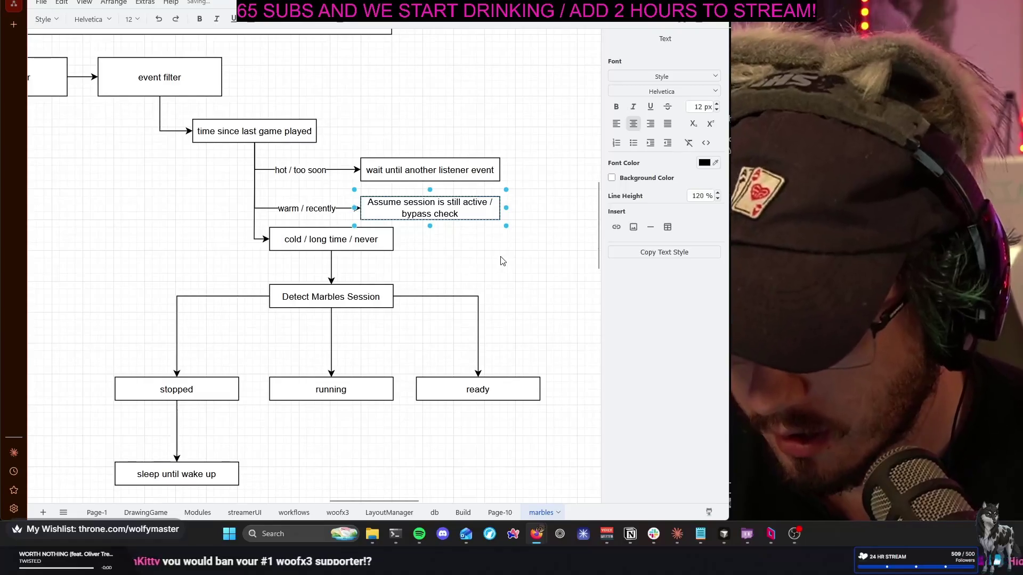
pyautogui.click(502, 259)
pyautogui.scroll(-2, 501, 265)
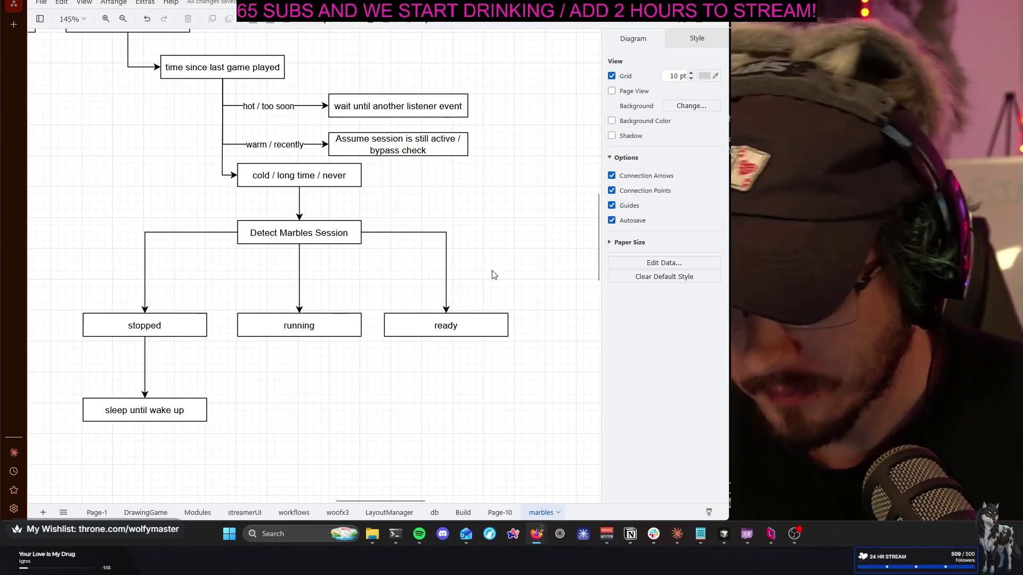
pyautogui.scroll(1, 493, 275)
pyautogui.scroll(1, 493, 273)
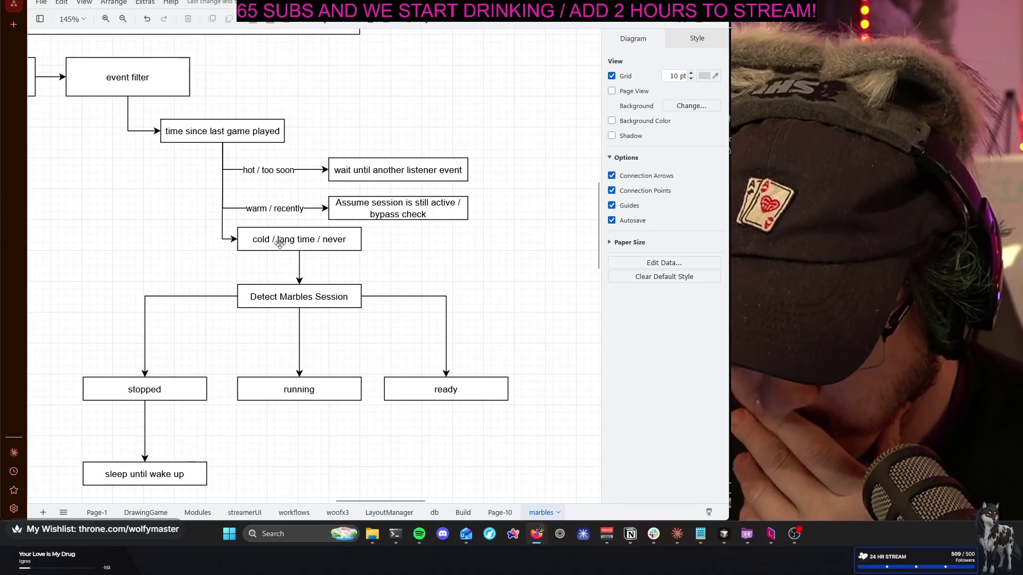
pyautogui.click(292, 251)
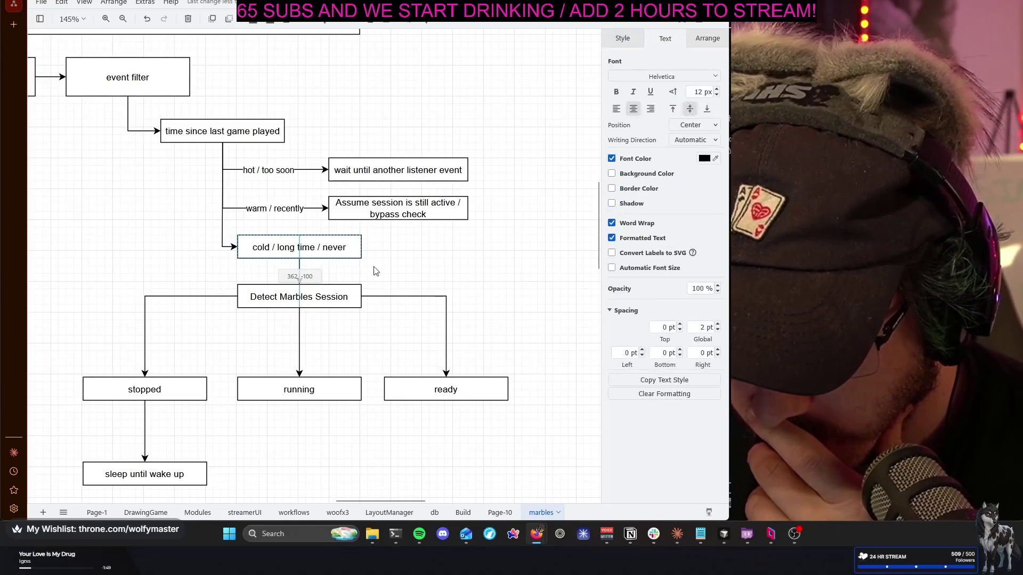
pyautogui.click(524, 297)
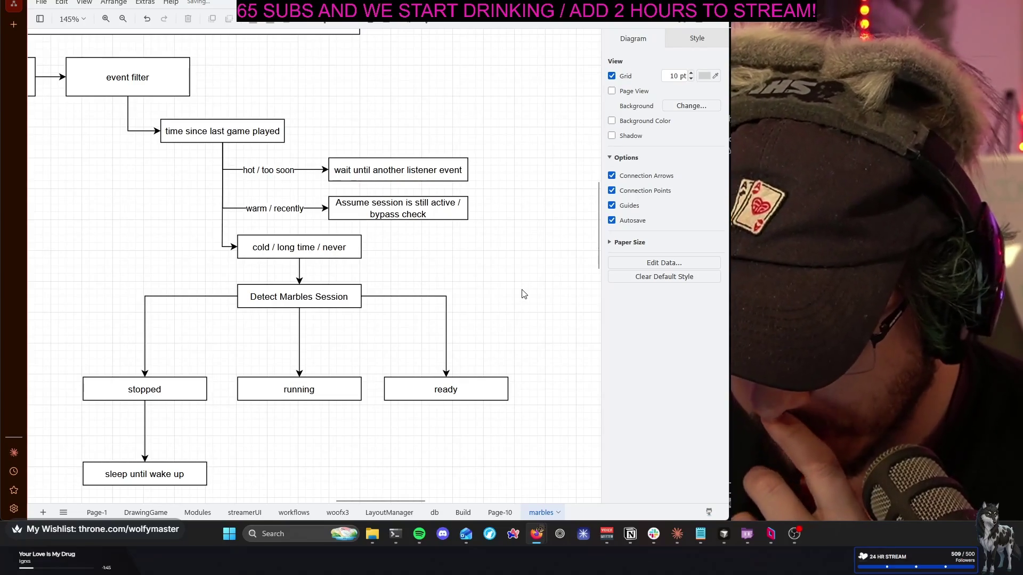
pyautogui.scroll(-1, 523, 294)
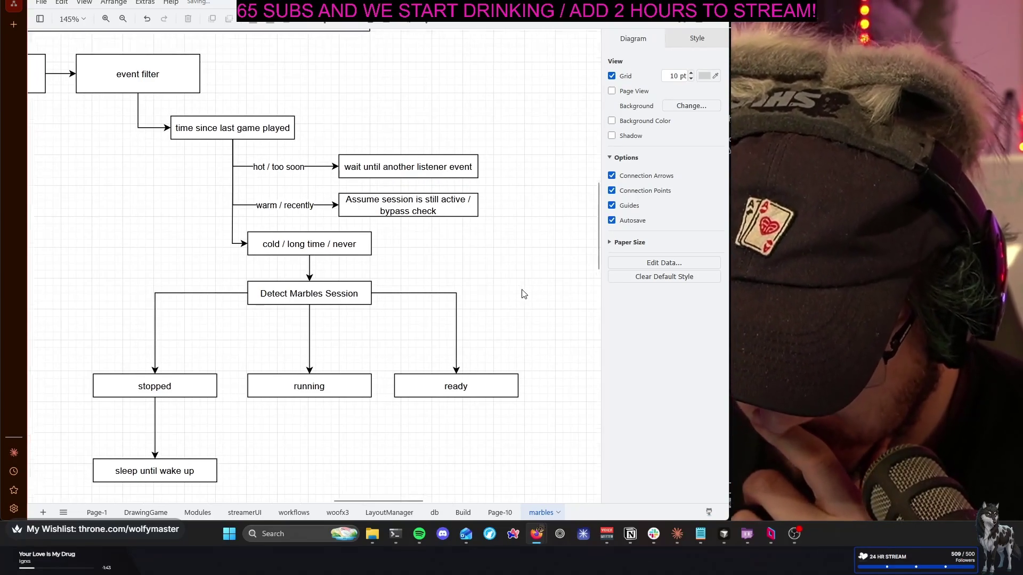
pyautogui.scroll(-1, 519, 288)
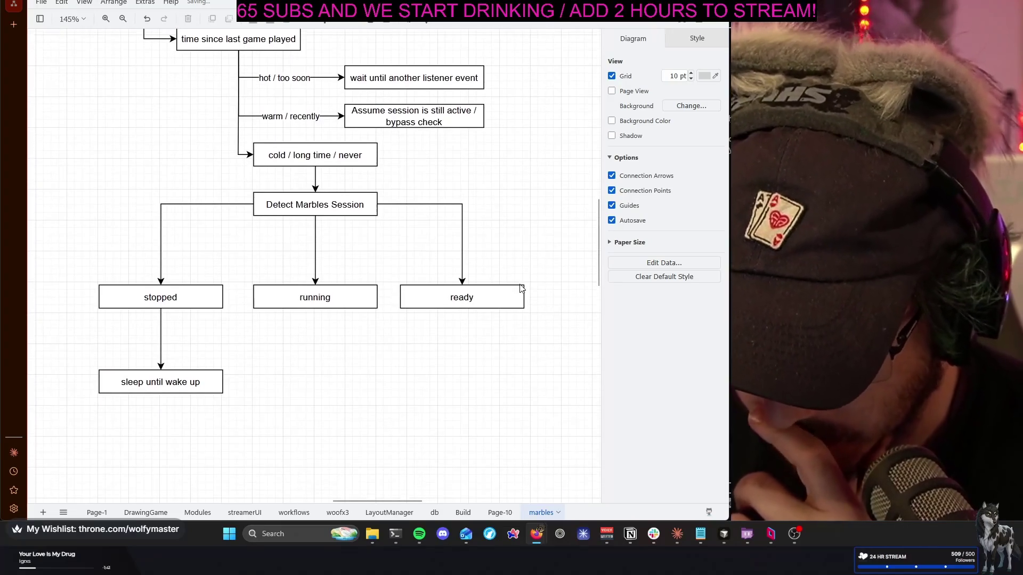
pyautogui.hscroll(1, 520, 285)
pyautogui.scroll(-1, 519, 286)
pyautogui.scroll(1, 520, 286)
pyautogui.scroll(1, 520, 286)
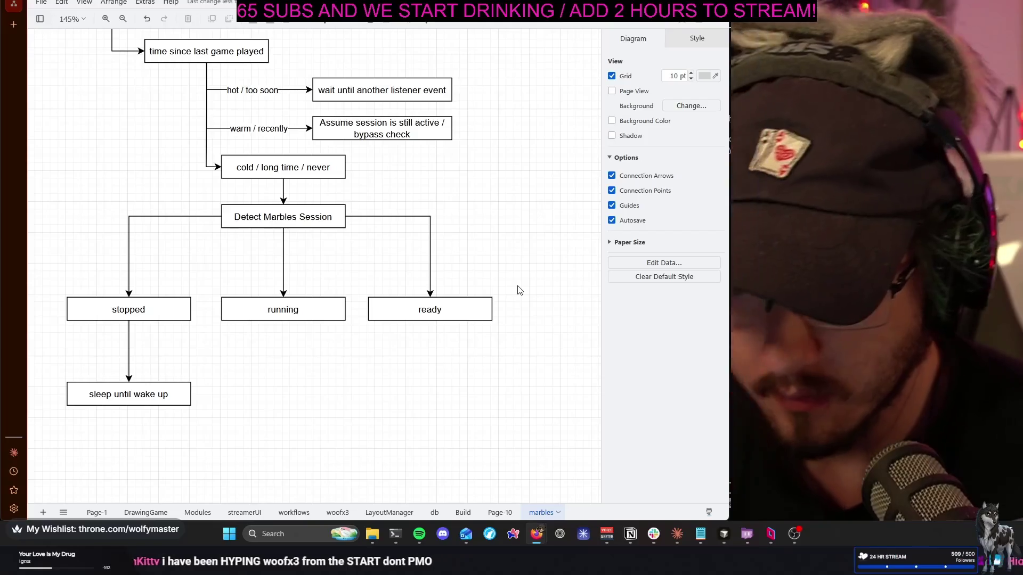
pyautogui.scroll(1, 517, 291)
pyautogui.scroll(1, 519, 289)
pyautogui.scroll(2, 520, 285)
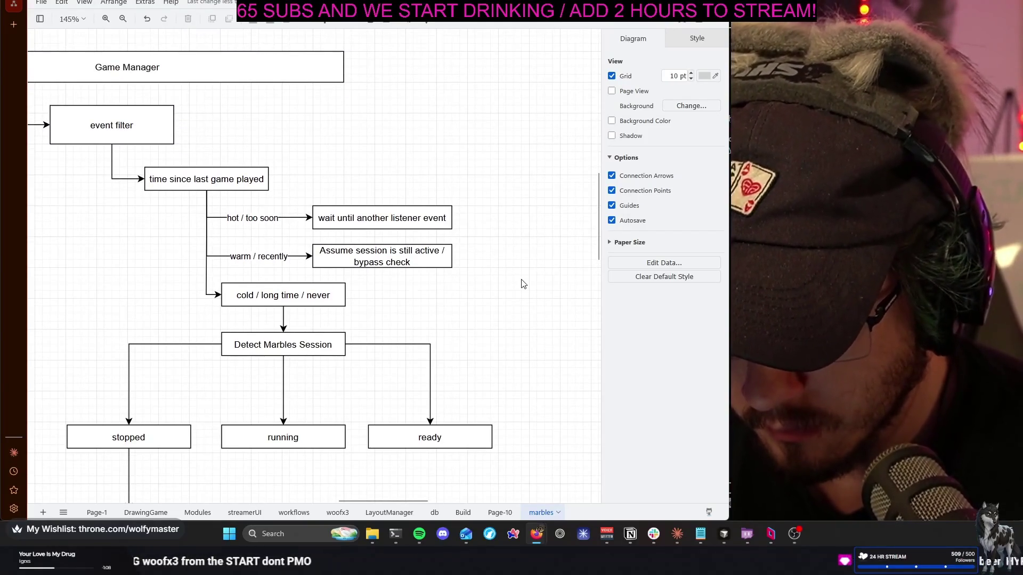
pyautogui.hscroll(-2, 522, 283)
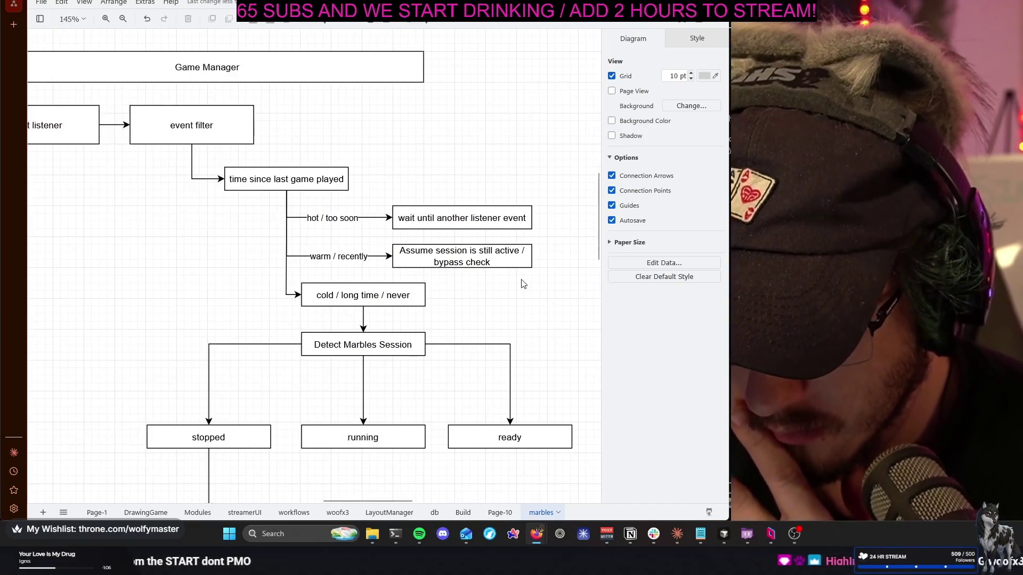
pyautogui.hscroll(-2, 521, 283)
pyautogui.hscroll(2, 521, 284)
pyautogui.hscroll(1, 521, 284)
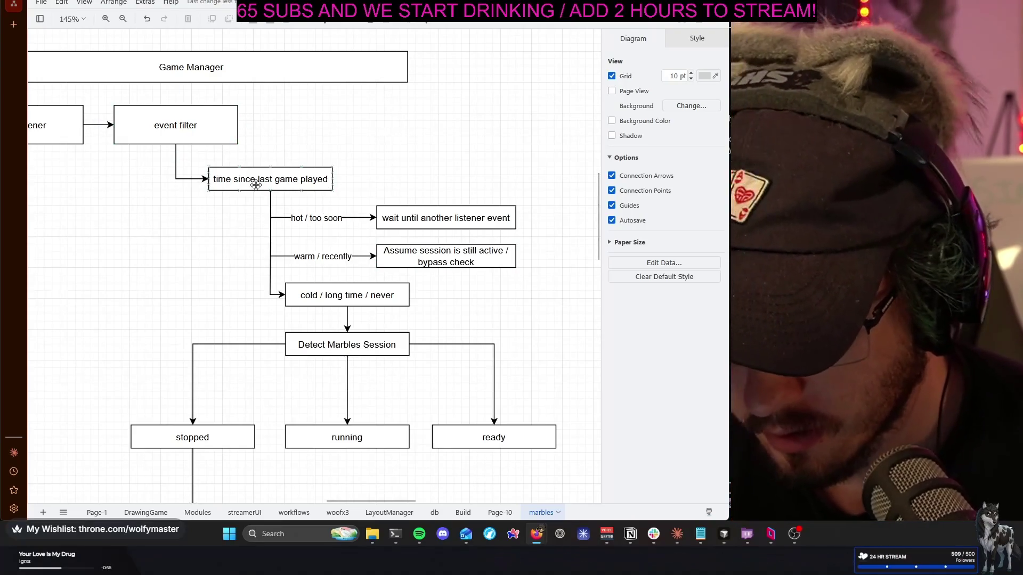
pyautogui.moveTo(284, 187); pyautogui.dragTo(284, 188)
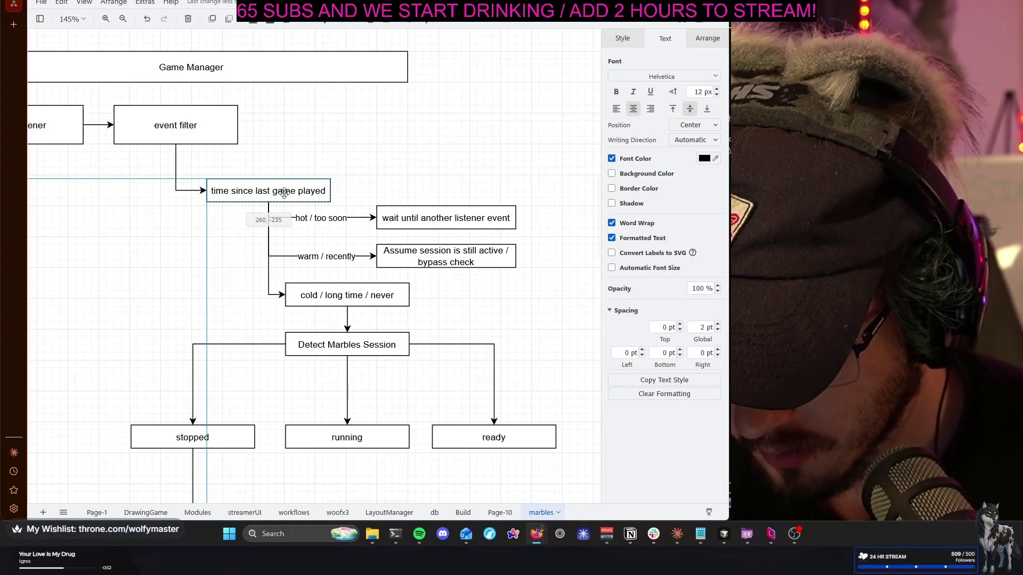
# Nudge neighbouring boxes down and place the duplicated box above 'time since last game played'
pyautogui.moveTo(284, 193); pyautogui.dragTo(284, 195)
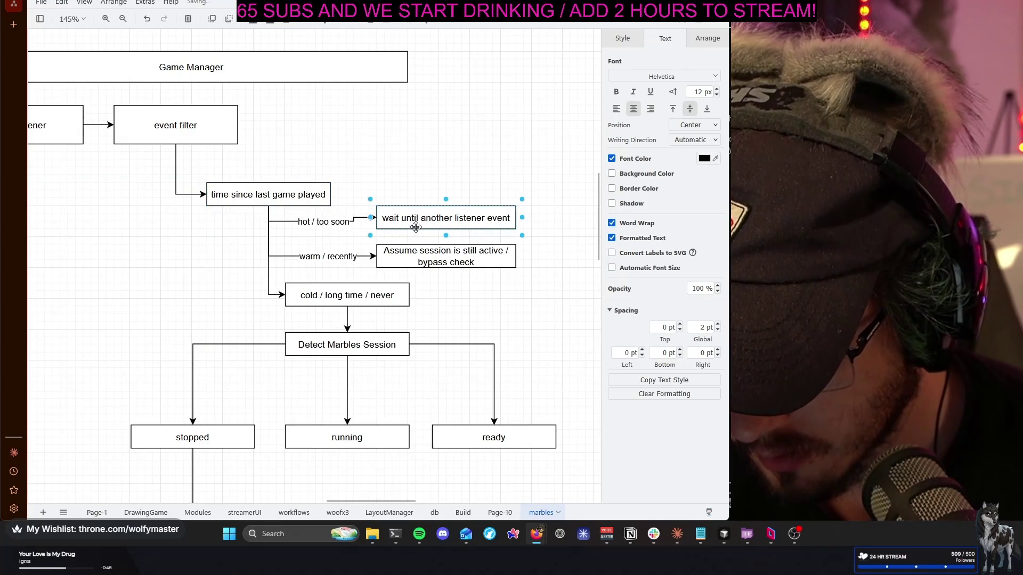
pyautogui.moveTo(416, 227); pyautogui.dragTo(417, 231)
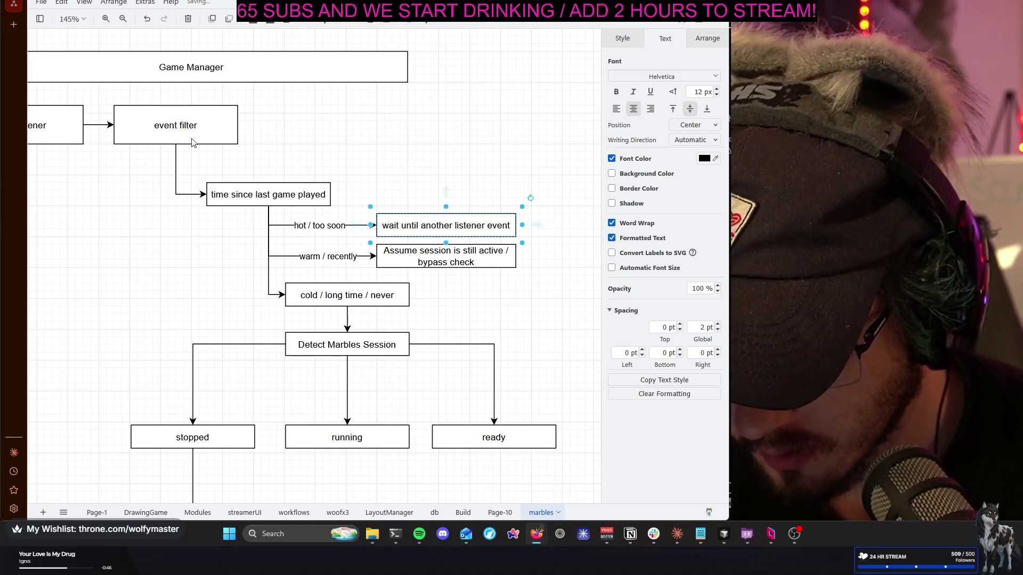
pyautogui.click(252, 192)
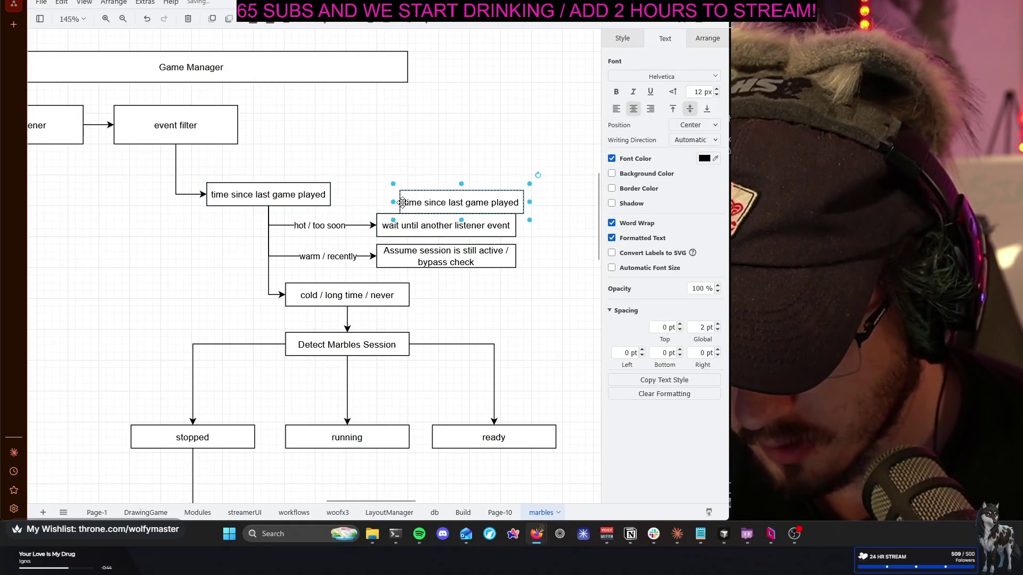
pyautogui.moveTo(448, 205); pyautogui.dragTo(257, 170)
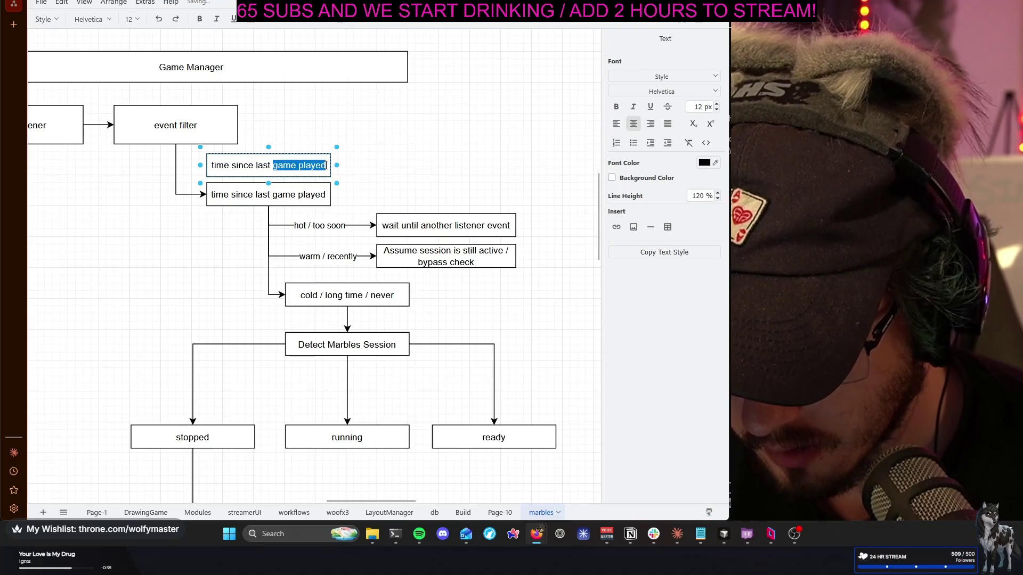
pyautogui.write('event')
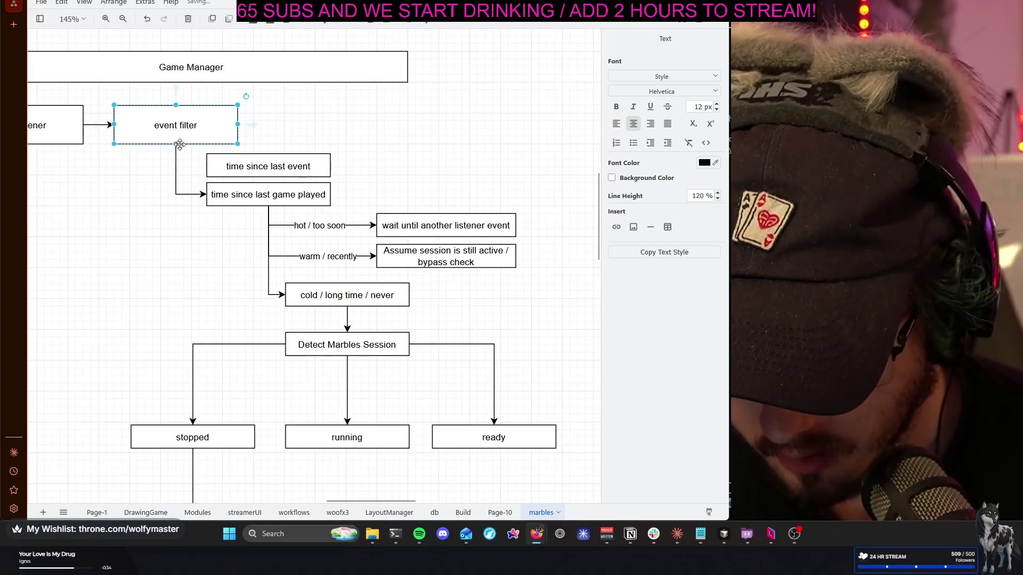
# Finish the new box's 'time since last event' label and connect it from event filter
pyautogui.press('Escape')
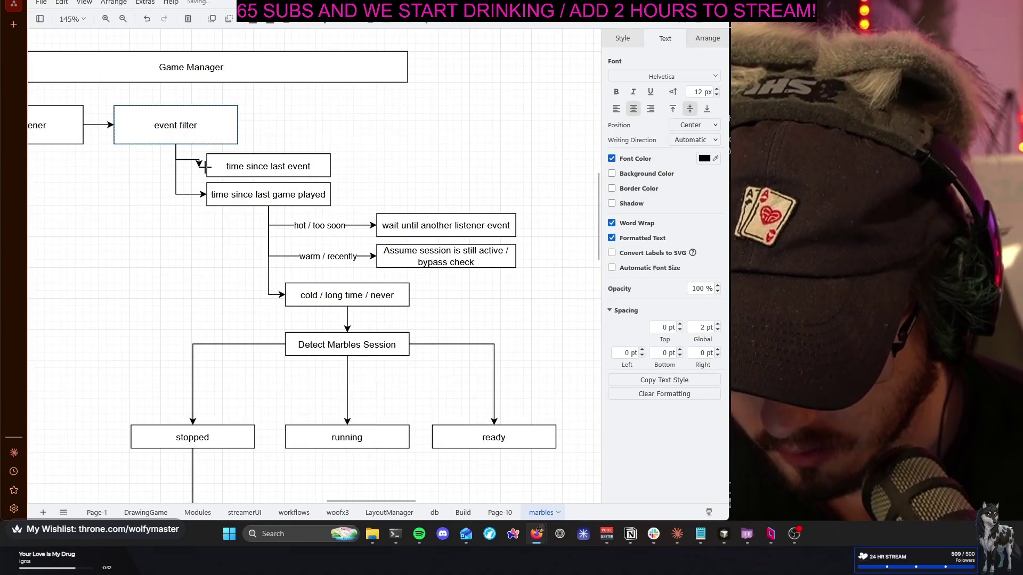
pyautogui.click(503, 136)
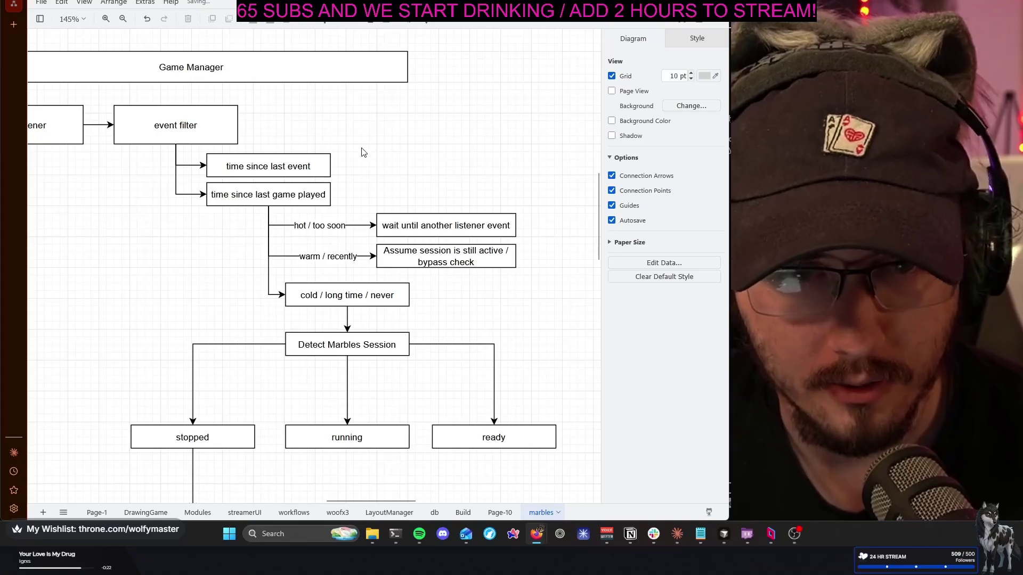
pyautogui.click(370, 179)
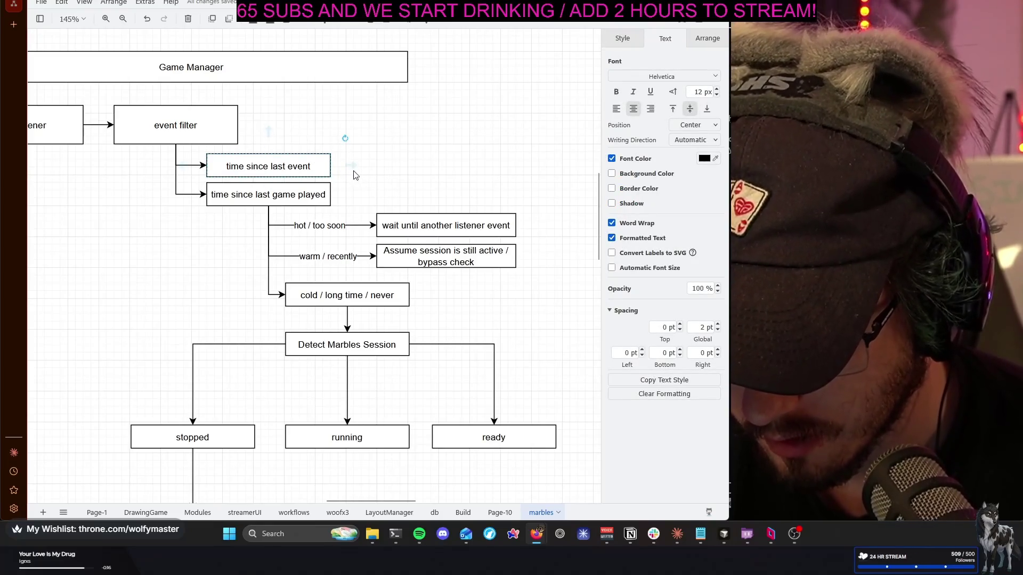
# Add a connected outcome box right of 'time since last event' and clear its copied label
pyautogui.click(353, 170)
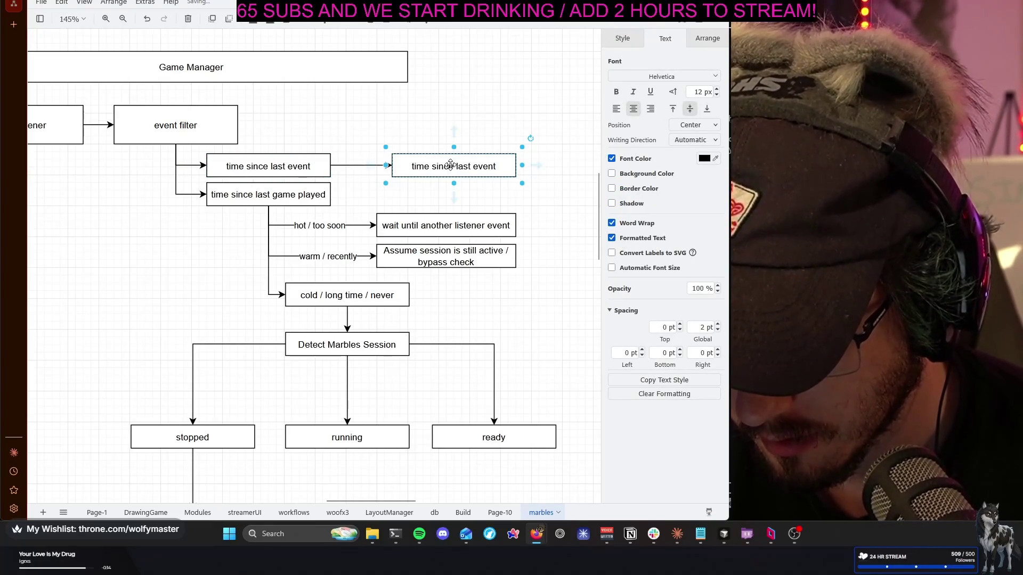
pyautogui.moveTo(443, 164); pyautogui.dragTo(438, 167)
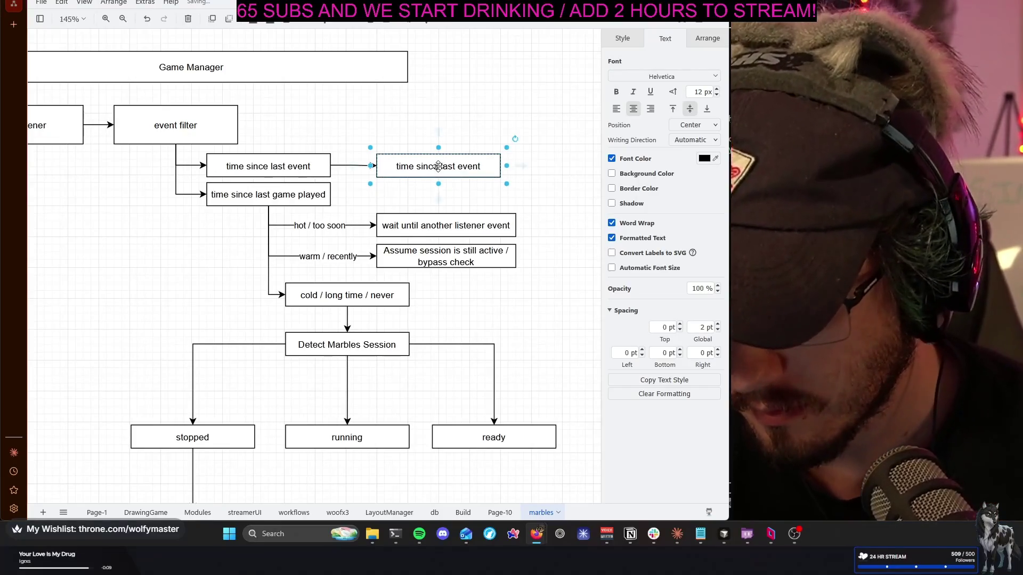
pyautogui.doubleClick(438, 166)
pyautogui.press('BackSpace')
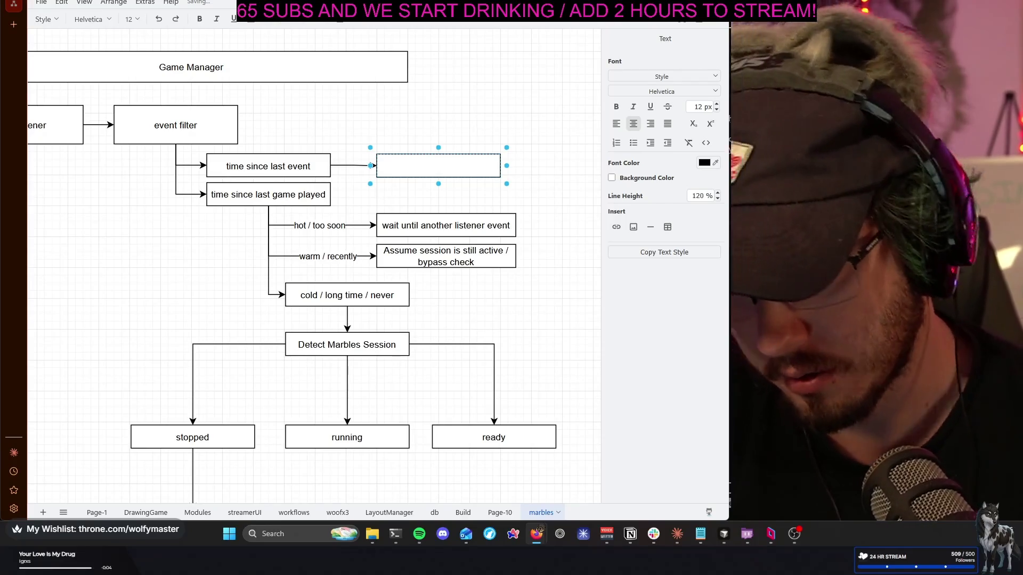
pyautogui.write('too soon, we ')
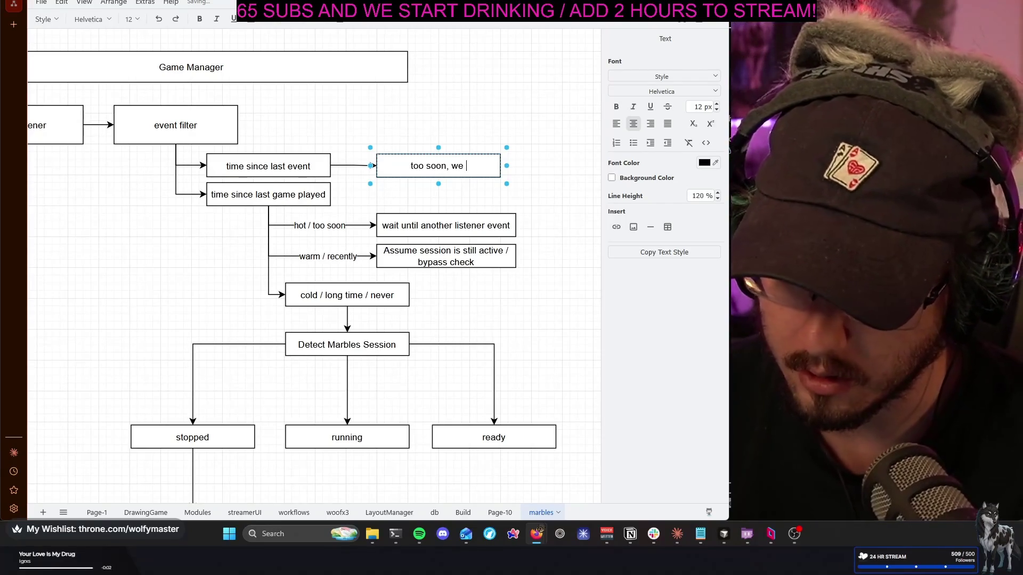
pyautogui.write('should ')
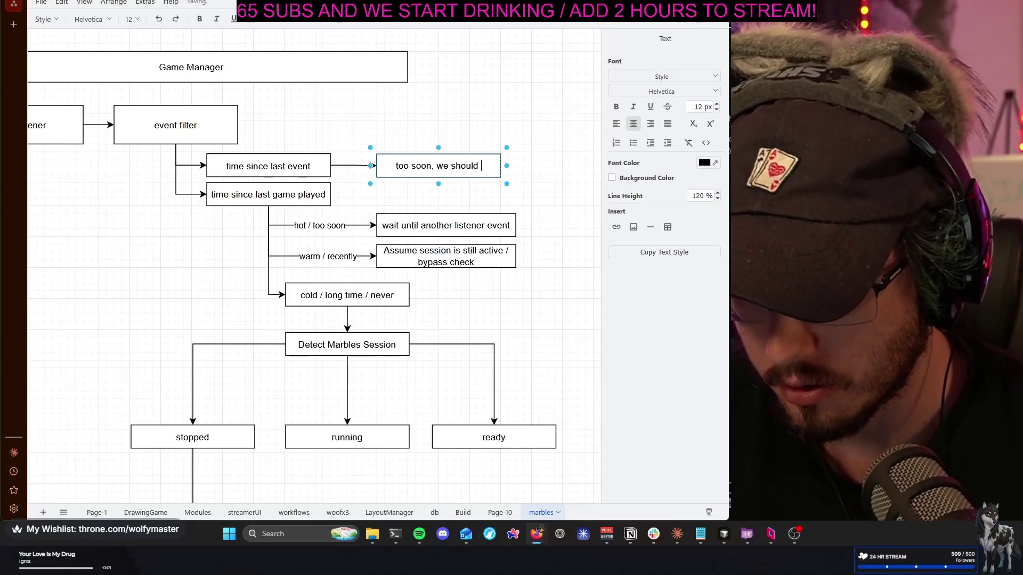
pyautogui.write('dedrop')
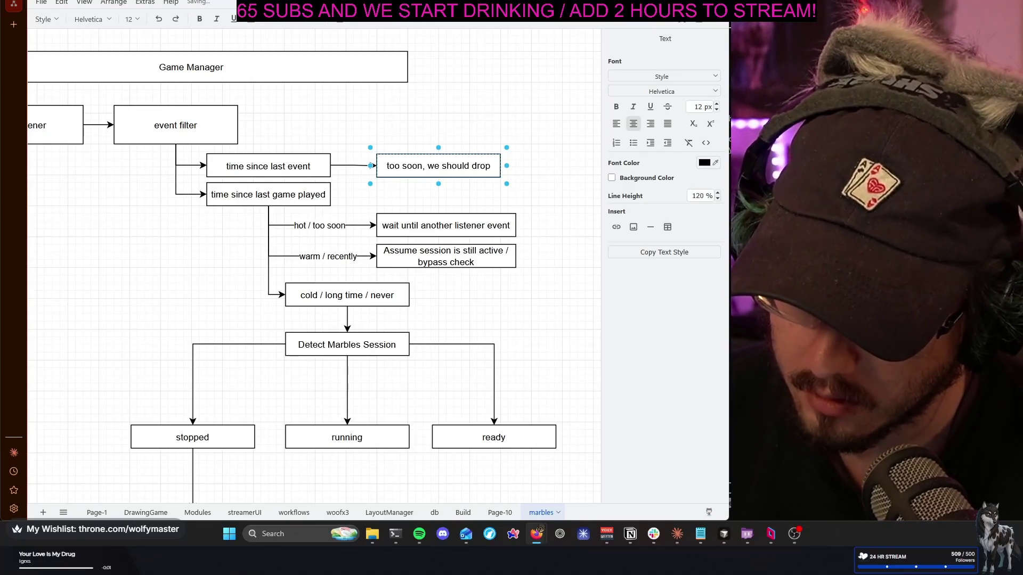
pyautogui.write('vent')
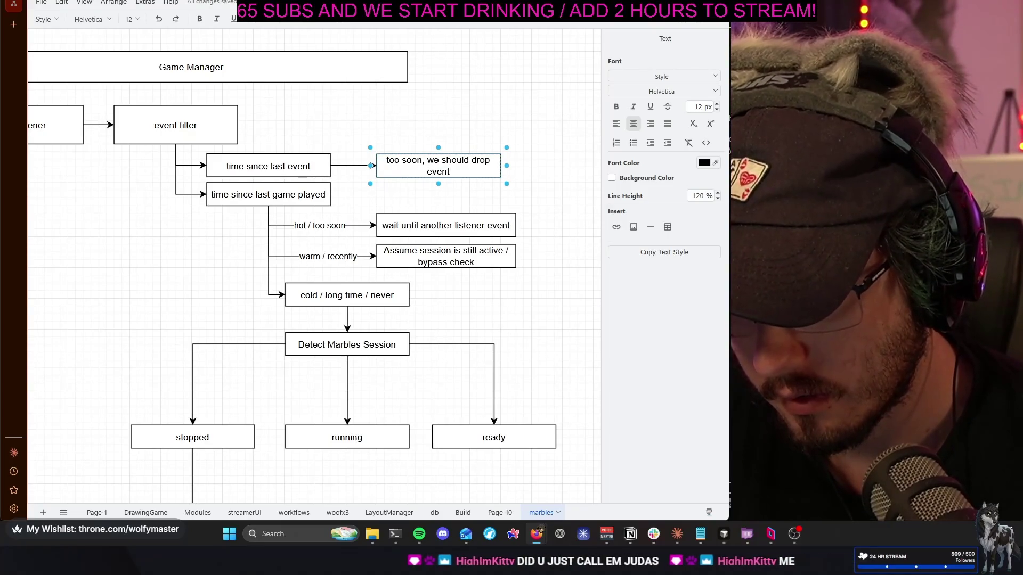
pyautogui.write(' so as to deduplicate.')
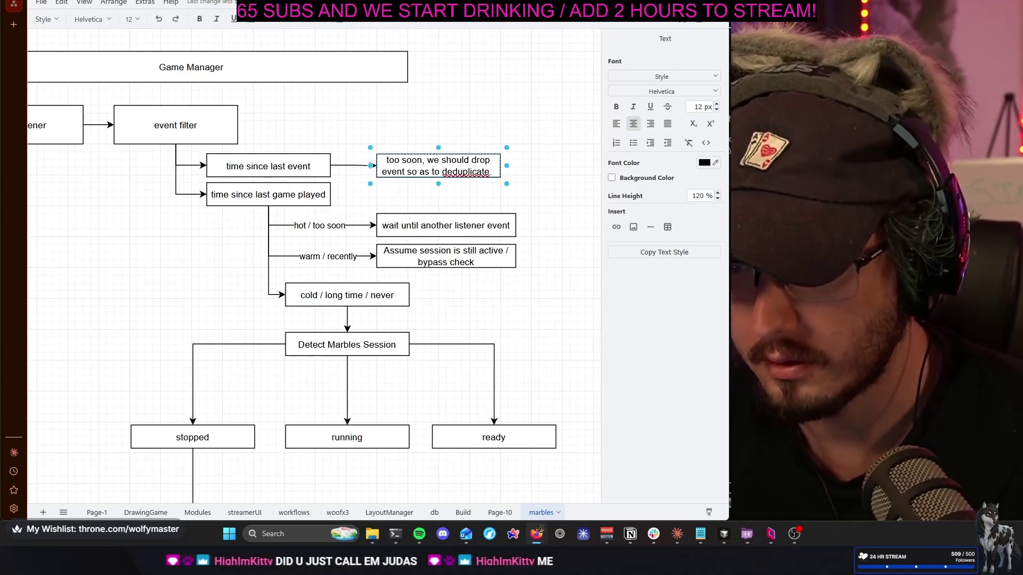
# Label it 'too soon, we should drop event so as to de-duplicate.'
pyautogui.click(445, 173)
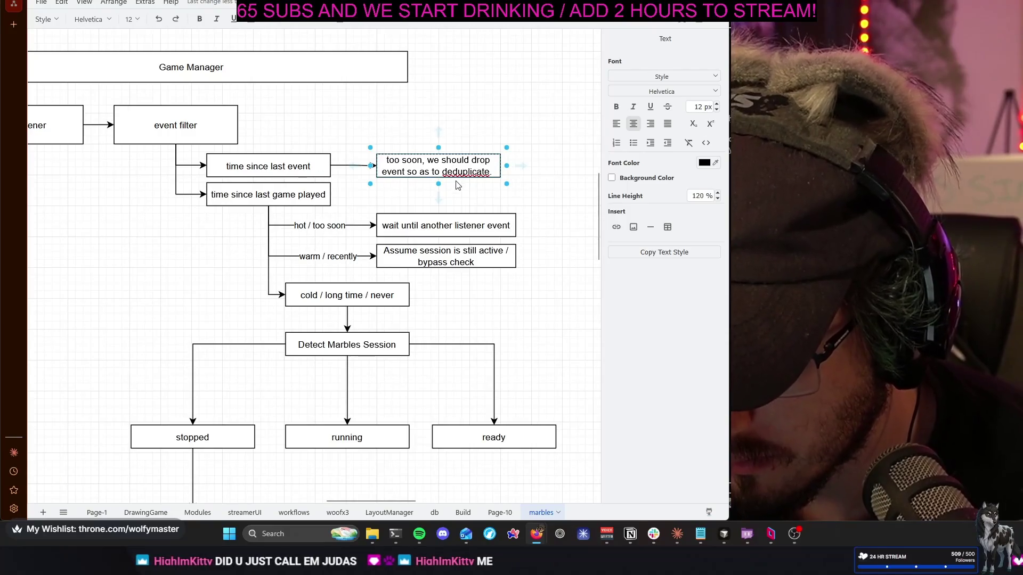
pyautogui.write('-')
pyautogui.click(548, 205)
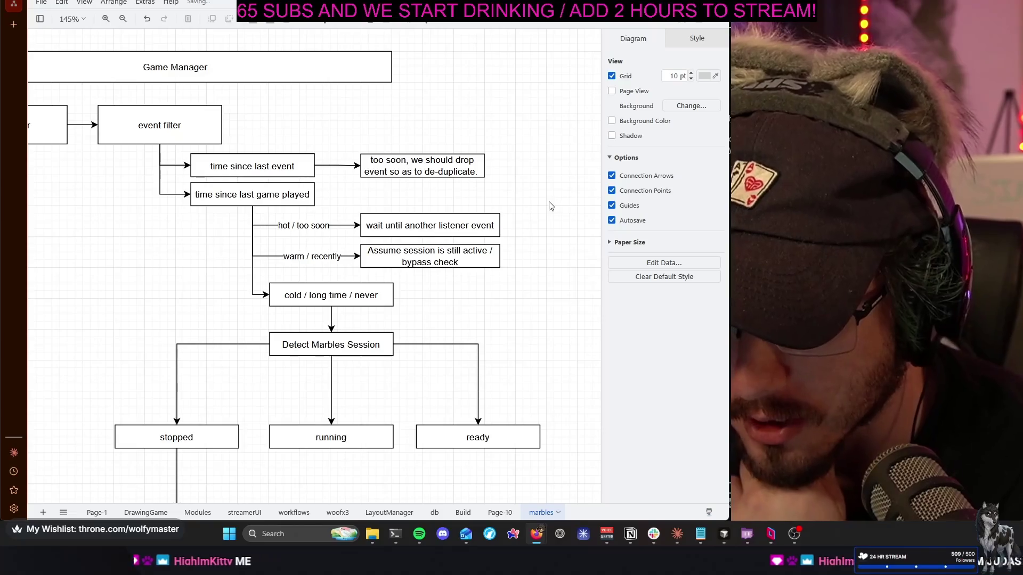
pyautogui.hscroll(-2, 549, 206)
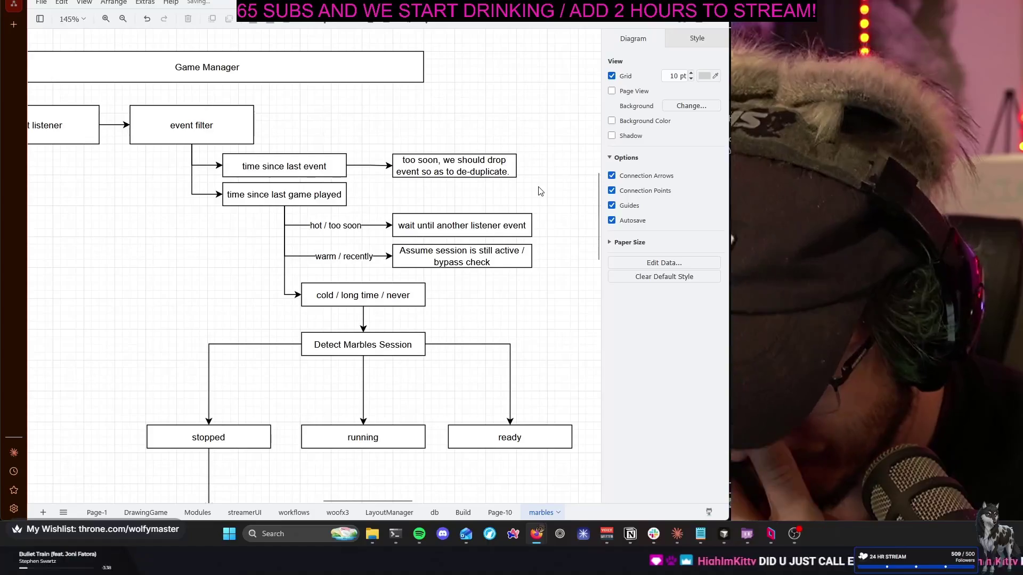
pyautogui.hscroll(-3, 538, 191)
pyautogui.hscroll(2, 537, 191)
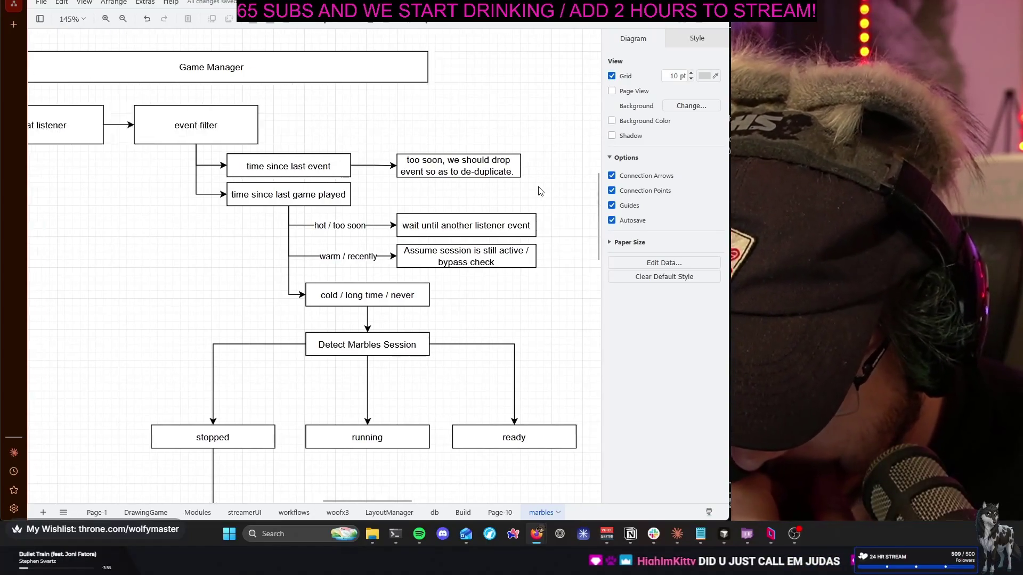
pyautogui.hscroll(1, 538, 190)
pyautogui.scroll(-1, 538, 191)
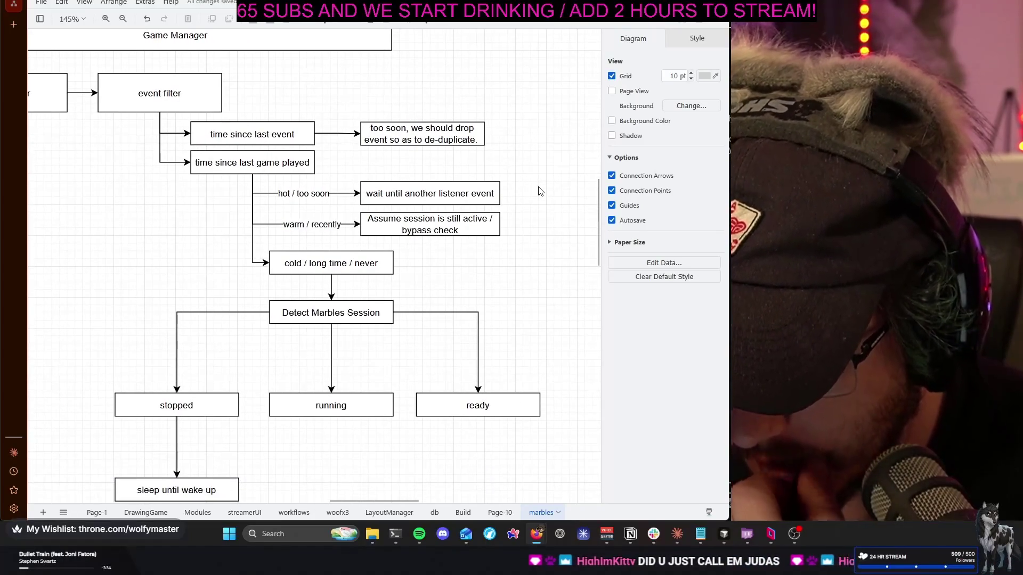
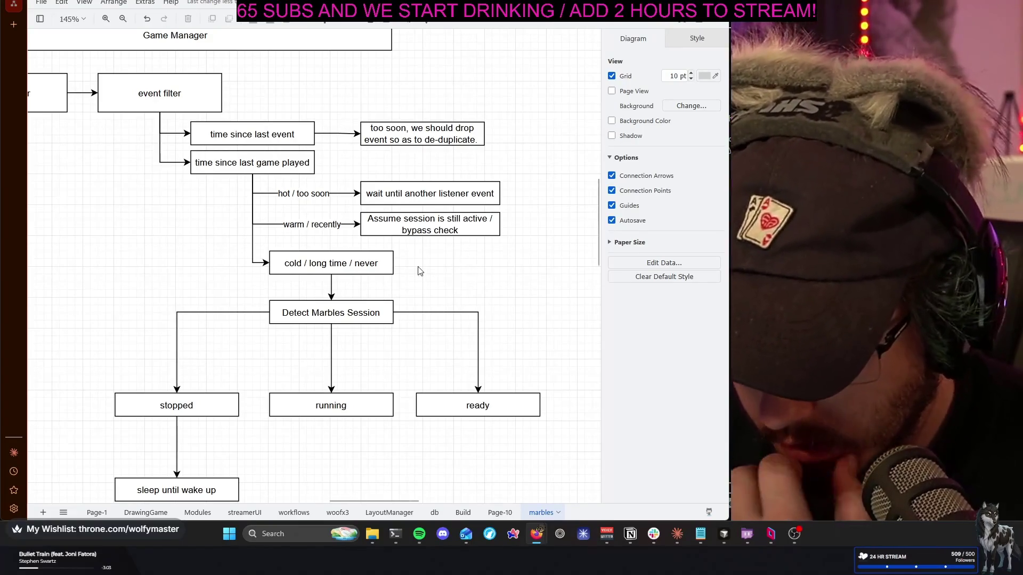
pyautogui.scroll(-2, 460, 291)
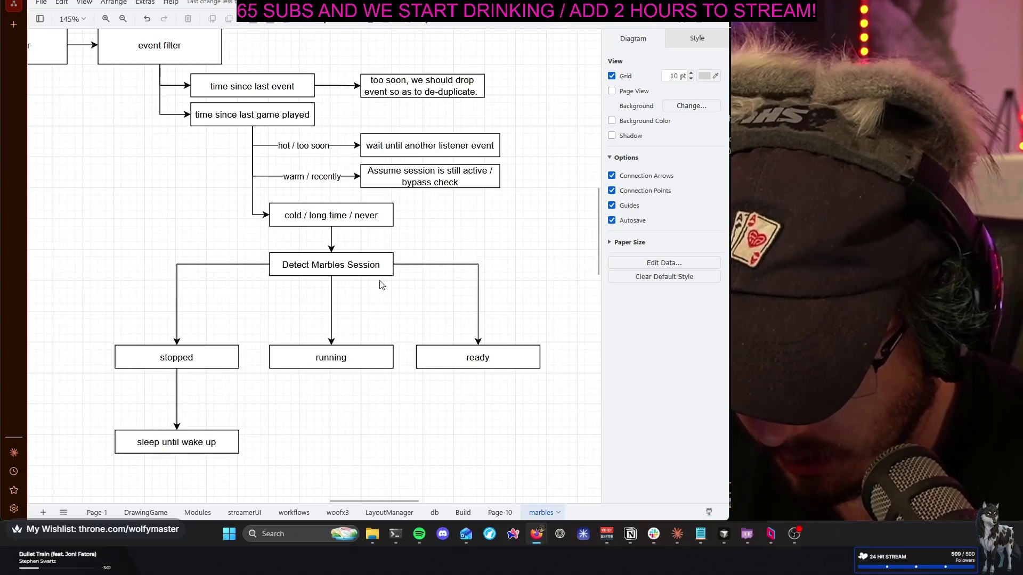
pyautogui.scroll(2, 446, 253)
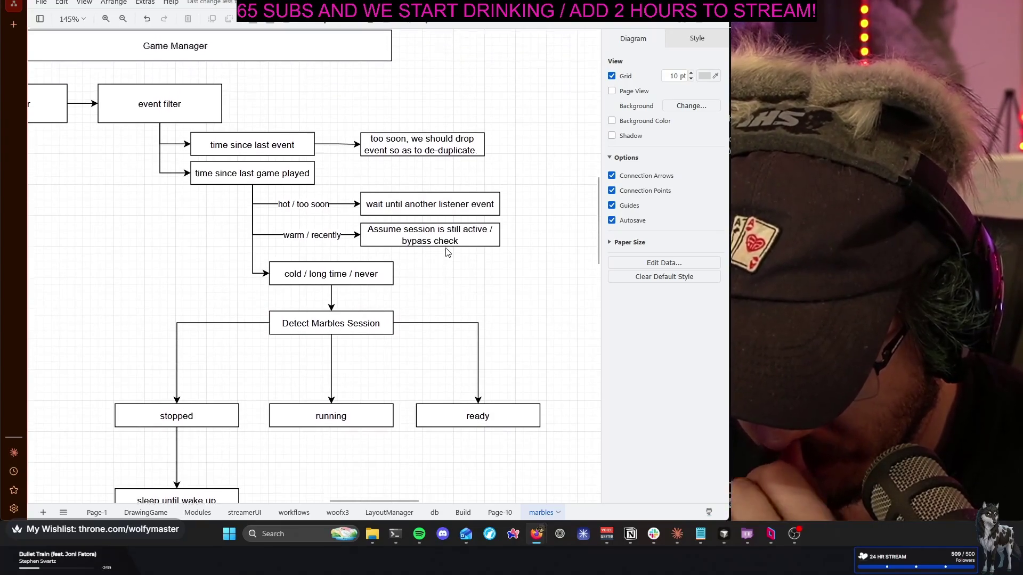
# Clone the ready box so the 'Assume session is still active / bypass check' step connects to a second ready box
pyautogui.click(539, 265)
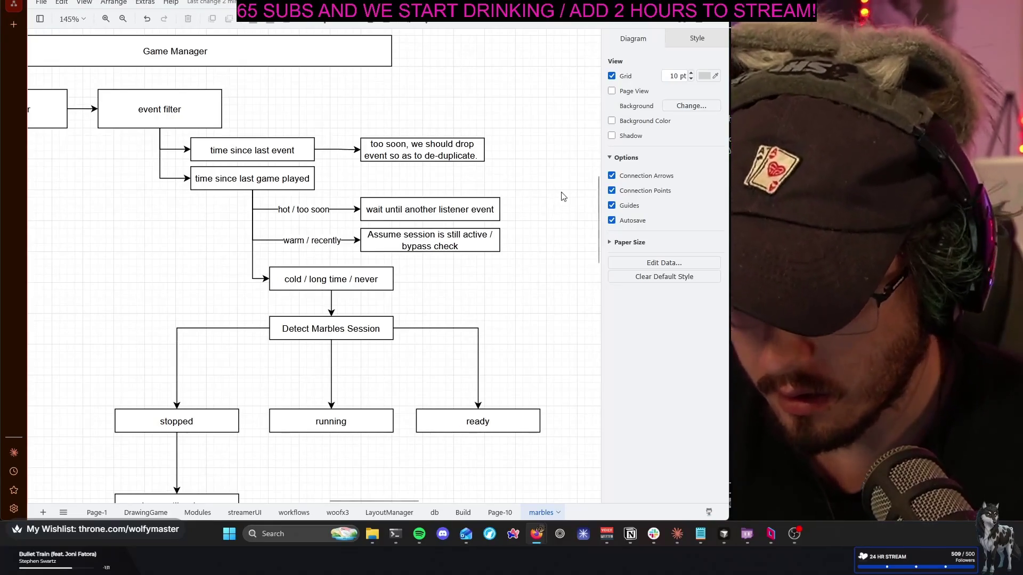
pyautogui.hscroll(2, 483, 218)
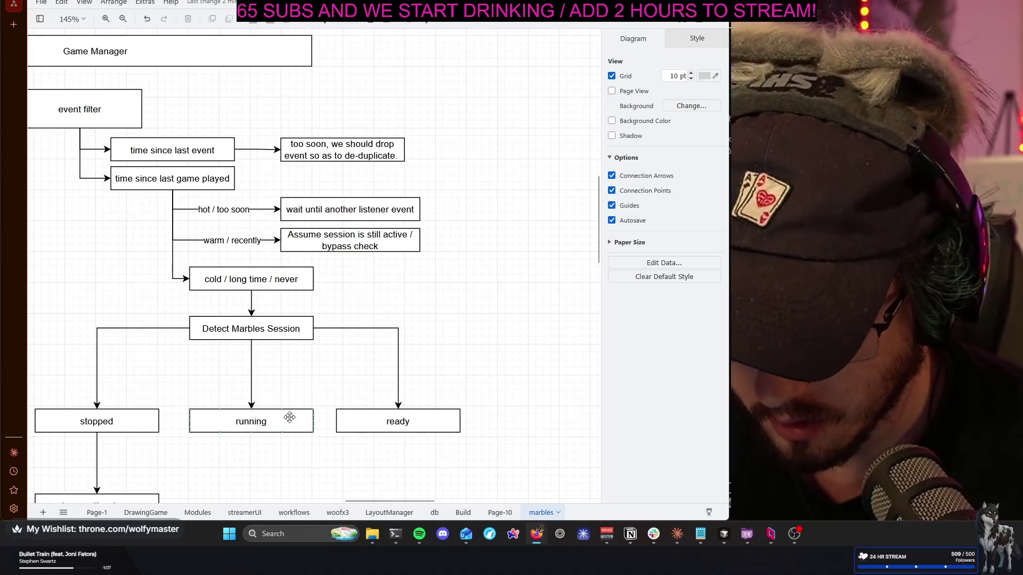
pyautogui.click(397, 422)
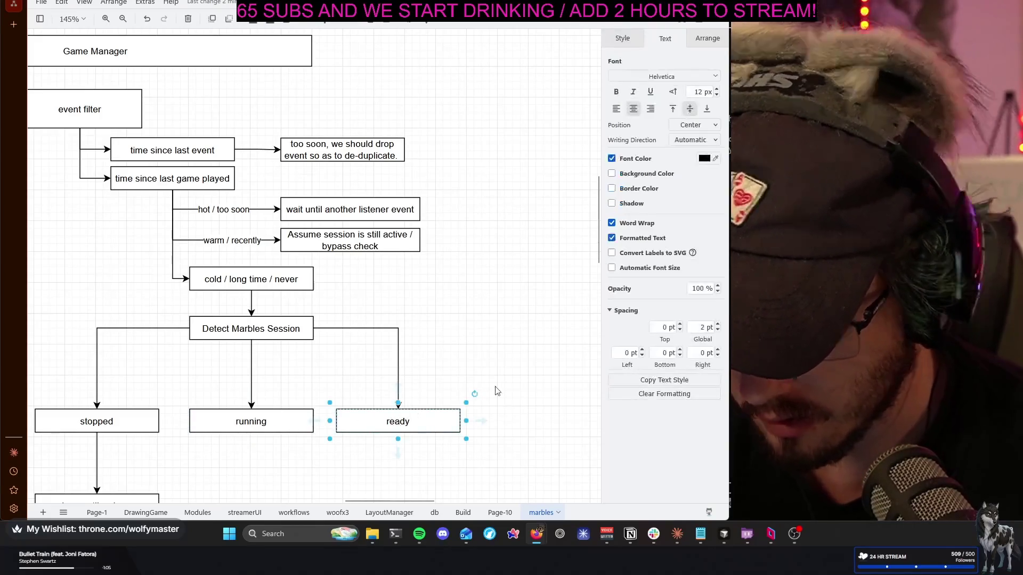
pyautogui.moveTo(372, 429)
pyautogui.mouseDown()
pyautogui.moveTo(512, 394)
pyautogui.moveTo(505, 251)
pyautogui.moveTo(492, 240)
pyautogui.mouseUp()
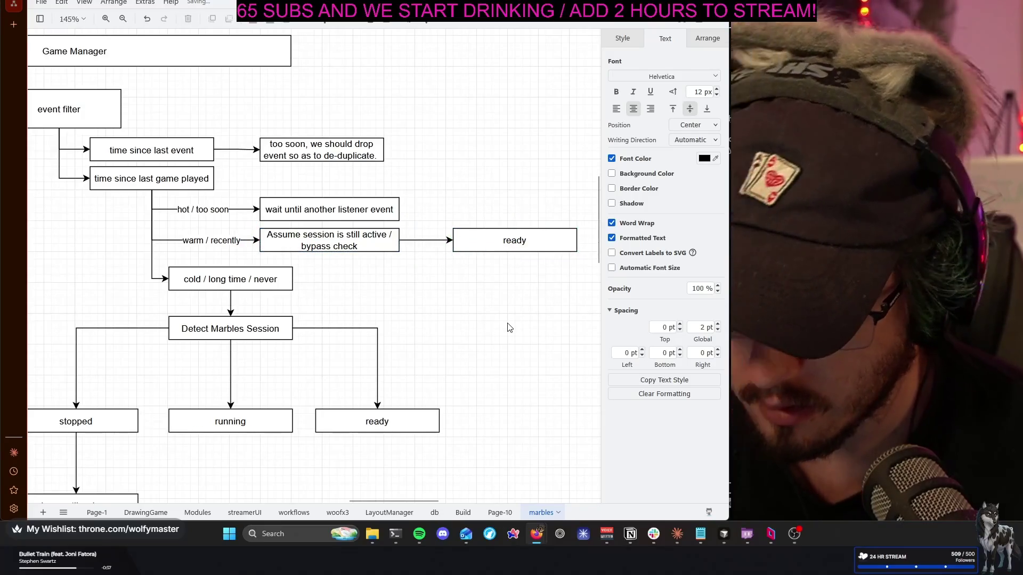
pyautogui.click(507, 328)
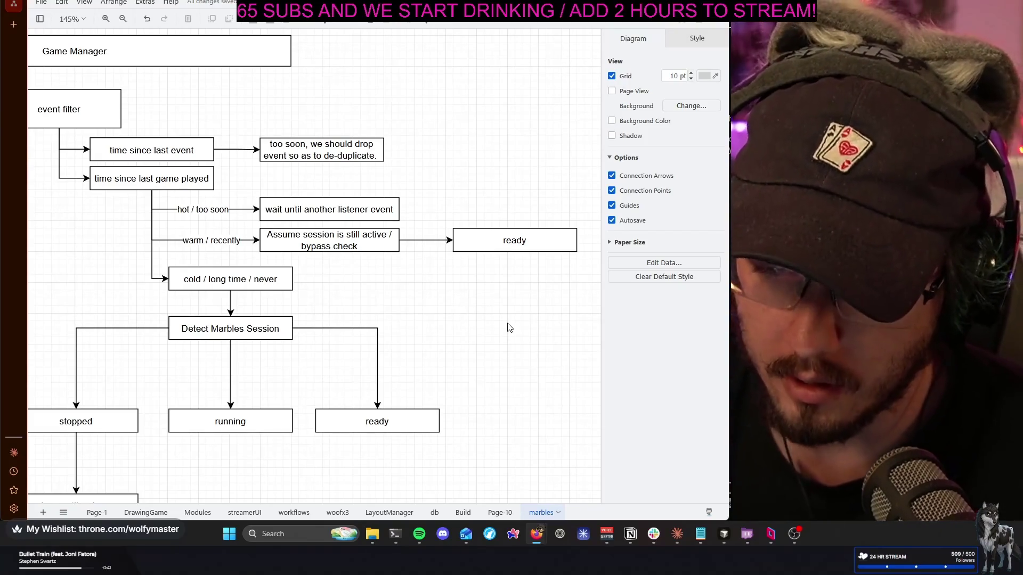
pyautogui.hscroll(-1, 477, 335)
pyautogui.hscroll(-2, 476, 331)
pyautogui.scroll(2, 476, 331)
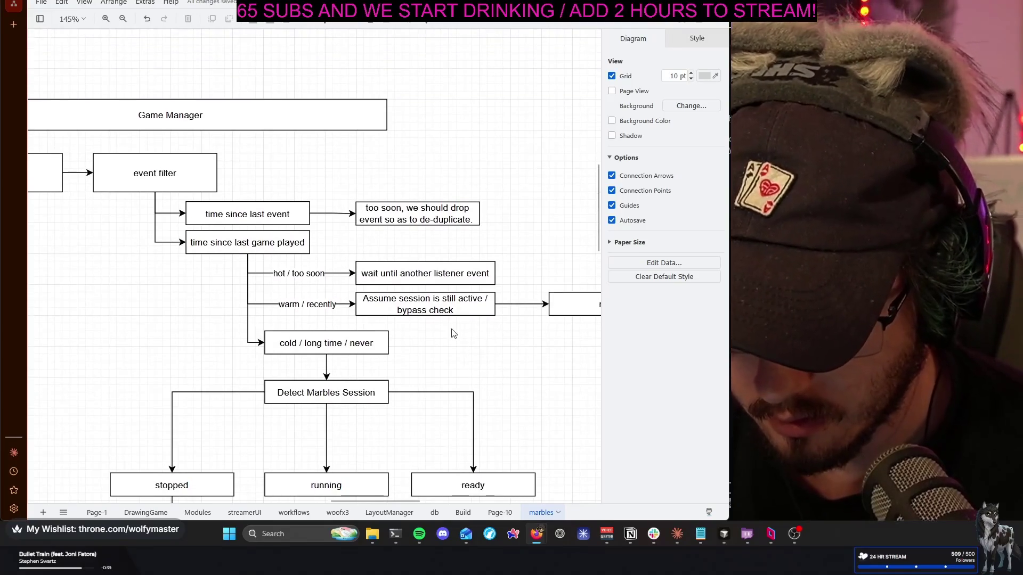
pyautogui.hscroll(-3, 451, 334)
pyautogui.scroll(1, 452, 334)
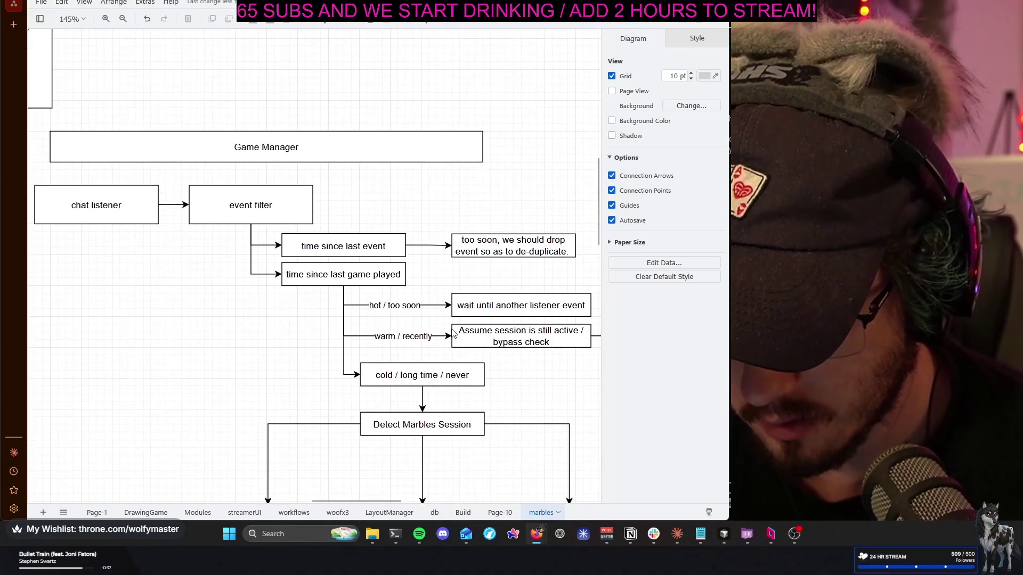
pyautogui.scroll(2, 250, 174)
pyautogui.hscroll(-3, 252, 194)
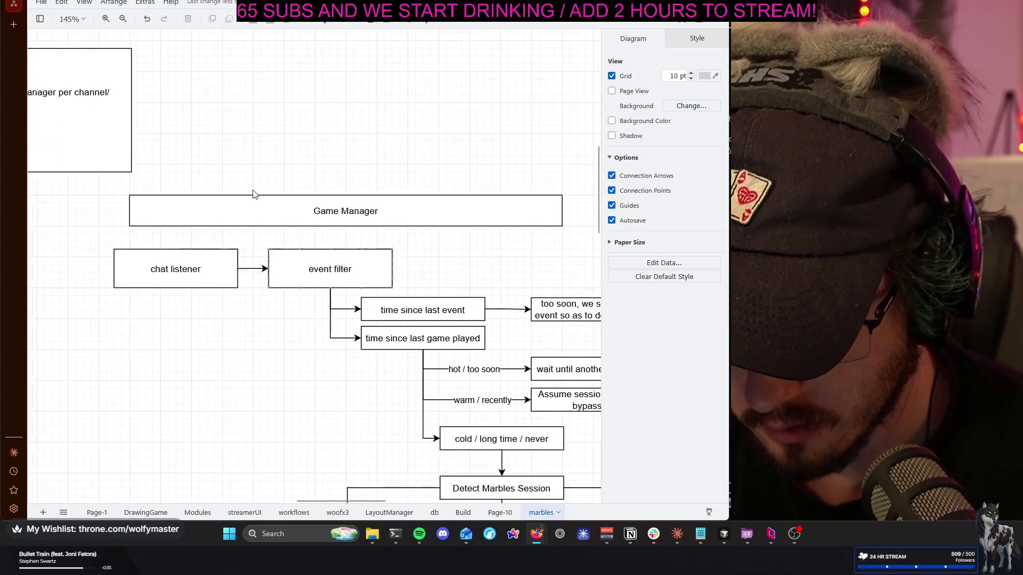
# Shift the Game Manager box and the chat listener / event filter pair slightly upward
pyautogui.moveTo(277, 210); pyautogui.dragTo(268, 204)
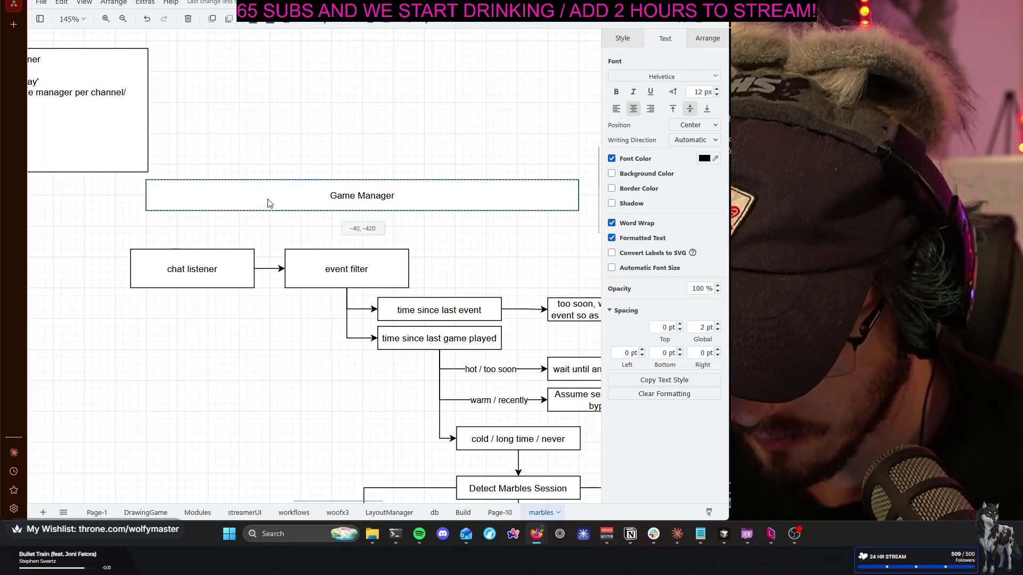
pyautogui.moveTo(335, 233); pyautogui.dragTo(335, 233)
pyautogui.keyDown('shift'); pyautogui.click(320, 270); pyautogui.keyUp('shift')
pyautogui.moveTo(326, 270); pyautogui.dragTo(327, 254)
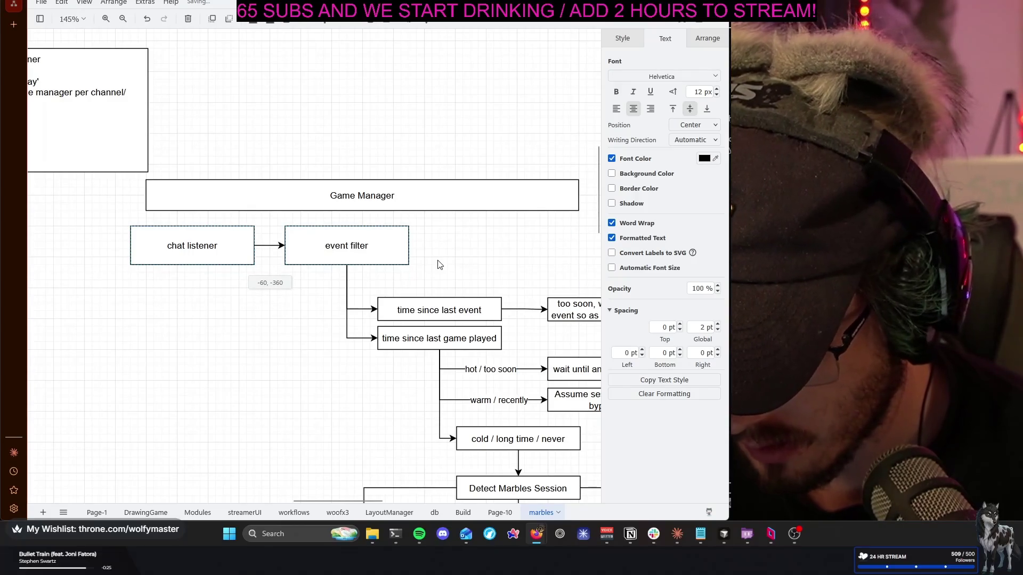
pyautogui.hscroll(-5, 320, 368)
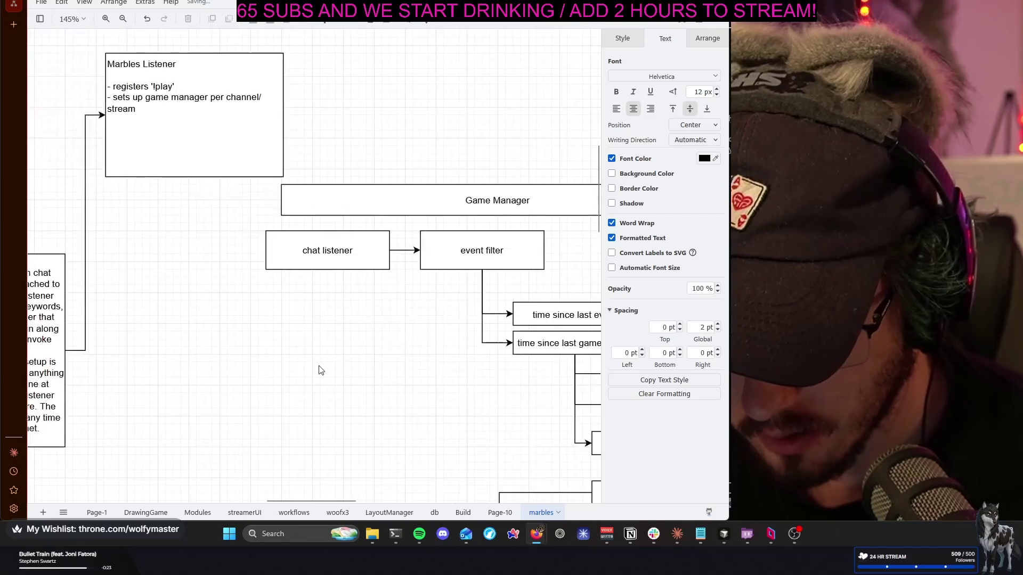
pyautogui.click(261, 361)
pyautogui.hscroll(-2, 361, 310)
pyautogui.hscroll(-3, 409, 301)
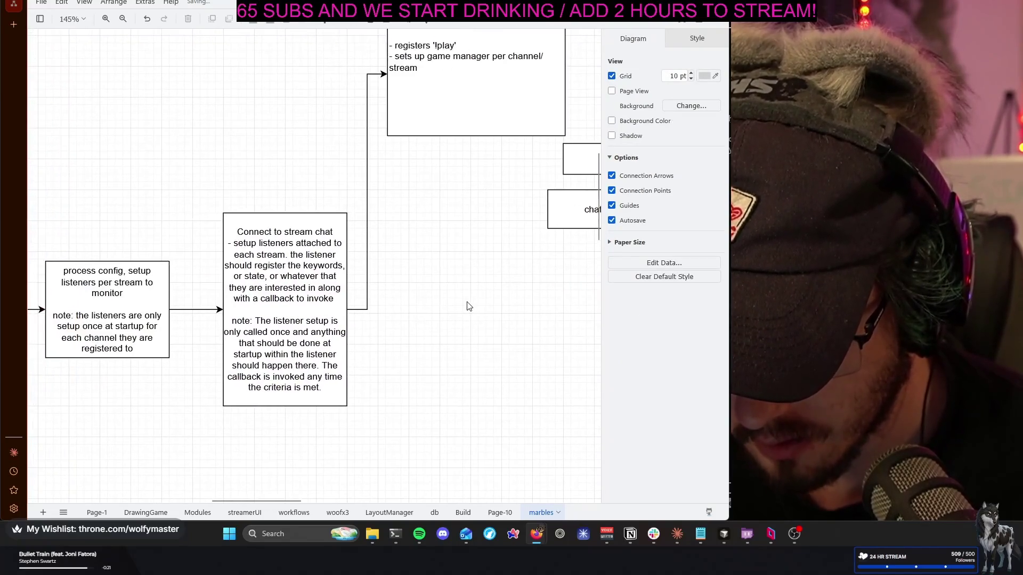
# Append the sentence 'Pass listener config in.' after 'monitor' in the process config box
pyautogui.moveTo(372, 375); pyautogui.dragTo(488, 317)
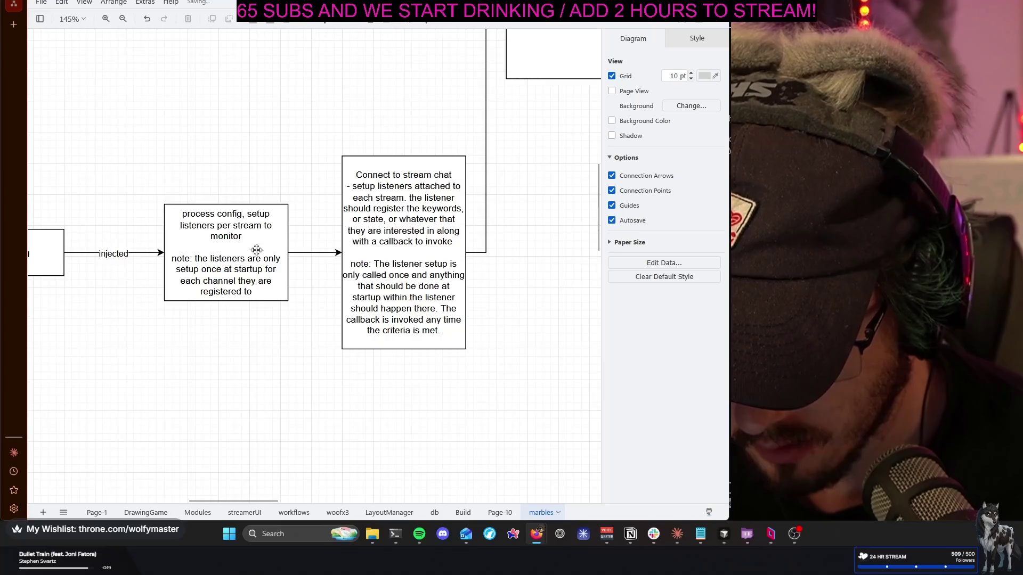
pyautogui.doubleClick(250, 240)
pyautogui.click(247, 238)
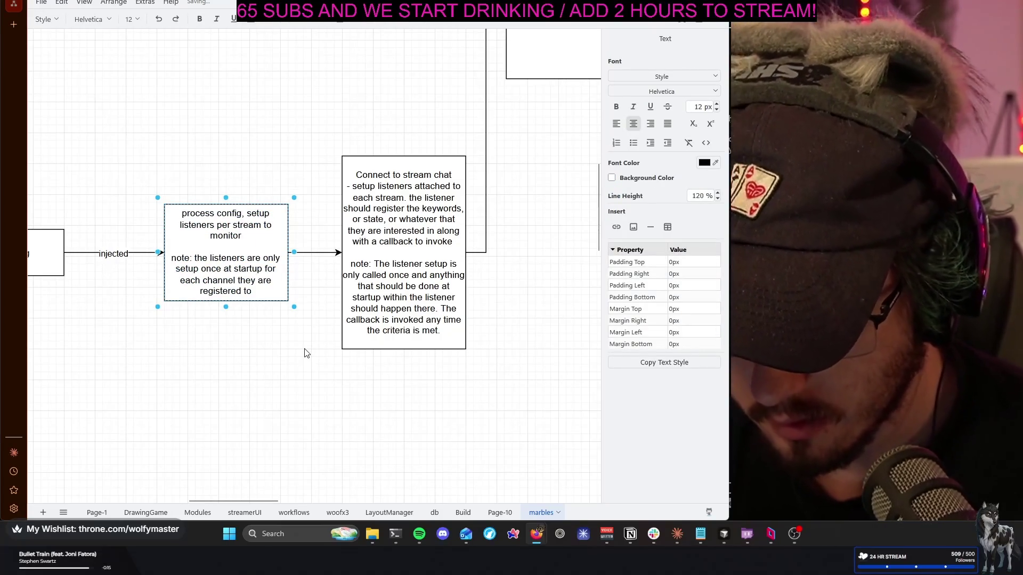
pyautogui.write('. Pass listener conf')
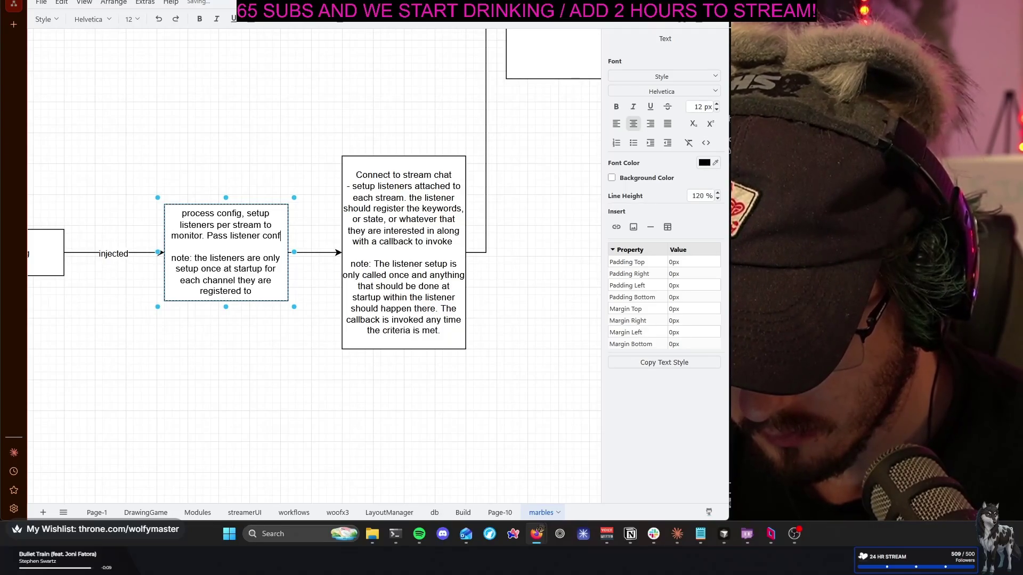
pyautogui.write('ig in.')
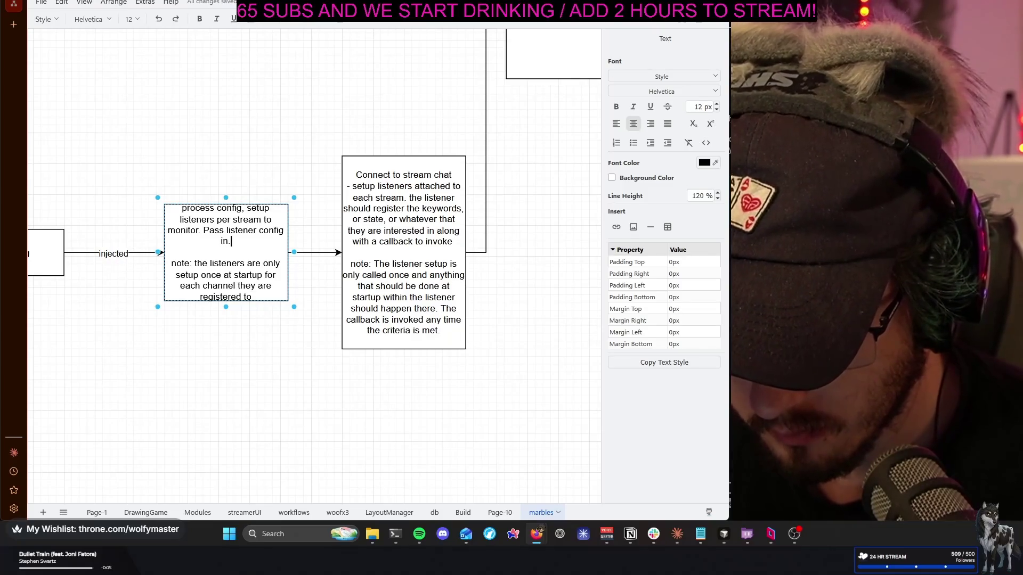
pyautogui.click(299, 394)
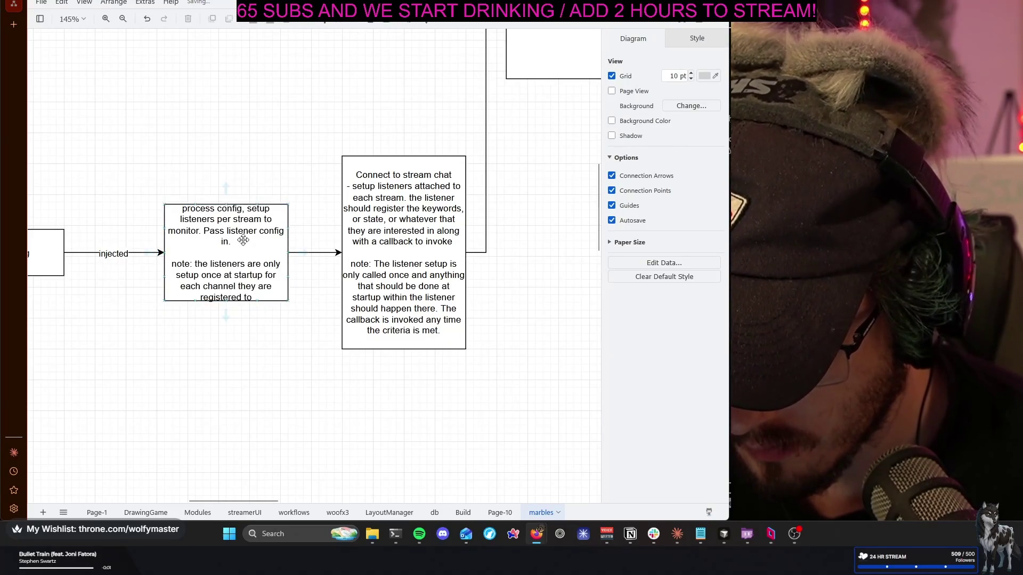
pyautogui.hscroll(-3, 227, 316)
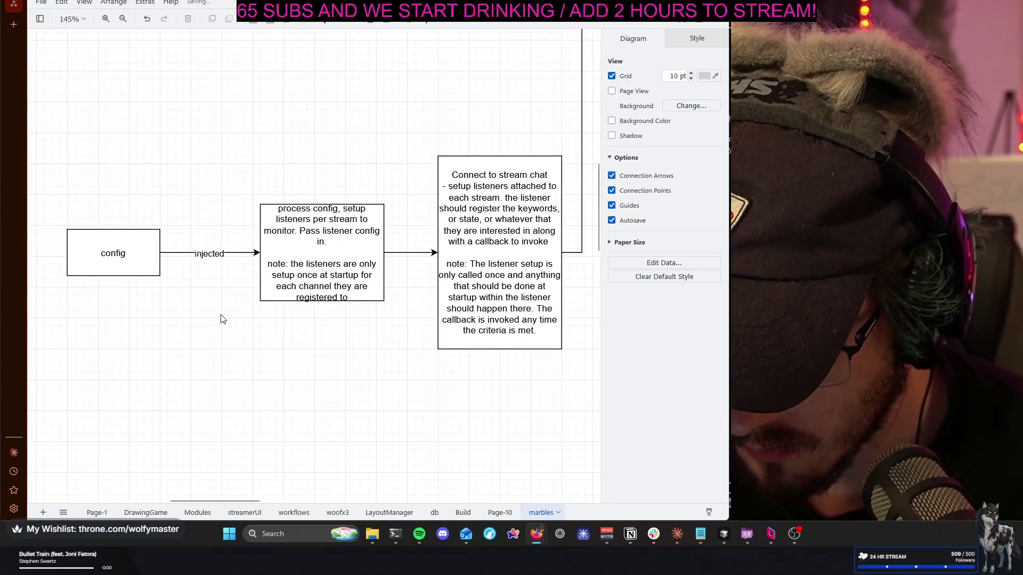
pyautogui.hscroll(-1, 224, 318)
pyautogui.hscroll(-1, 222, 320)
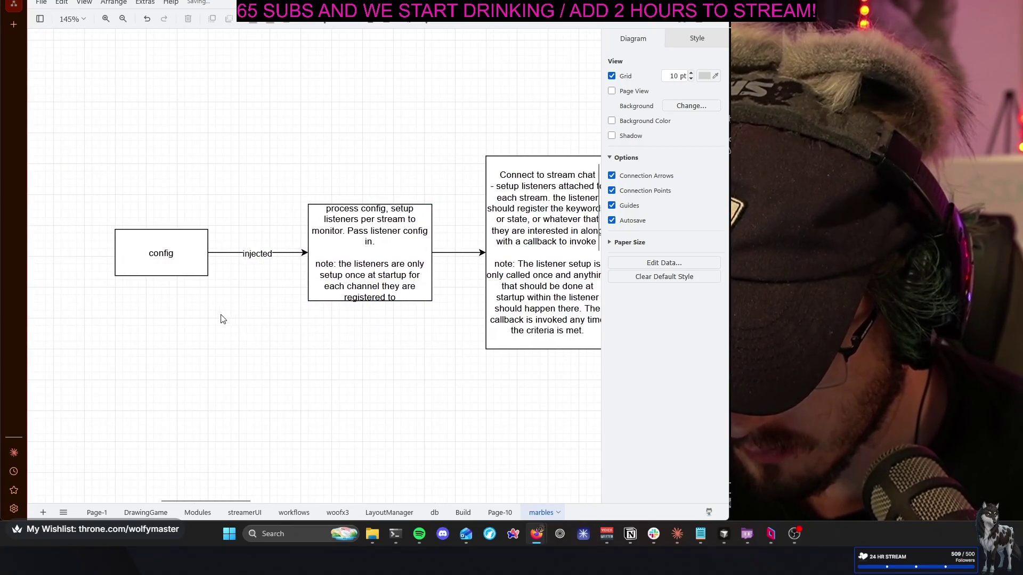
# Re-edit the process config text to correct the word 'listener'
pyautogui.doubleClick(356, 234)
pyautogui.click(370, 231)
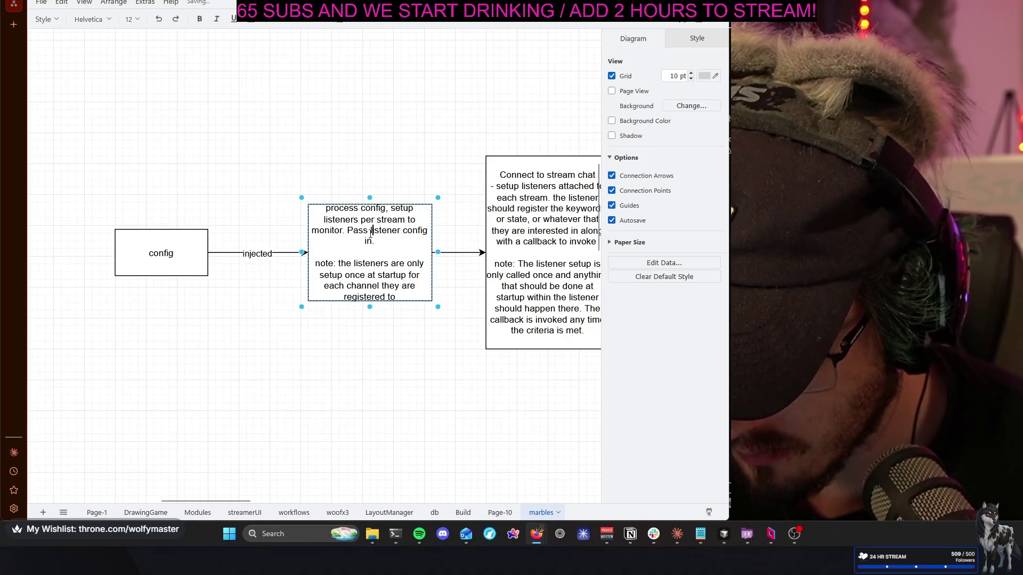
pyautogui.hotkey('shift', 'Right')
pyautogui.hotkey('shift', 'Right')
pyautogui.hotkey('shift', 'Right')
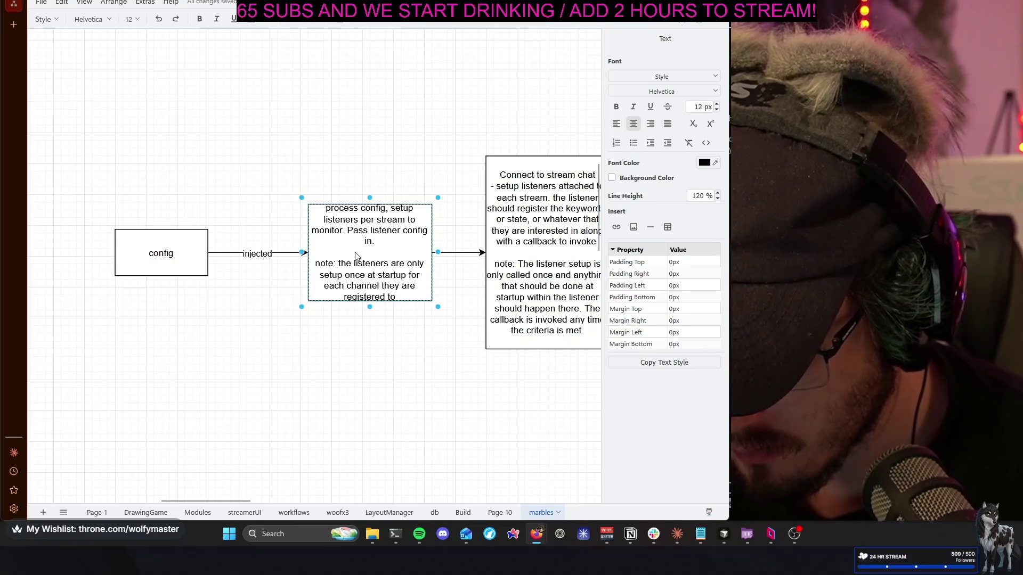
pyautogui.click(349, 357)
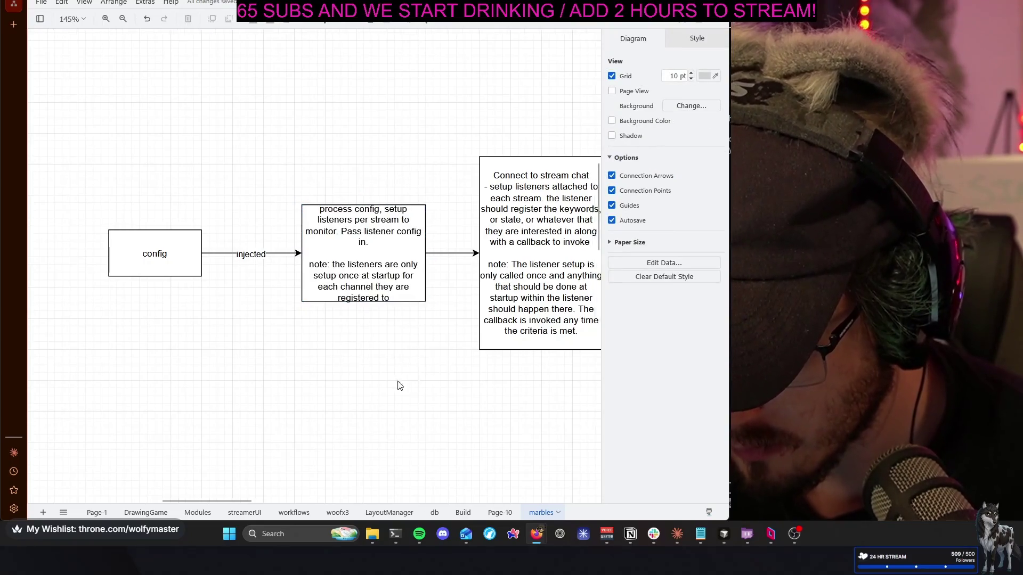
# Add the final bullet 'filter values, ect' to the Marbles Listener note
pyautogui.moveTo(400, 384); pyautogui.dragTo(197, 360)
pyautogui.moveTo(479, 327)
pyautogui.mouseDown()
pyautogui.moveTo(341, 389)
pyautogui.moveTo(238, 384)
pyautogui.moveTo(295, 489)
pyautogui.moveTo(347, 490)
pyautogui.moveTo(372, 426)
pyautogui.mouseUp()
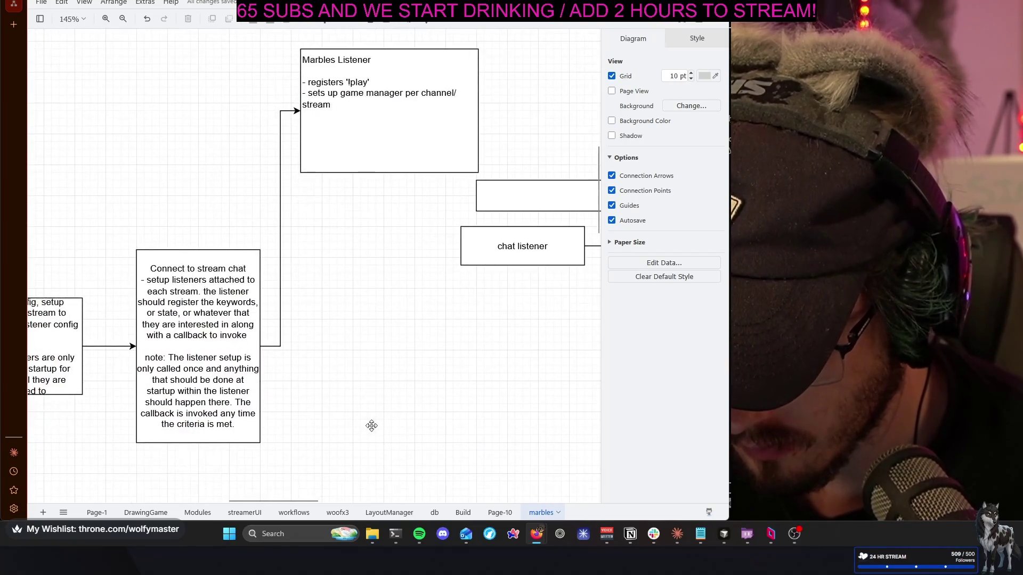
pyautogui.doubleClick(371, 147)
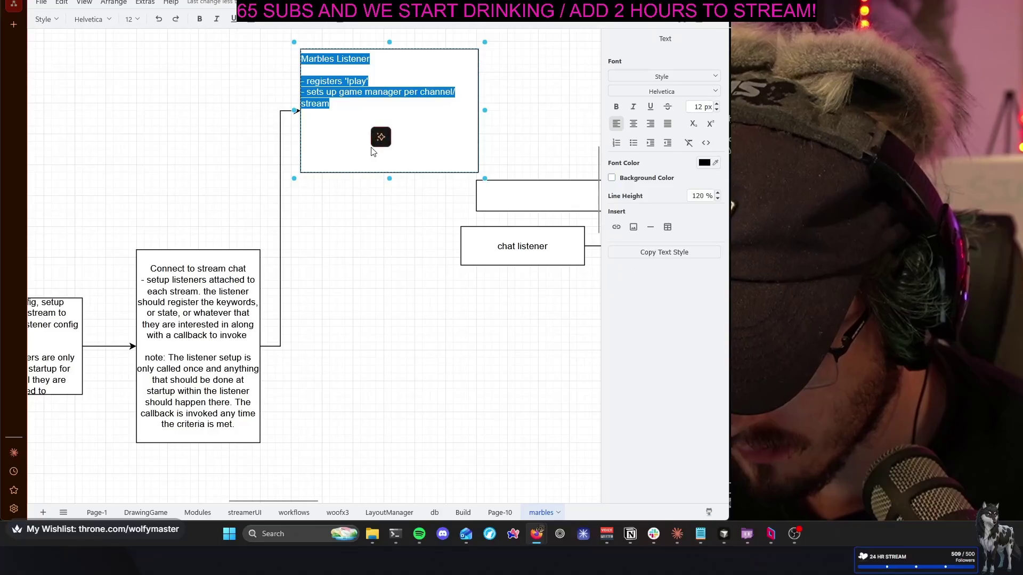
pyautogui.press('End')
pyautogui.press('Return')
pyautogui.press('Return')
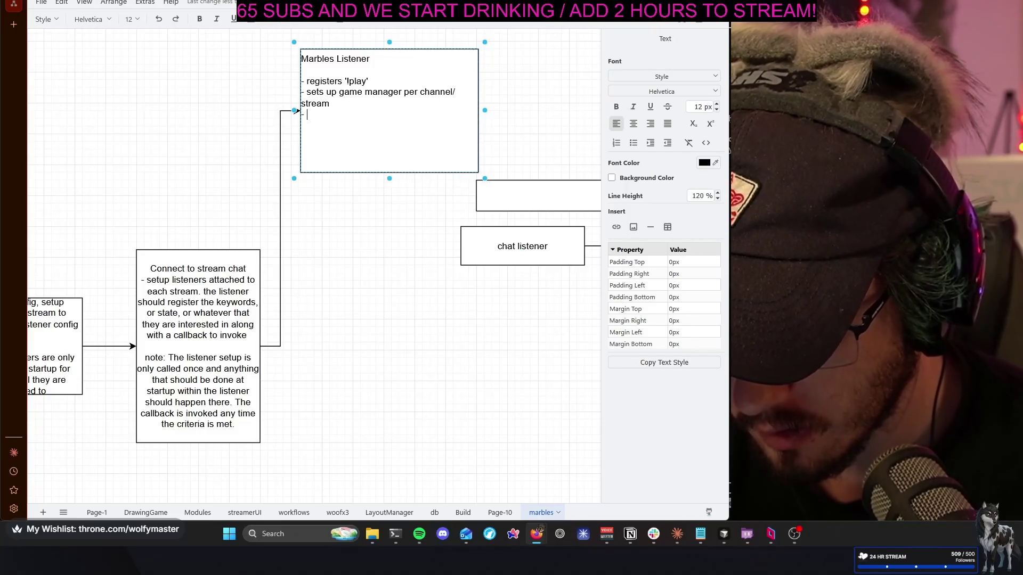
pyautogui.press('BackSpace')
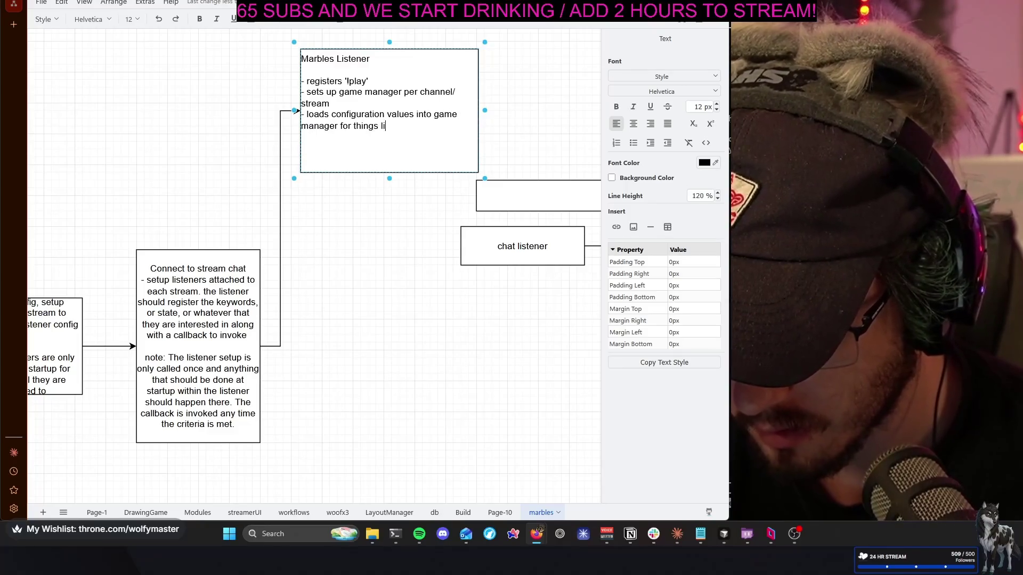
pyautogui.hscroll(3, 311, 264)
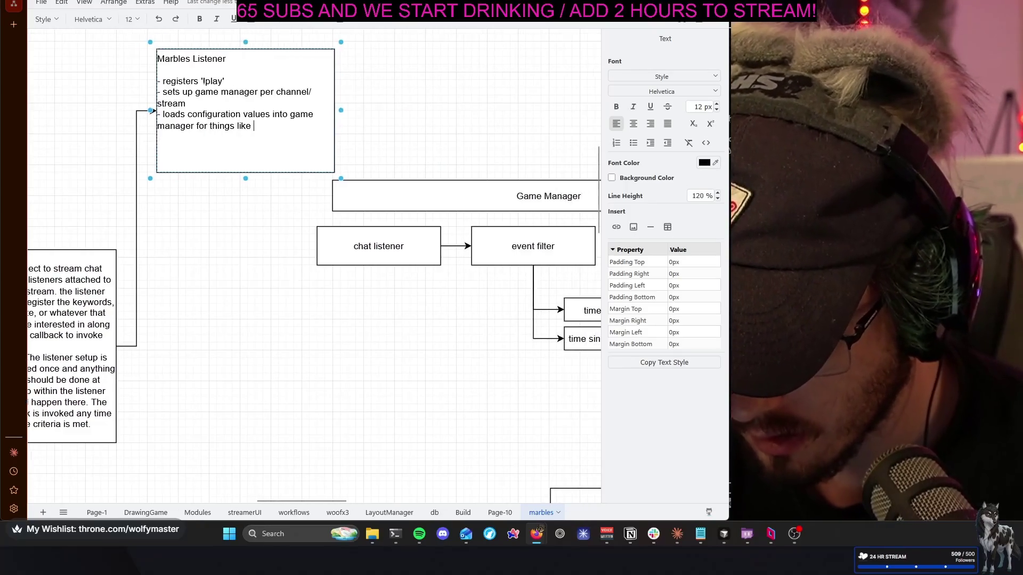
pyautogui.hscroll(3, 311, 264)
pyautogui.hscroll(-1, 314, 268)
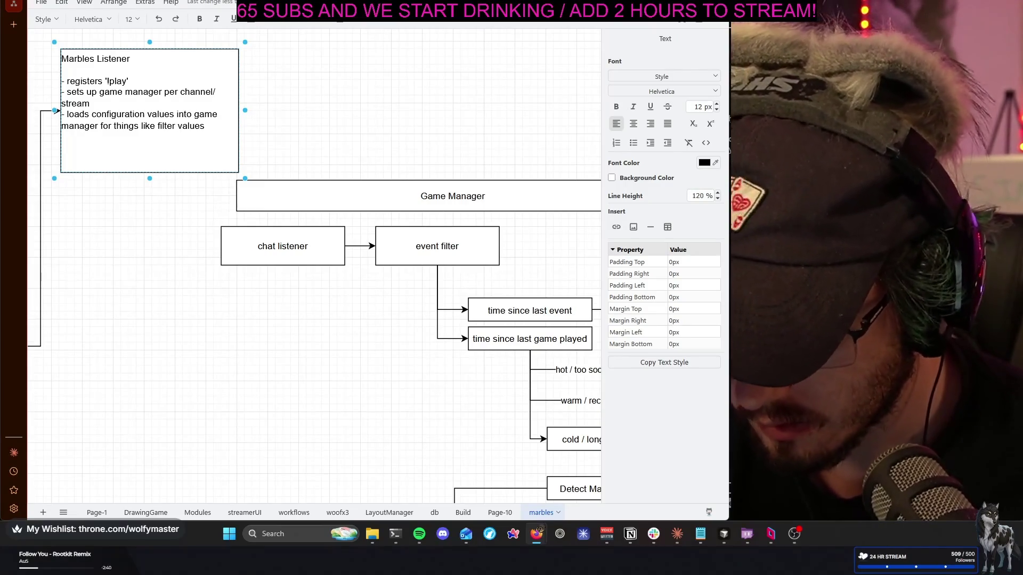
pyautogui.write(', ect')
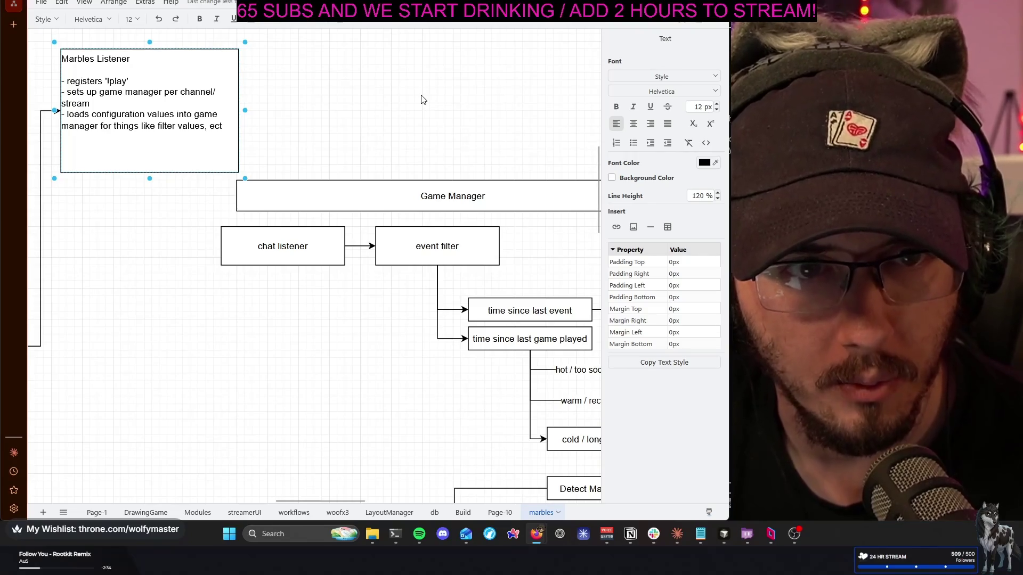
# Stretch the Game Manager bar left and right to about 870 wide, spanning the whole flowchart
pyautogui.click(438, 121)
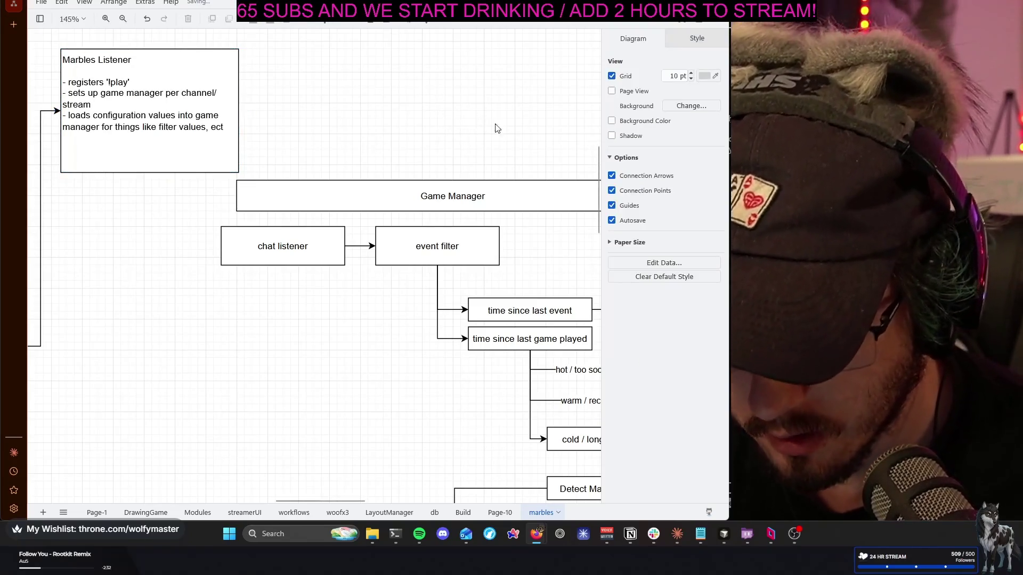
pyautogui.moveTo(438, 122); pyautogui.dragTo(357, 90)
pyautogui.moveTo(416, 223); pyautogui.dragTo(413, 187)
pyautogui.click(150, 130)
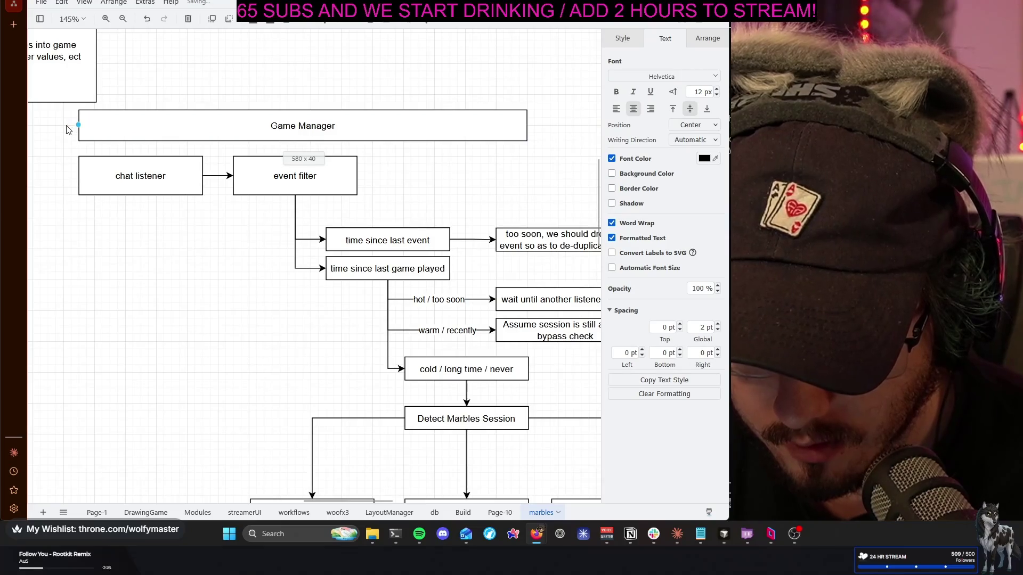
pyautogui.moveTo(67, 129); pyautogui.dragTo(66, 129)
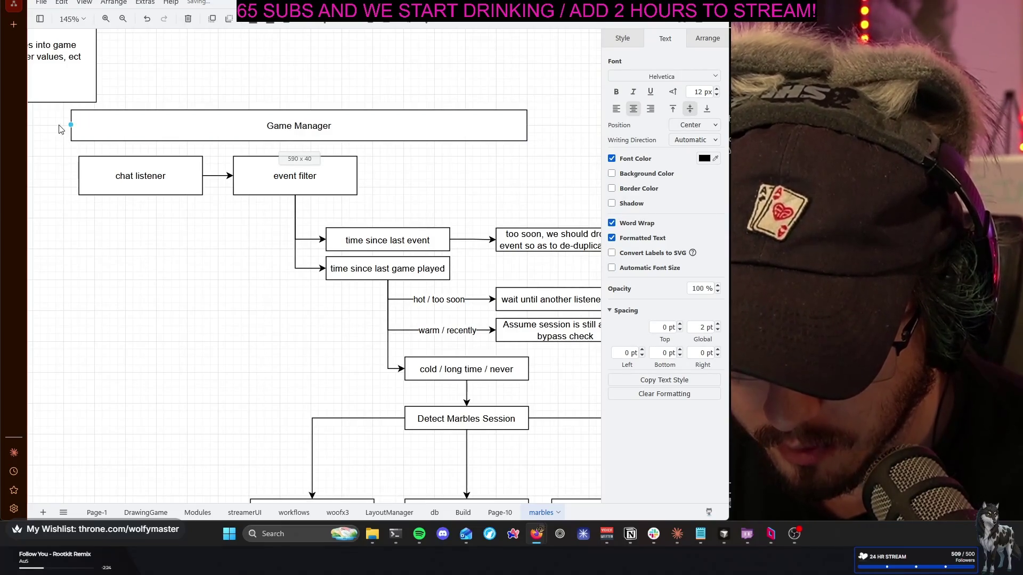
pyautogui.moveTo(62, 125); pyautogui.dragTo(62, 125)
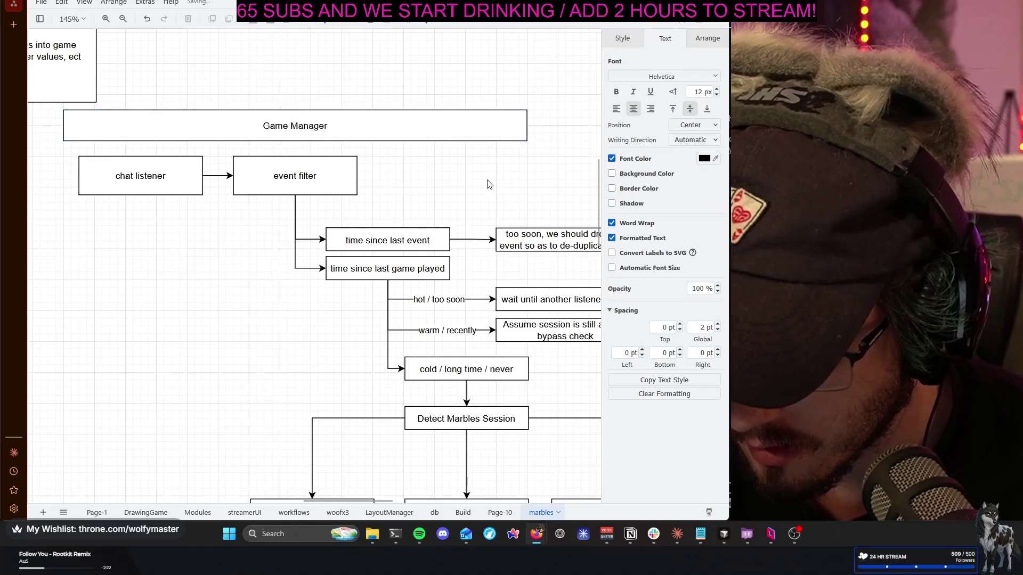
pyautogui.moveTo(488, 184); pyautogui.dragTo(327, 202)
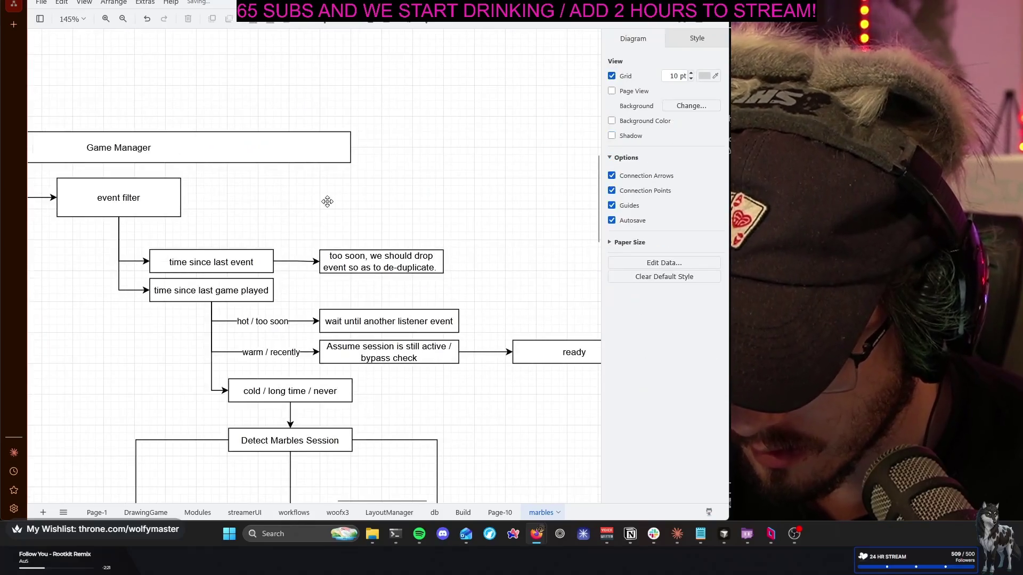
pyautogui.click(357, 155)
pyautogui.moveTo(524, 155); pyautogui.dragTo(570, 149)
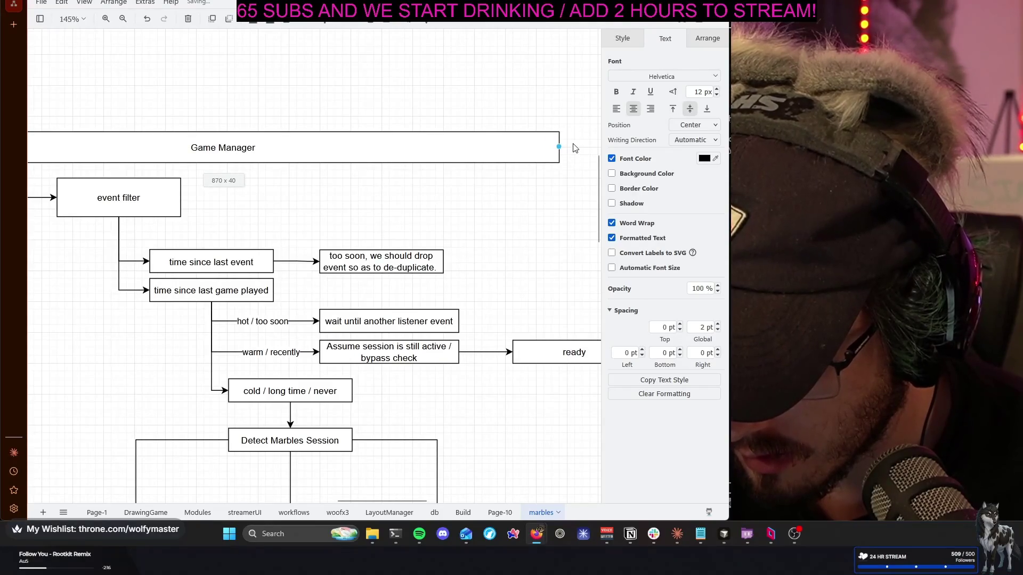
pyautogui.moveTo(455, 204)
pyautogui.mouseDown()
pyautogui.moveTo(383, 151)
pyautogui.moveTo(385, 141)
pyautogui.mouseUp()
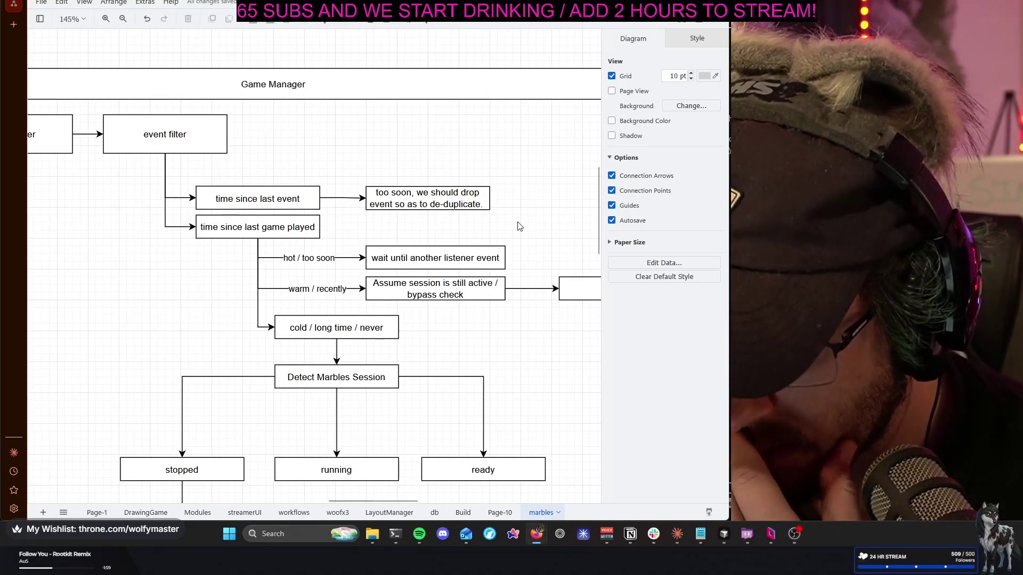
pyautogui.hscroll(2, 512, 225)
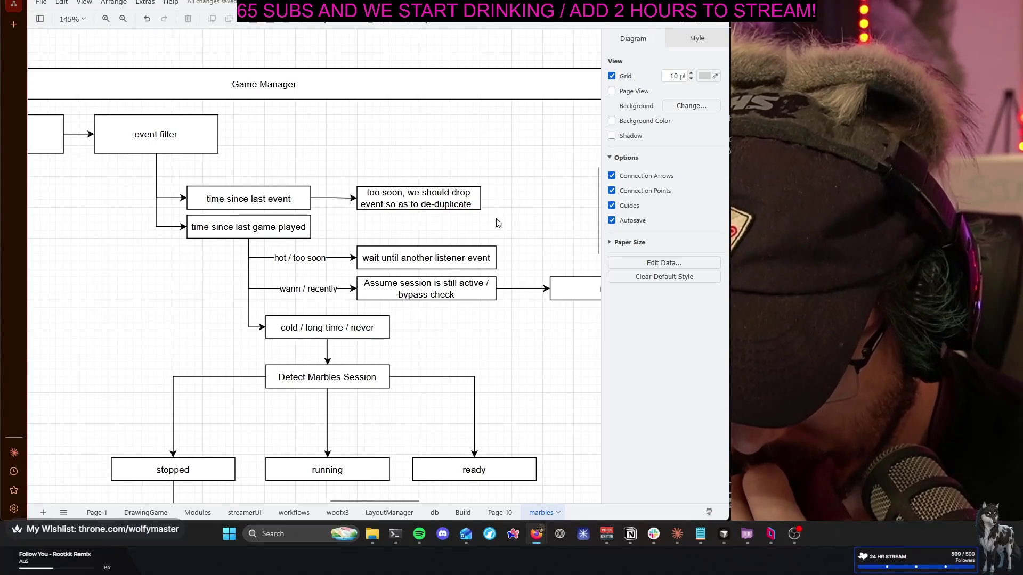
pyautogui.click(241, 202)
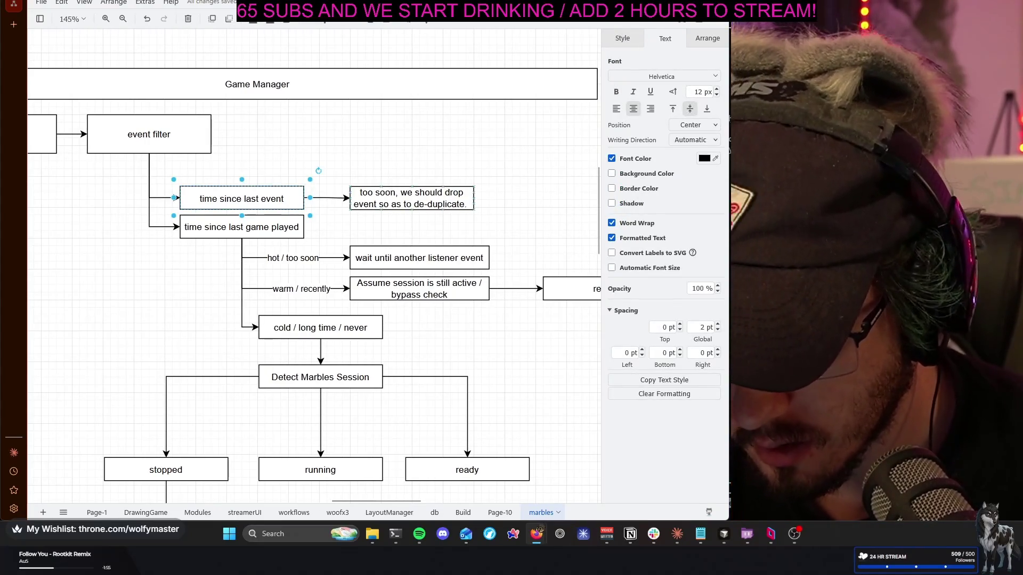
# Duplicate the time since last event box above itself and relabel it 'aggregate - events seen within timeframe'
pyautogui.moveTo(241, 202); pyautogui.dragTo(384, 217)
pyautogui.moveTo(442, 194); pyautogui.dragTo(241, 174)
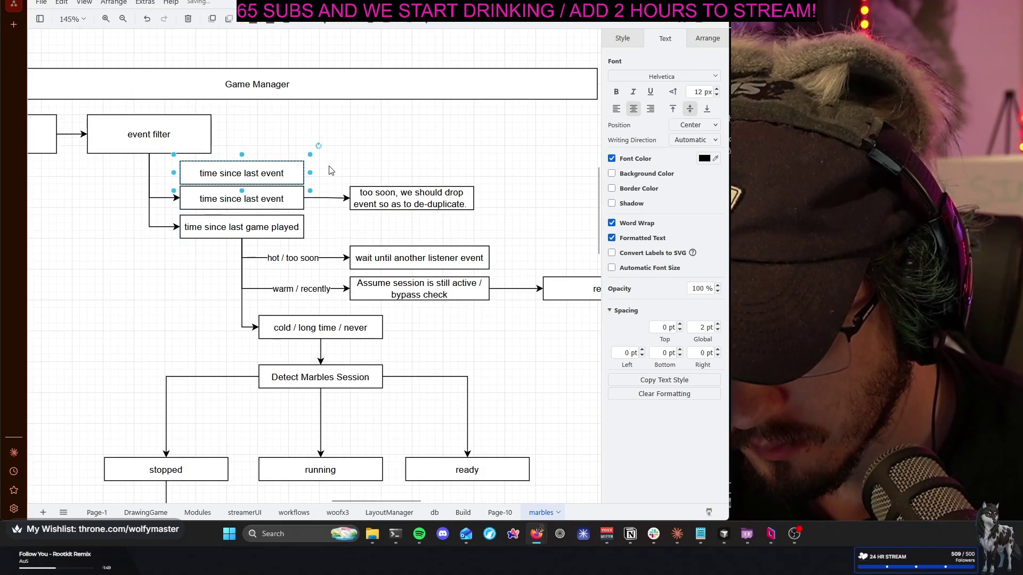
pyautogui.hscroll(-3, 359, 160)
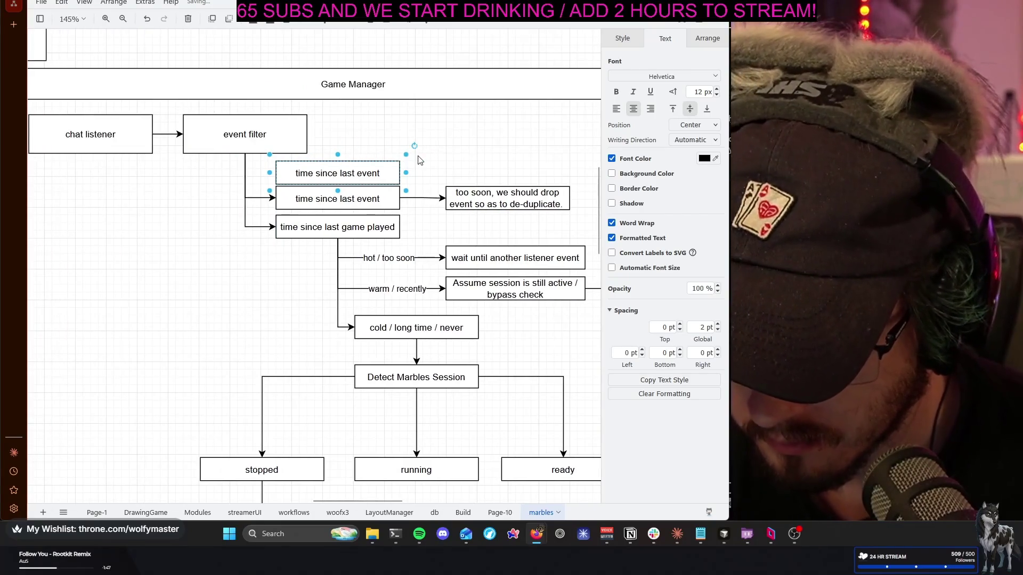
pyautogui.click(418, 160)
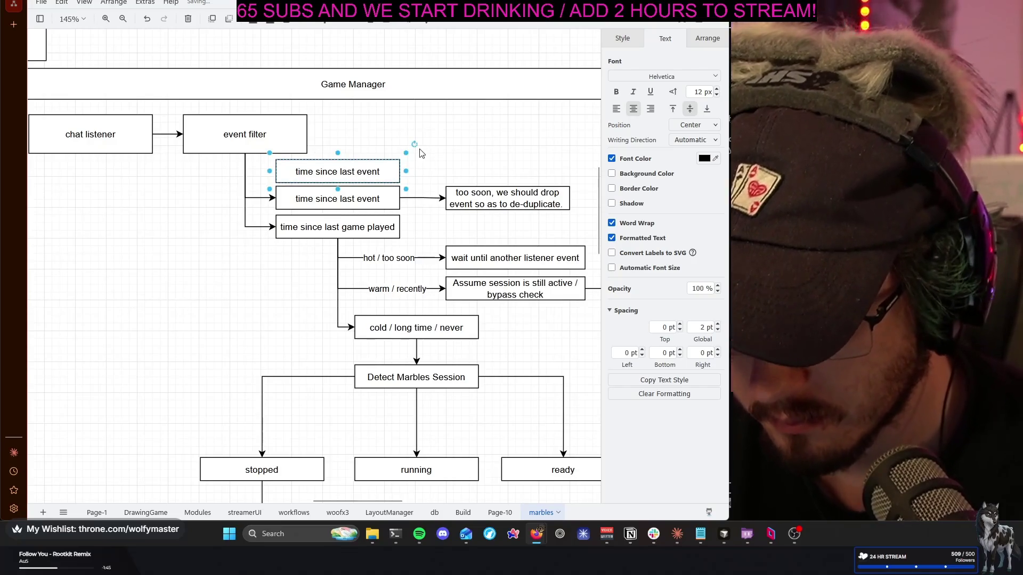
pyautogui.moveTo(368, 166); pyautogui.dragTo(366, 163)
pyautogui.press('Up')
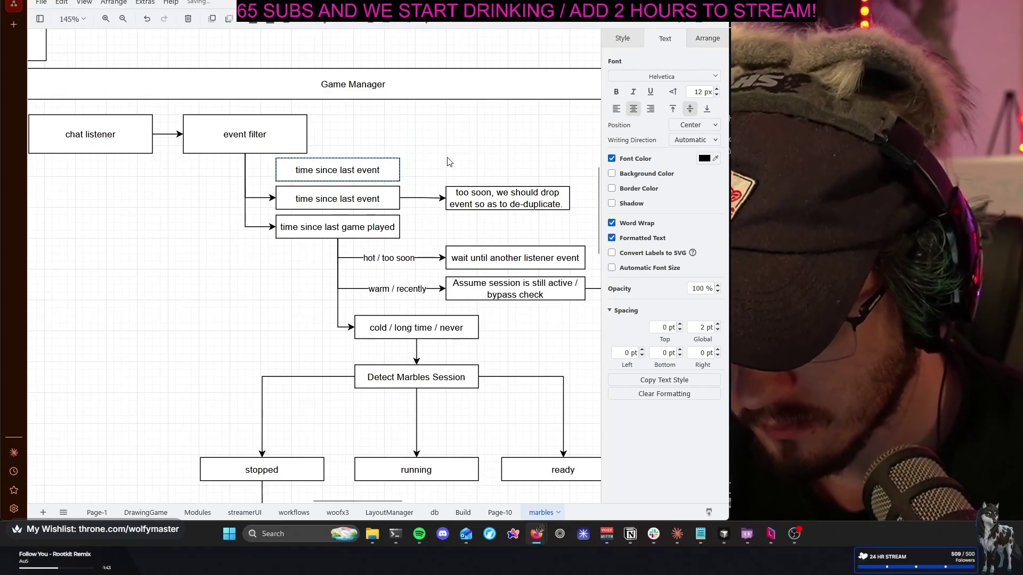
pyautogui.doubleClick(366, 170)
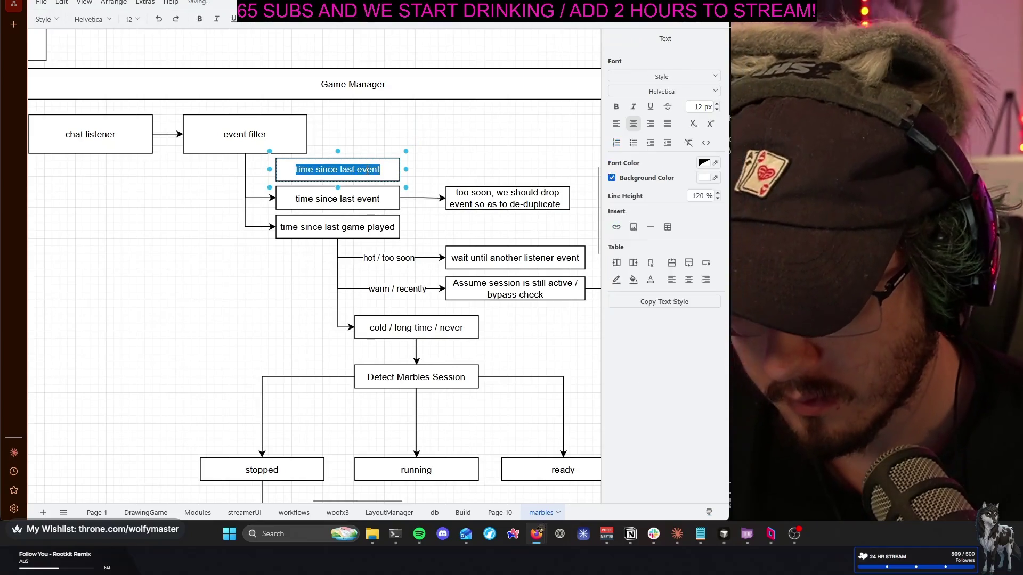
pyautogui.write('aggreg')
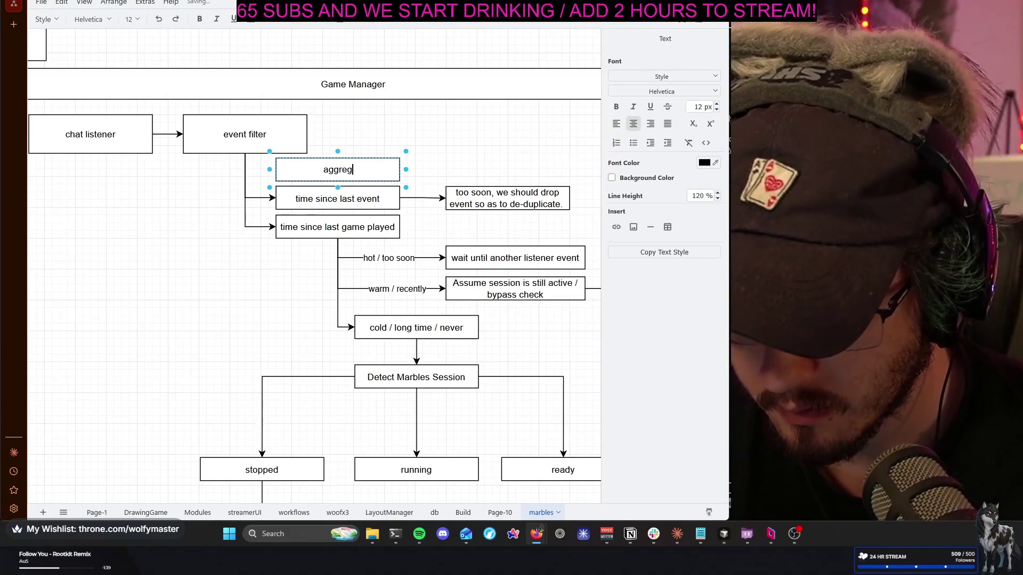
pyautogui.write('ate')
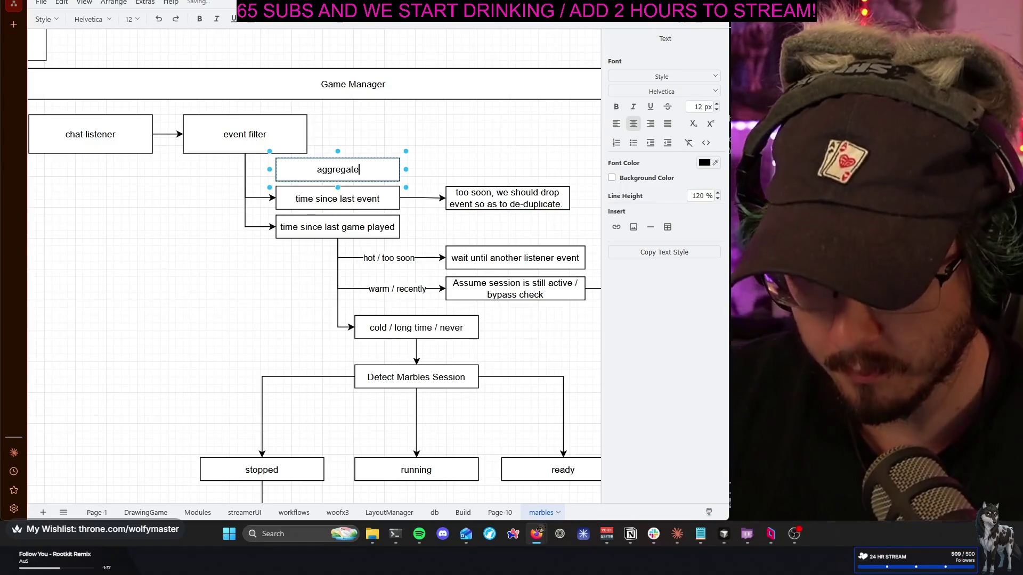
pyautogui.write(' - ')
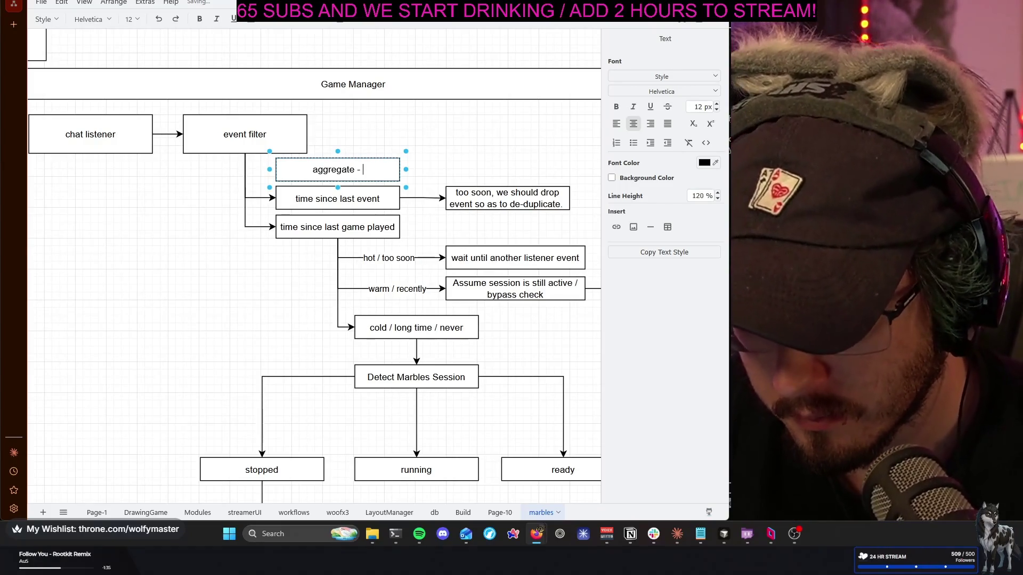
pyautogui.write('events see')
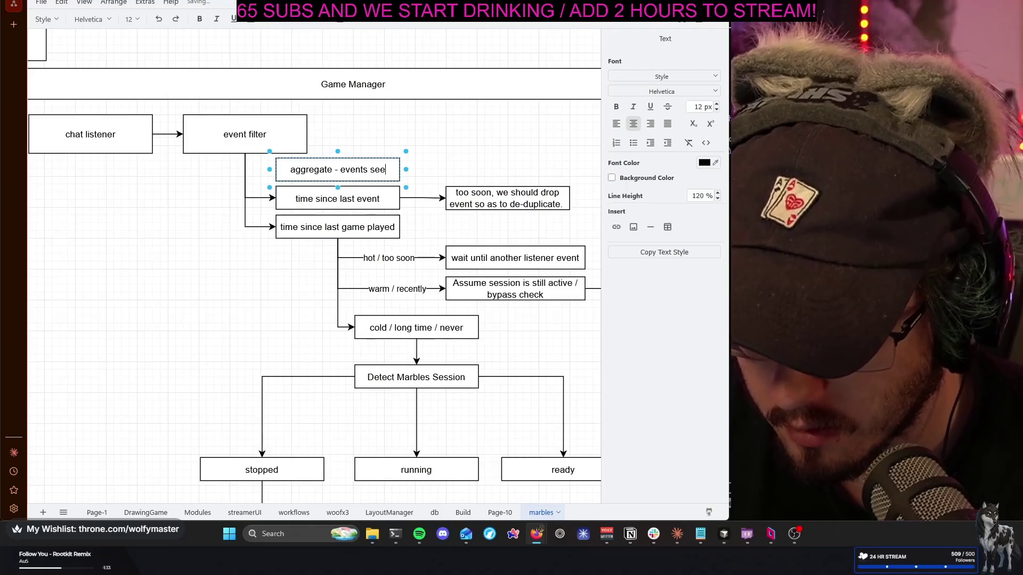
pyautogui.write('n within')
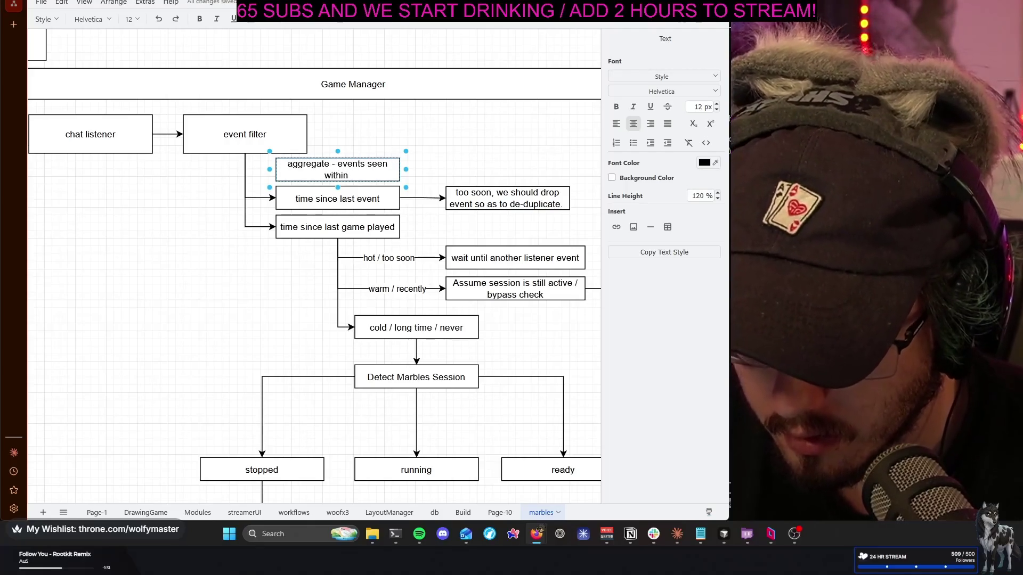
pyautogui.write(' timeframe')
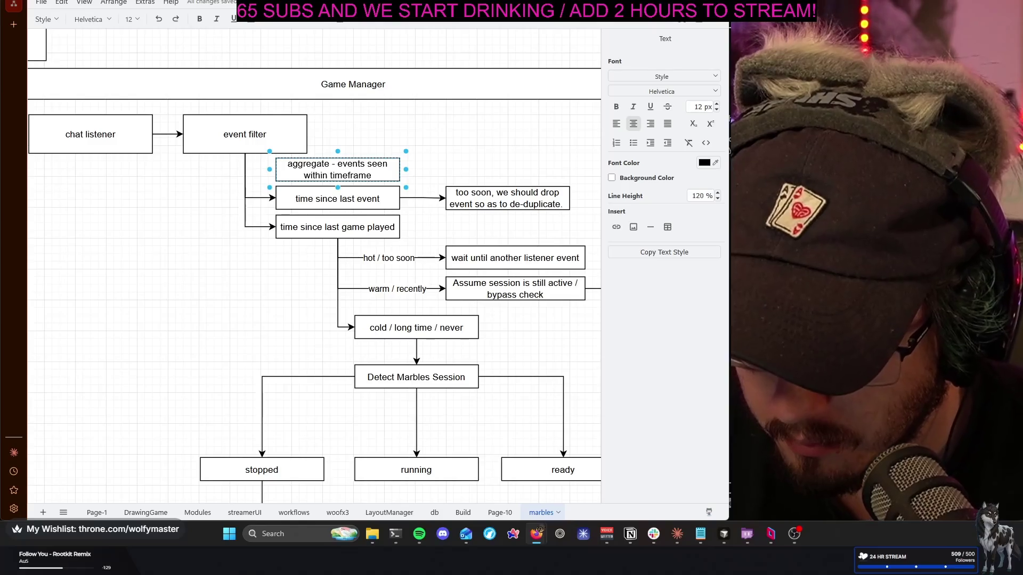
pyautogui.click(258, 141)
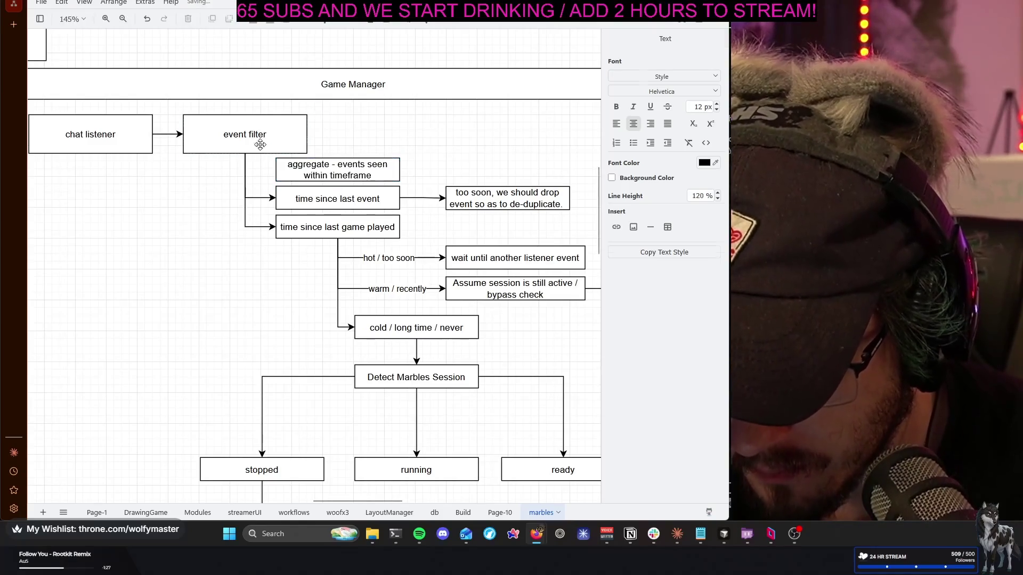
# Connect event filter to the aggregate box and place a copy of the aggregate box beside it, undoing stray connectors
pyautogui.moveTo(249, 169); pyautogui.dragTo(275, 169)
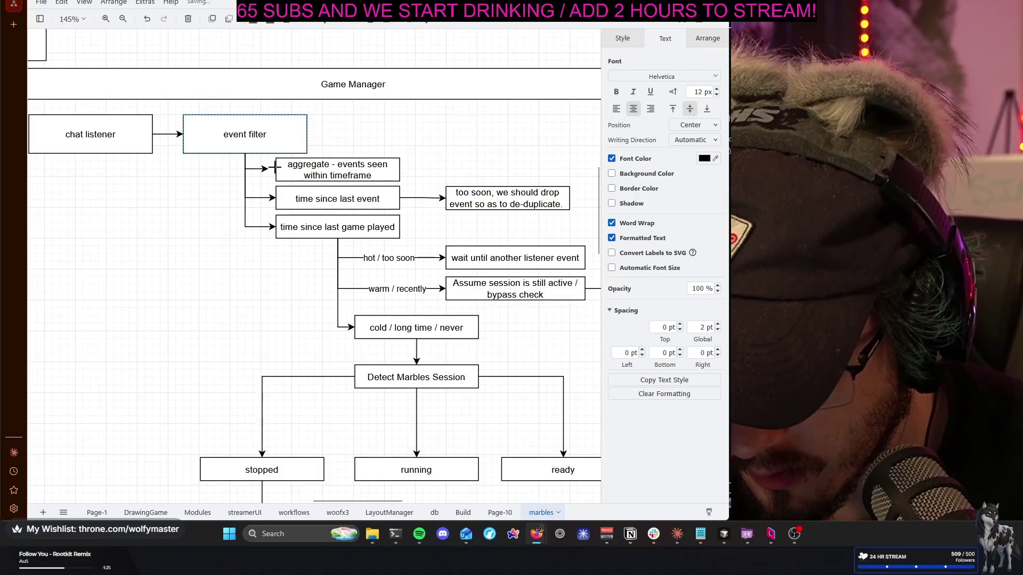
pyautogui.click(447, 148)
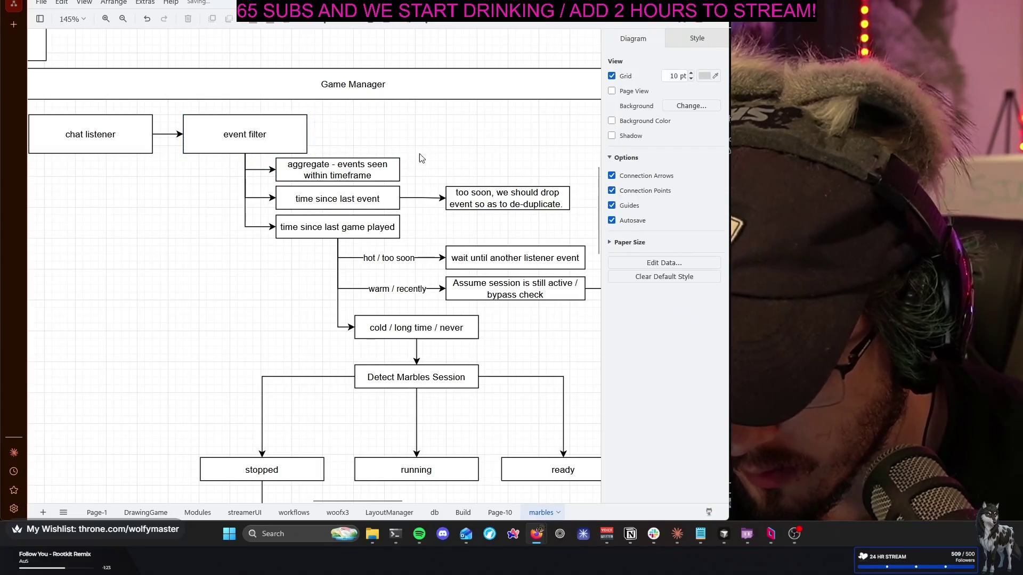
pyautogui.click(392, 168)
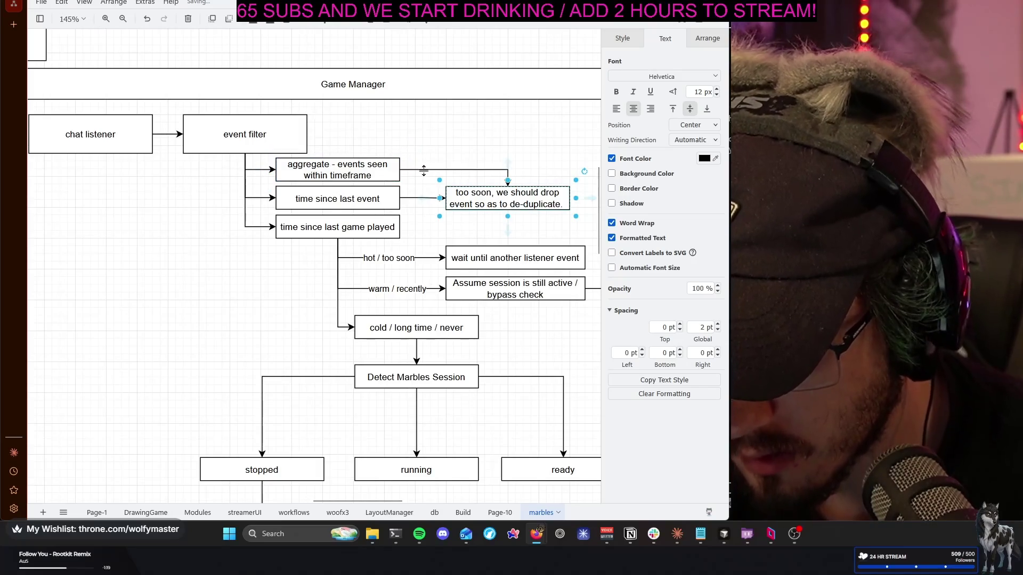
pyautogui.moveTo(424, 166); pyautogui.dragTo(508, 191)
pyautogui.hotkey('ctrl', 'z')
pyautogui.moveTo(380, 170)
pyautogui.mouseDown()
pyautogui.moveTo(415, 147)
pyautogui.moveTo(294, 174)
pyautogui.moveTo(351, 174)
pyautogui.mouseUp()
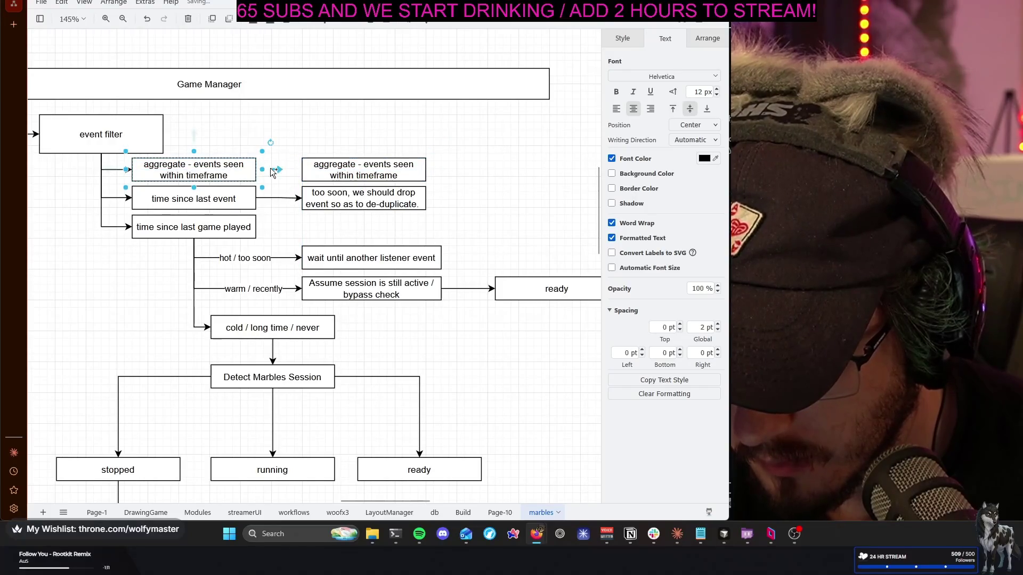
pyautogui.moveTo(276, 170); pyautogui.dragTo(301, 167)
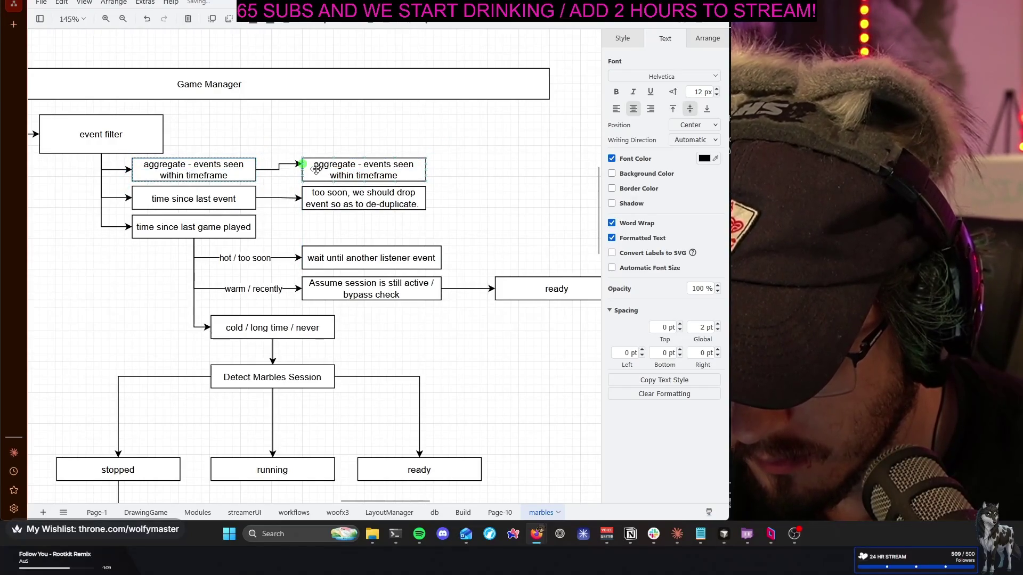
pyautogui.hotkey('ctrl', 'z')
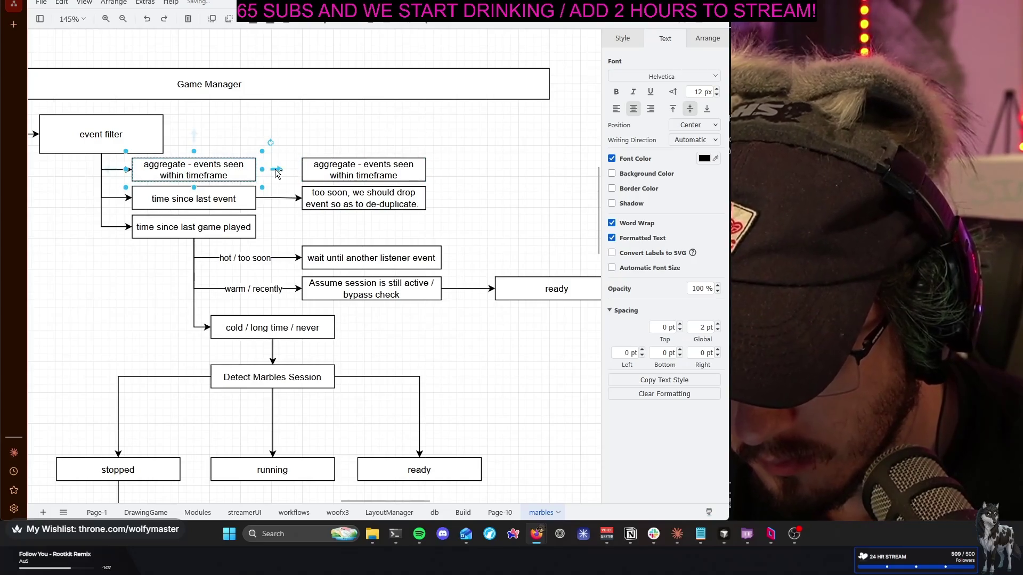
# Reword the copy to 'do not continue if we don't meet aggregate threshold'
pyautogui.doubleClick(340, 169)
pyautogui.write('not seeing enough ev')
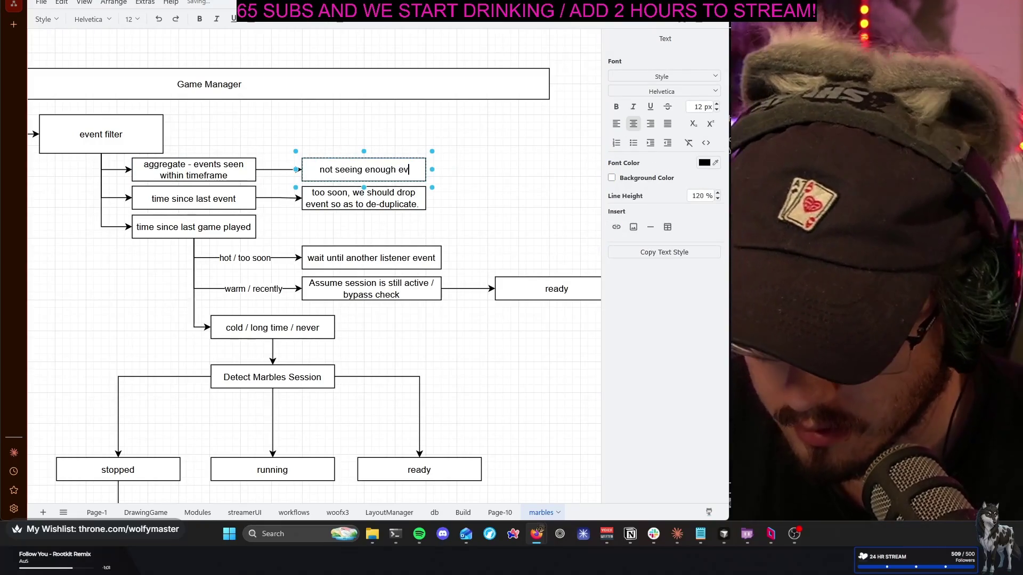
pyautogui.write('ents,')
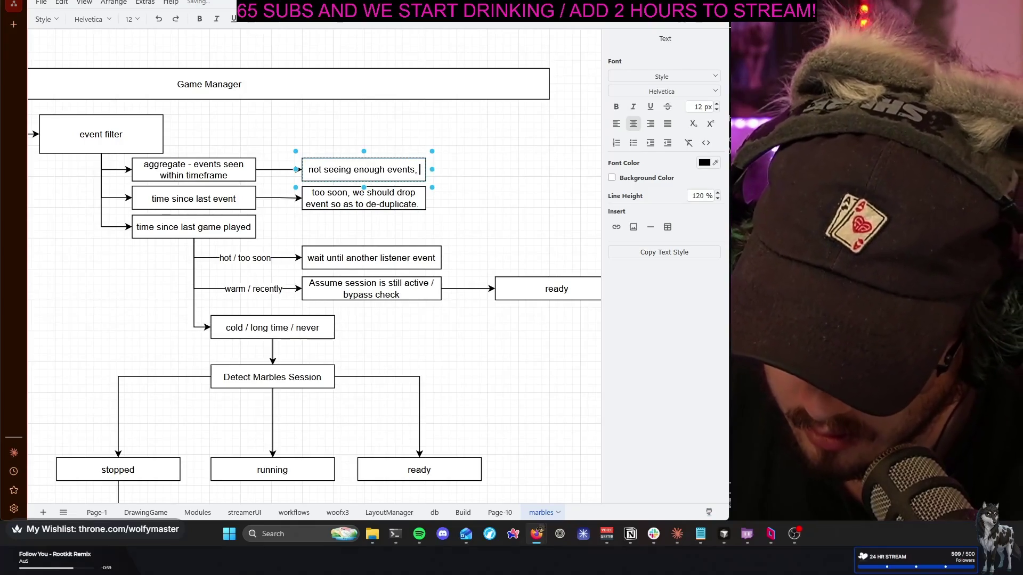
pyautogui.hotkey('ctrl', 'a')
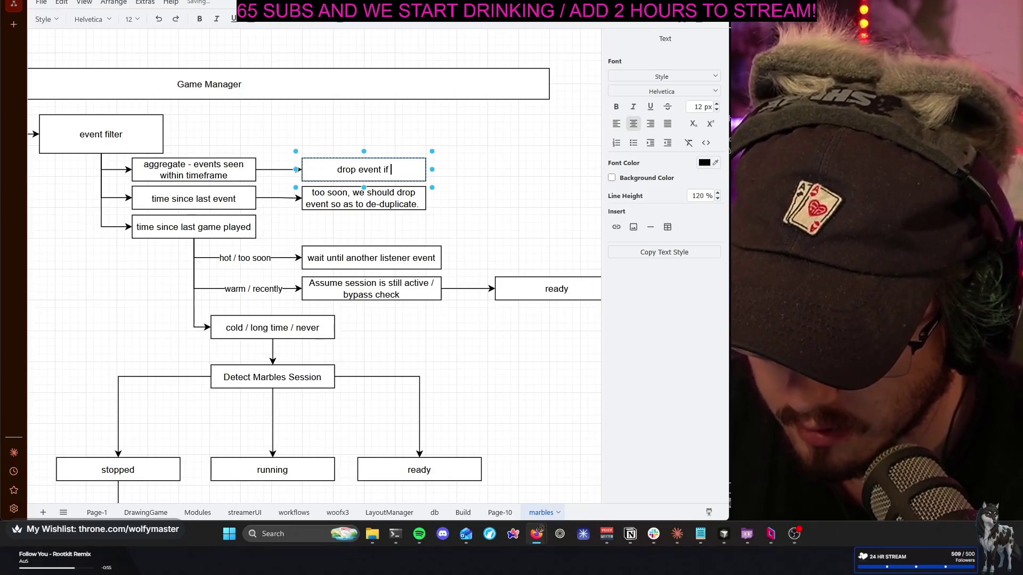
pyautogui.press('BackSpace')
pyautogui.press('BackSpace')
pyautogui.press('BackSpace')
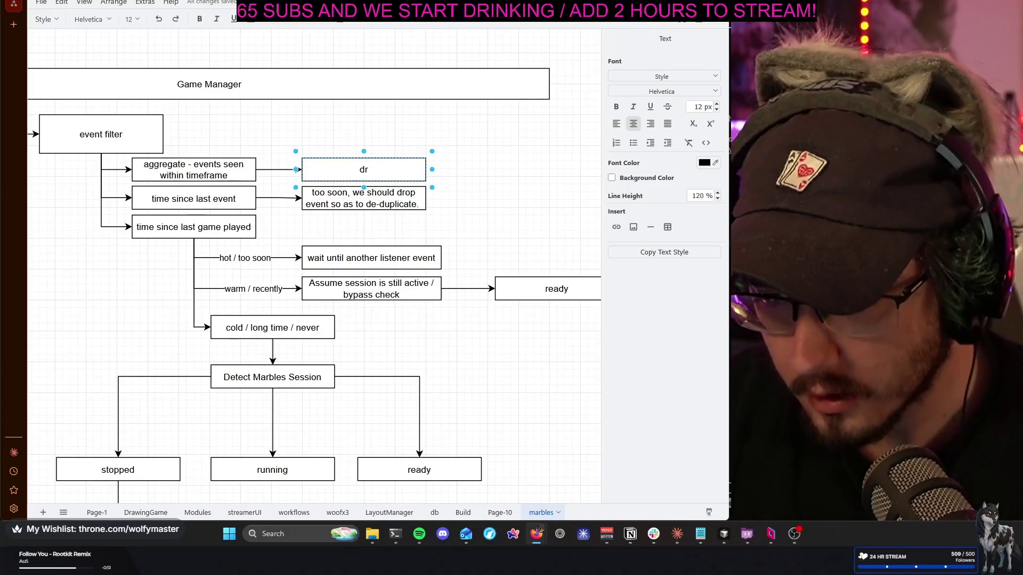
pyautogui.press('BackSpace')
pyautogui.press('BackSpace')
pyautogui.write('do not continu')
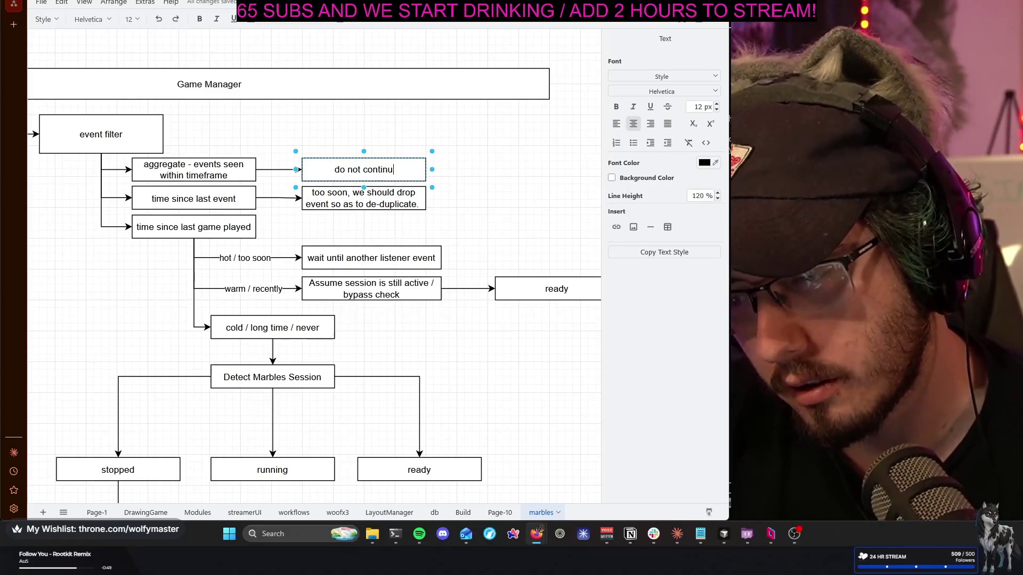
pyautogui.write('e if we dont meet aggregate threshold')
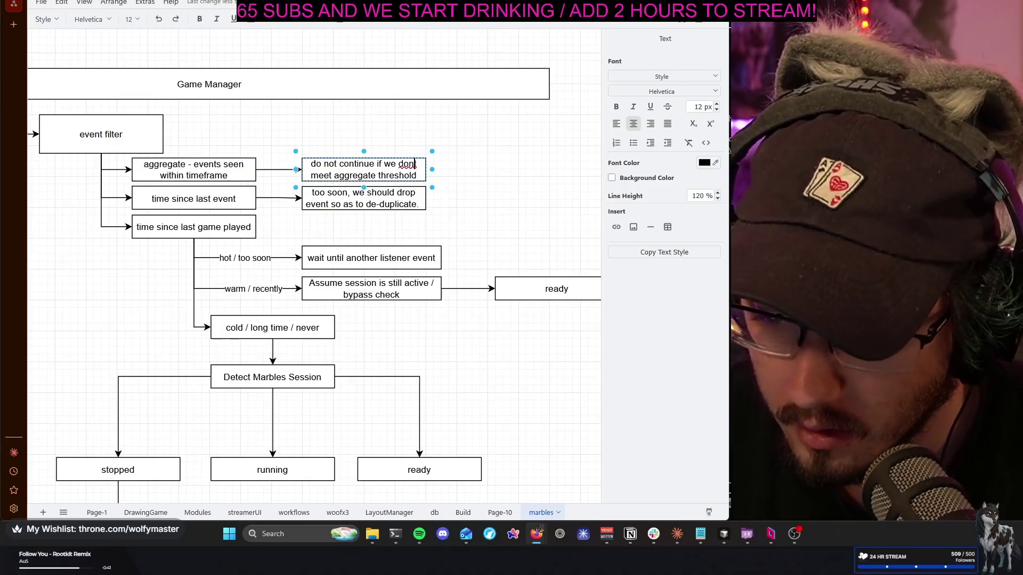
pyautogui.write("'")
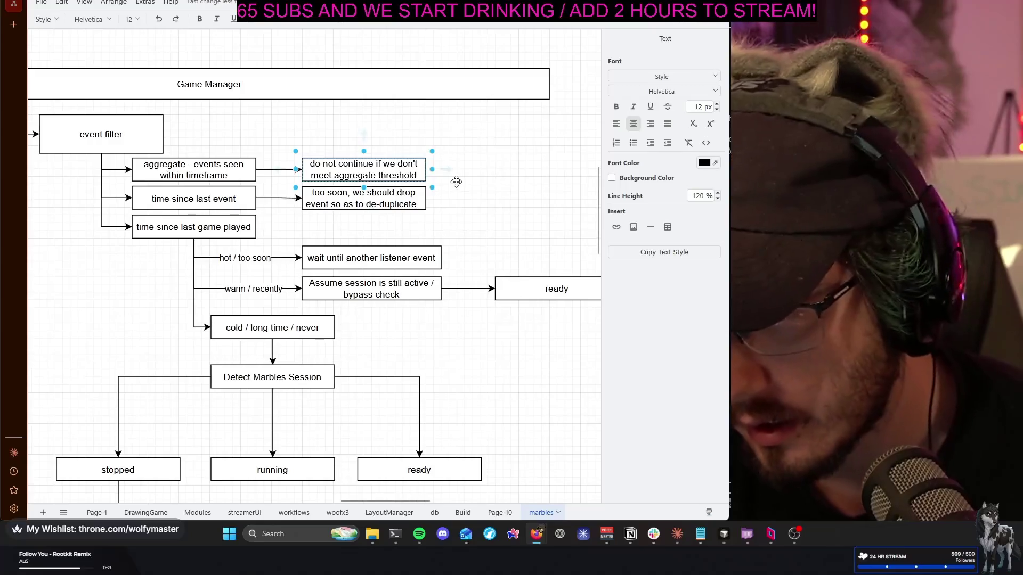
pyautogui.click(488, 182)
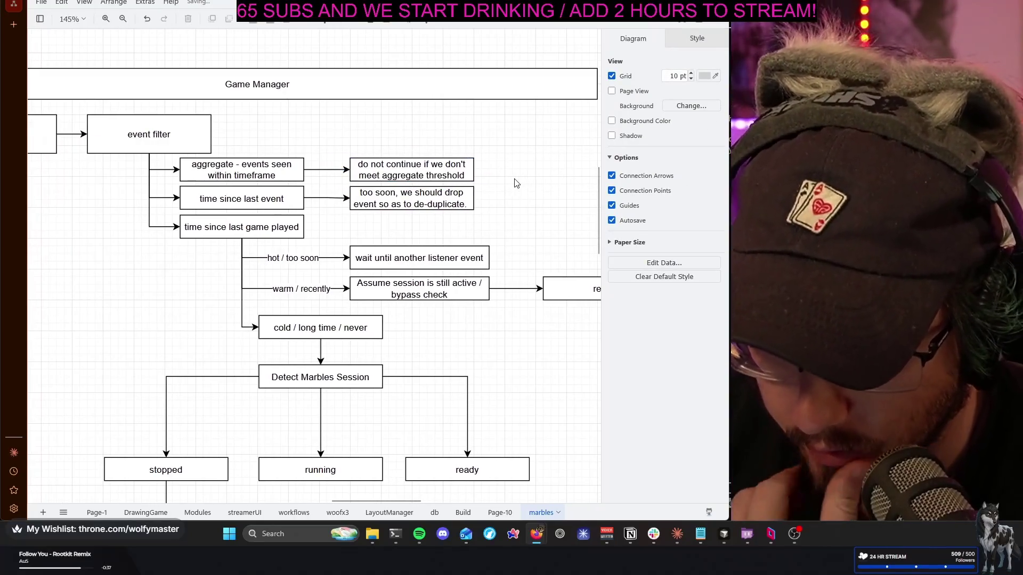
pyautogui.hscroll(-1, 514, 183)
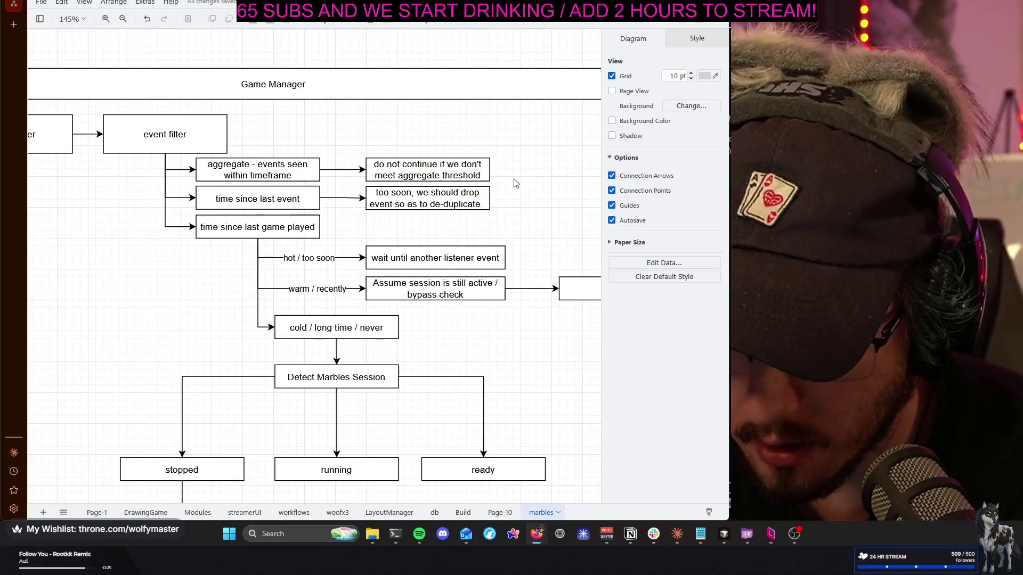
pyautogui.scroll(-2, 516, 183)
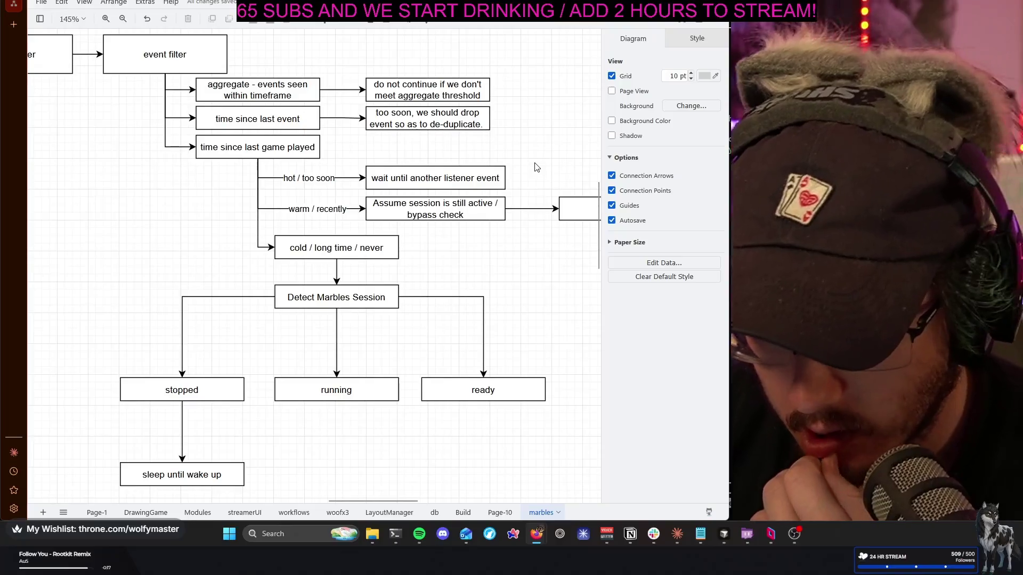
pyautogui.scroll(-1, 535, 166)
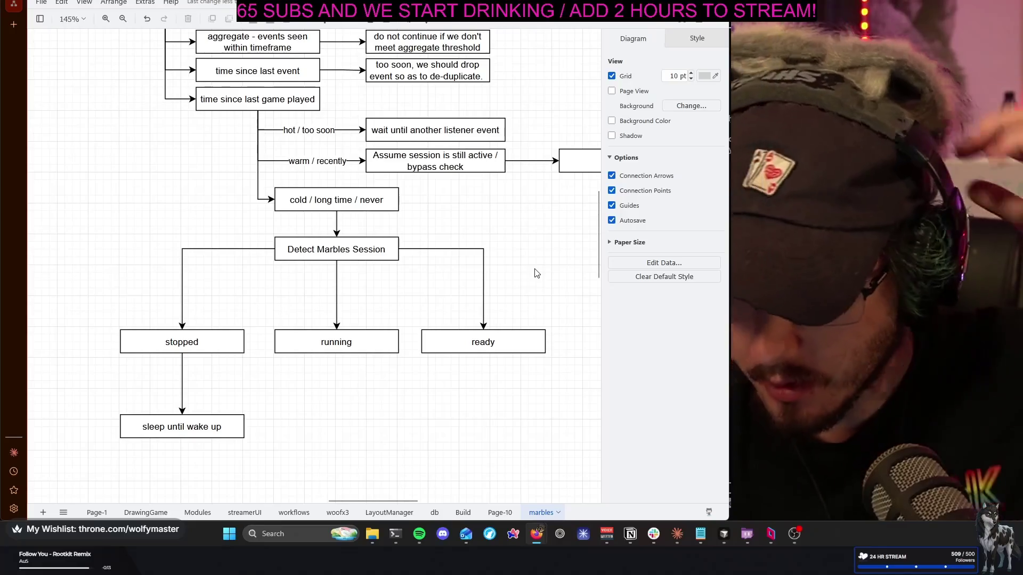
pyautogui.scroll(1, 535, 274)
pyautogui.hscroll(3, 536, 274)
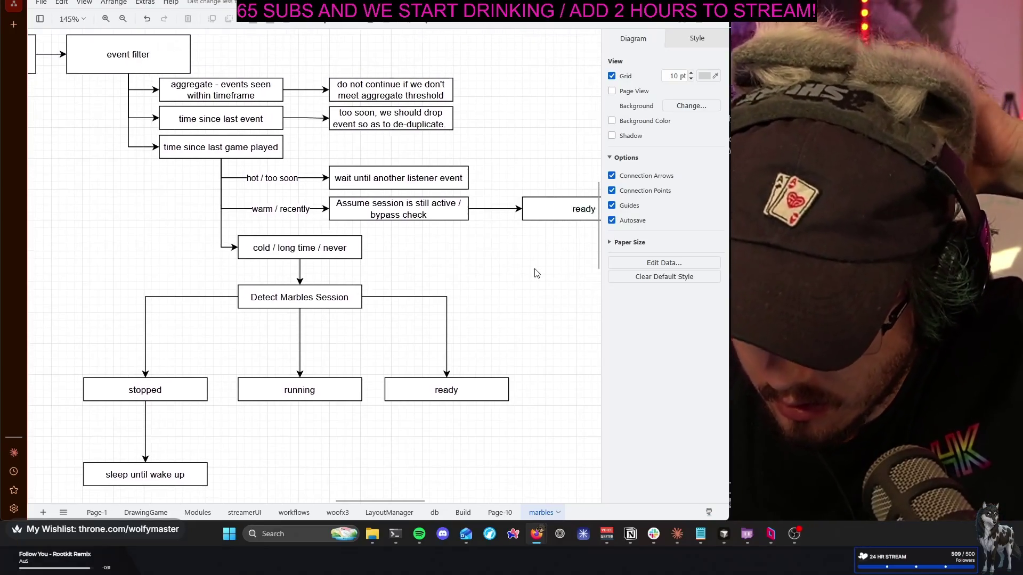
pyautogui.hscroll(2, 535, 273)
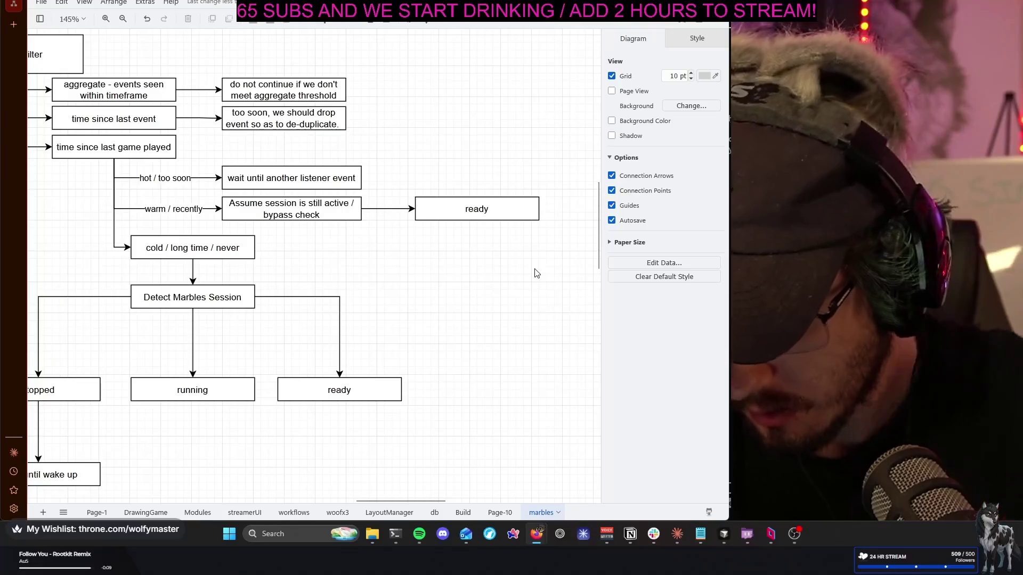
pyautogui.scroll(-2, 514, 293)
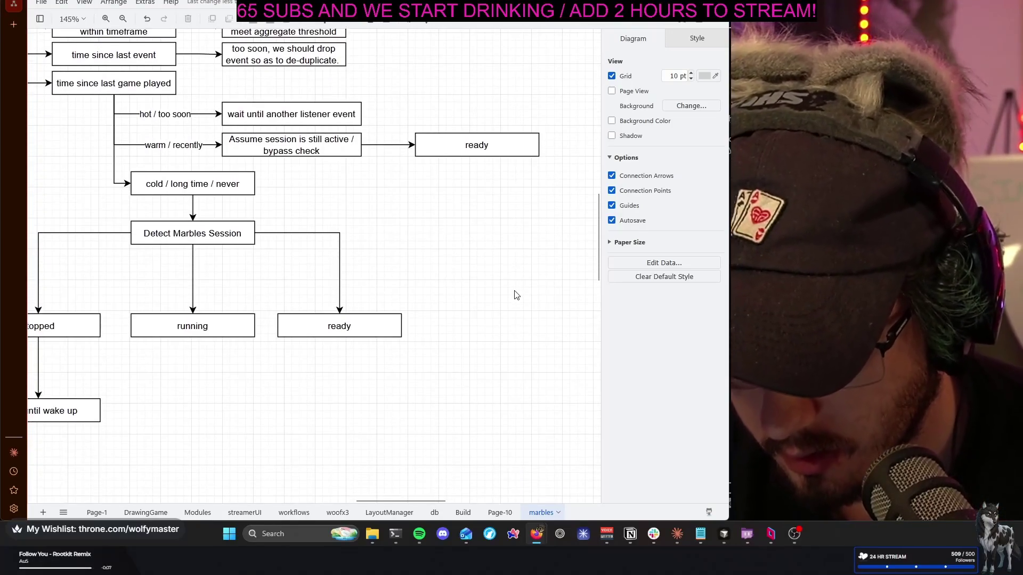
pyautogui.hscroll(-2, 514, 293)
pyautogui.hscroll(-1, 515, 296)
pyautogui.hscroll(-1, 516, 296)
pyautogui.scroll(2, 516, 295)
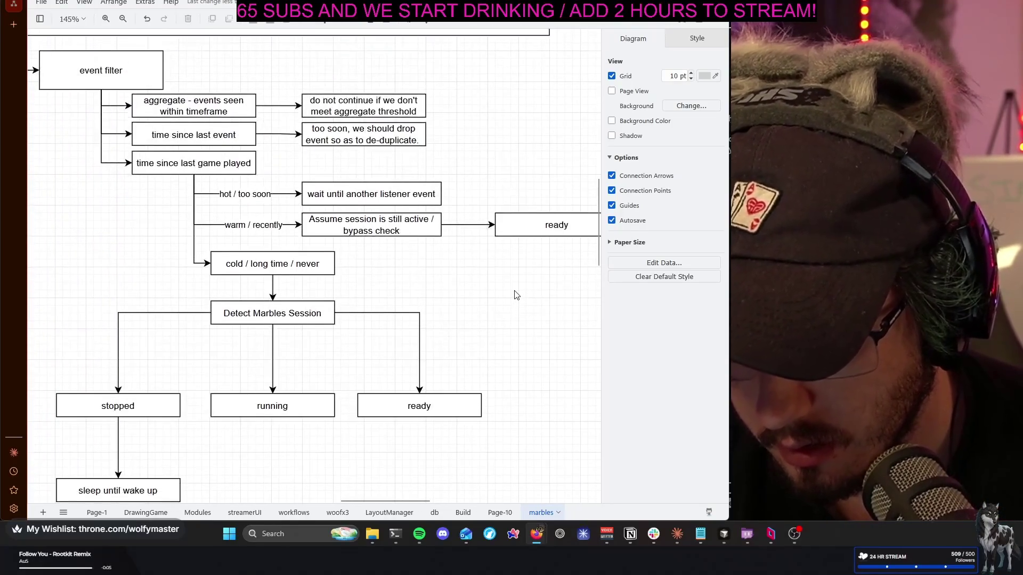
pyautogui.hscroll(-2, 516, 295)
pyautogui.scroll(2, 515, 296)
pyautogui.scroll(1, 515, 292)
pyautogui.hscroll(3, 512, 292)
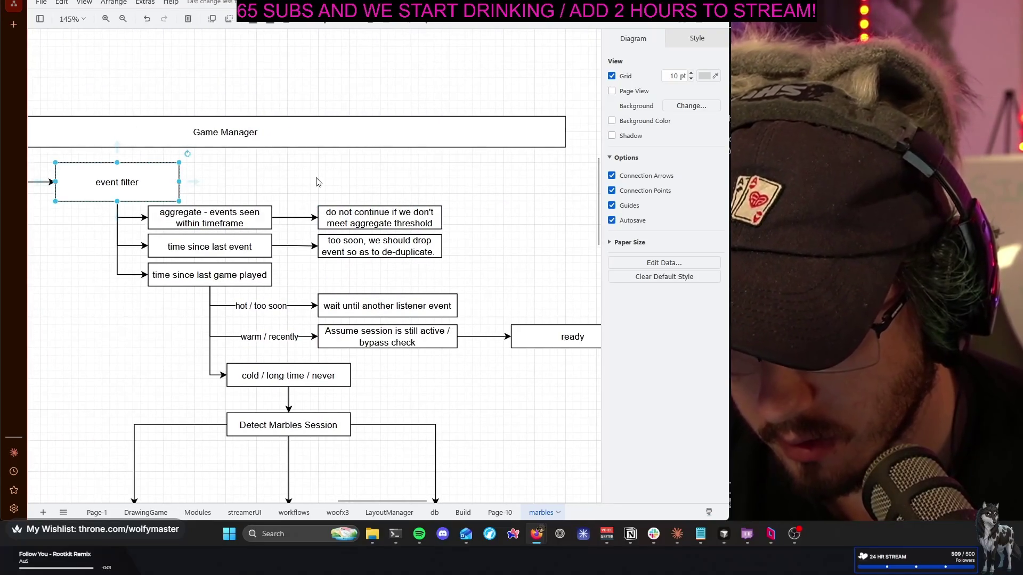
pyautogui.hotkey('ctrl', 'v')
pyautogui.scroll(2, 329, 238)
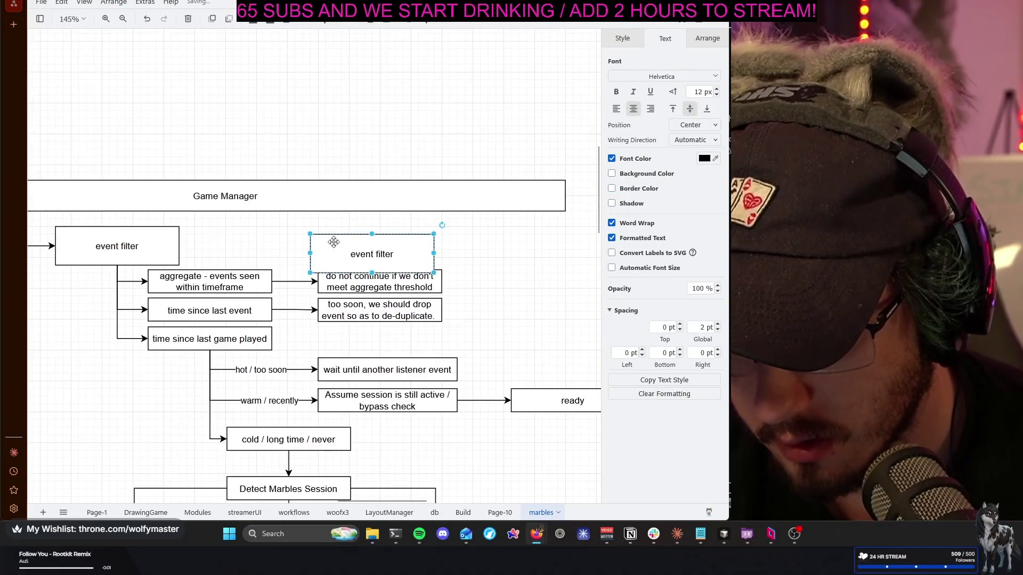
# Move the copied box into the open area and relabel it 'Game Manager State Object' with empty braces
pyautogui.moveTo(353, 256); pyautogui.dragTo(472, 177)
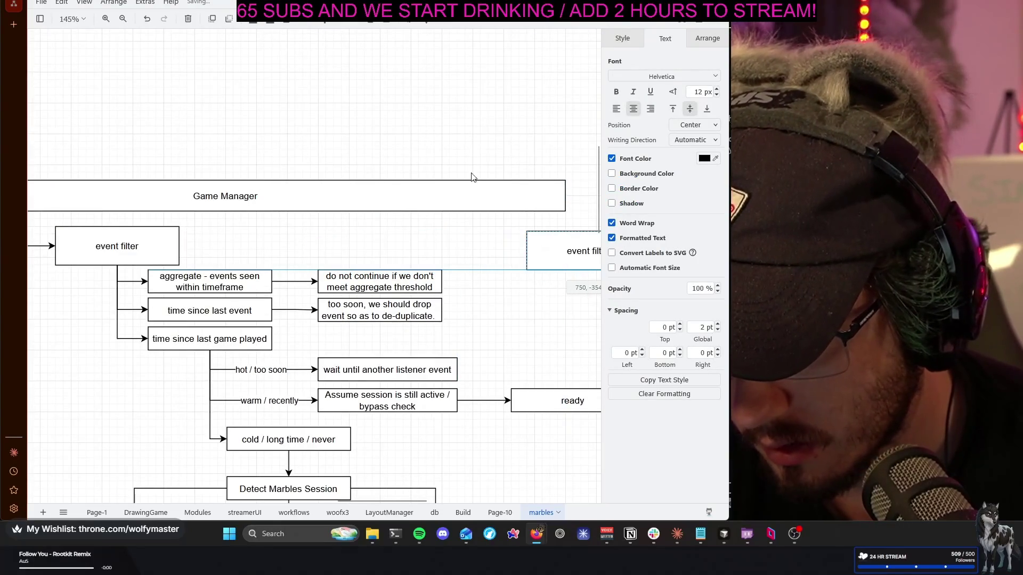
pyautogui.hscroll(2, 455, 164)
pyautogui.click(442, 158)
pyautogui.hscroll(3, 416, 200)
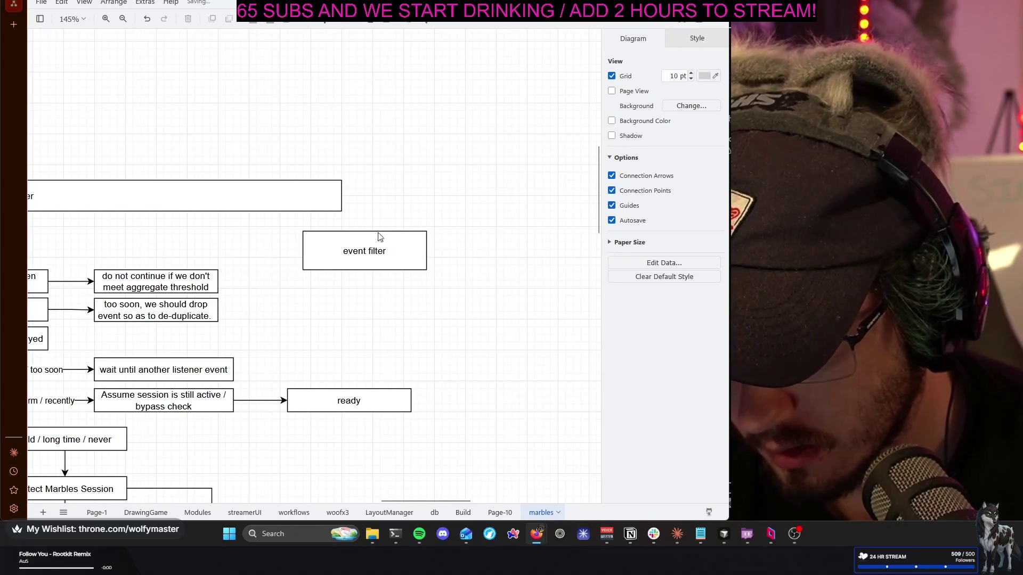
pyautogui.moveTo(344, 252); pyautogui.dragTo(459, 257)
pyautogui.doubleClick(465, 250)
pyautogui.write('G')
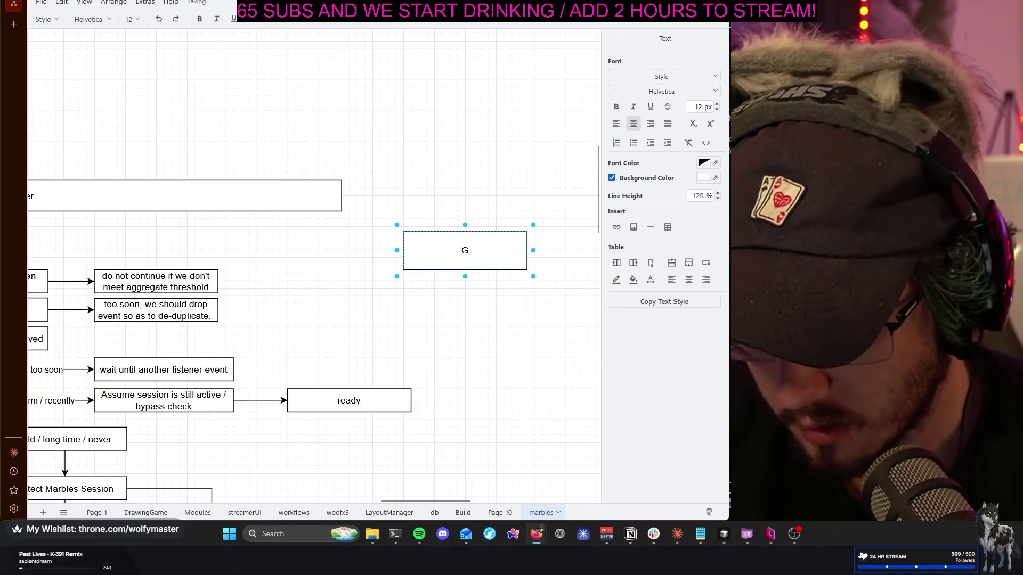
pyautogui.write('ame Manager St')
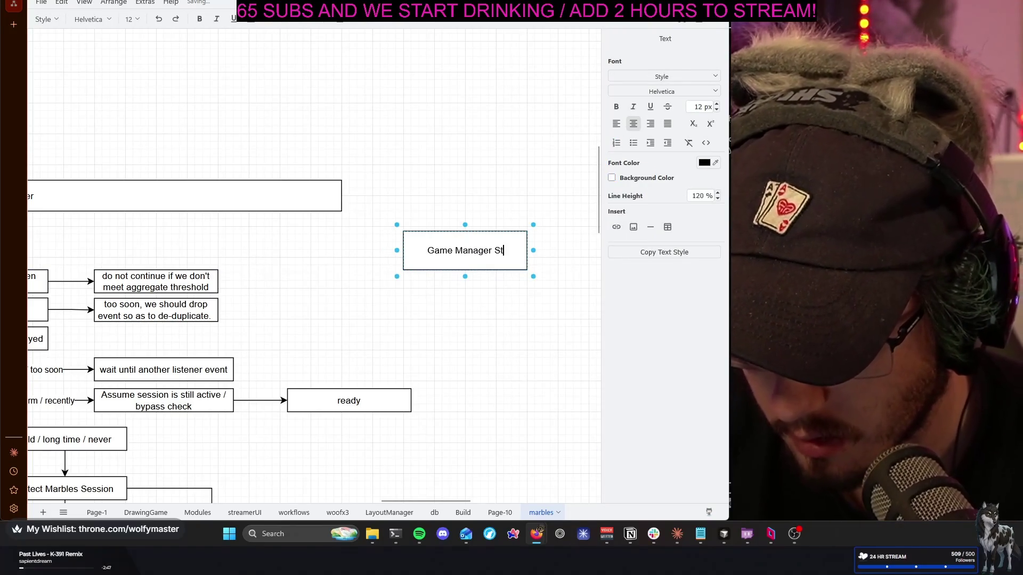
pyautogui.write('ate Object')
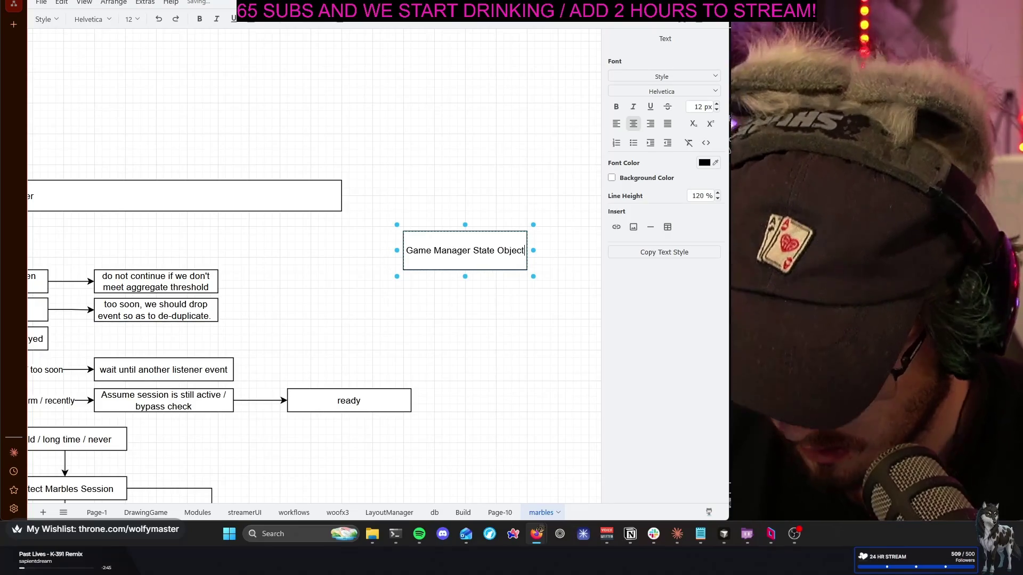
pyautogui.press('Return')
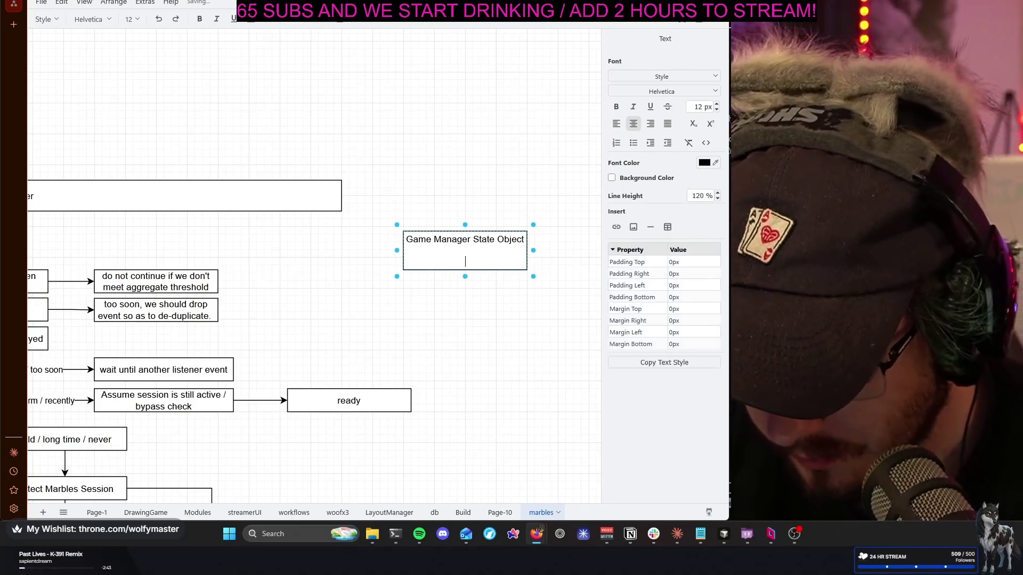
pyautogui.write('({')
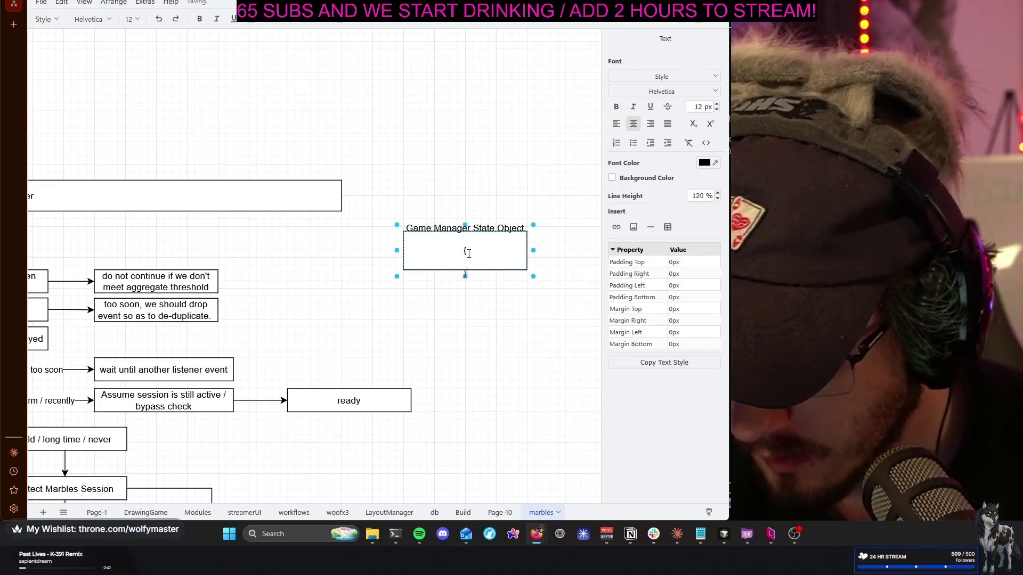
pyautogui.press('Escape')
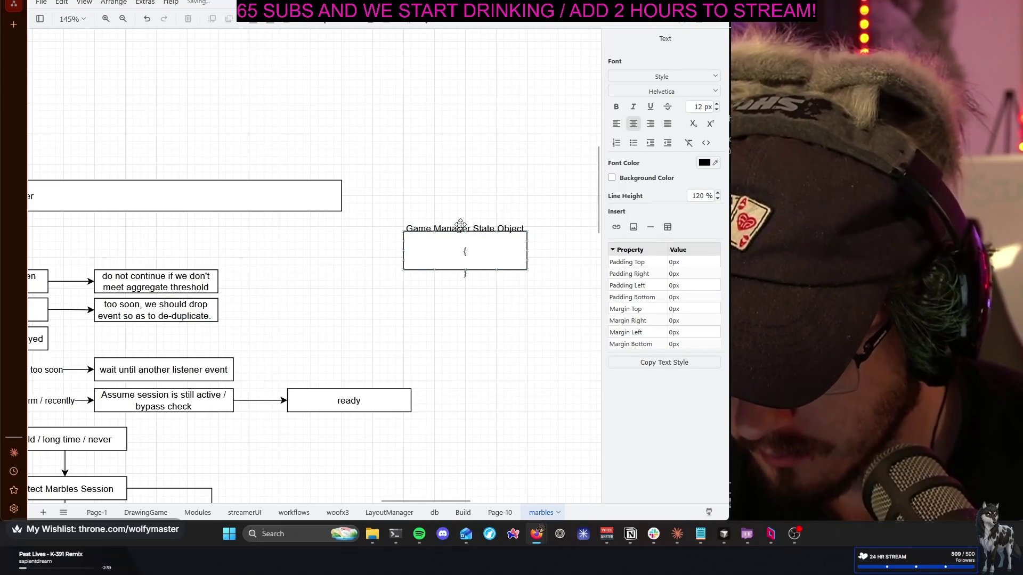
# Enlarge the state object box and align its text to the top-left
pyautogui.moveTo(465, 231); pyautogui.dragTo(465, 196)
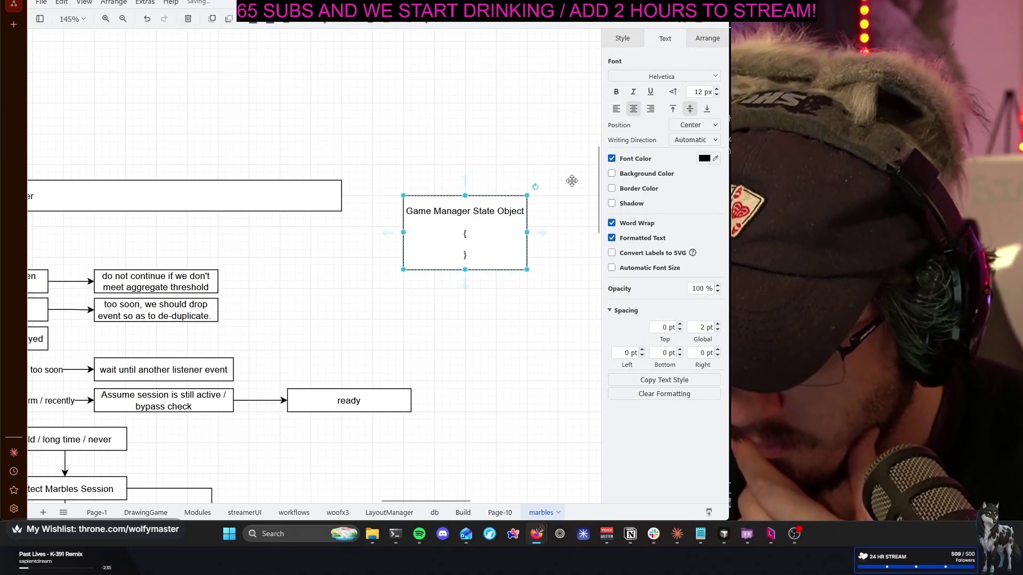
pyautogui.click(672, 111)
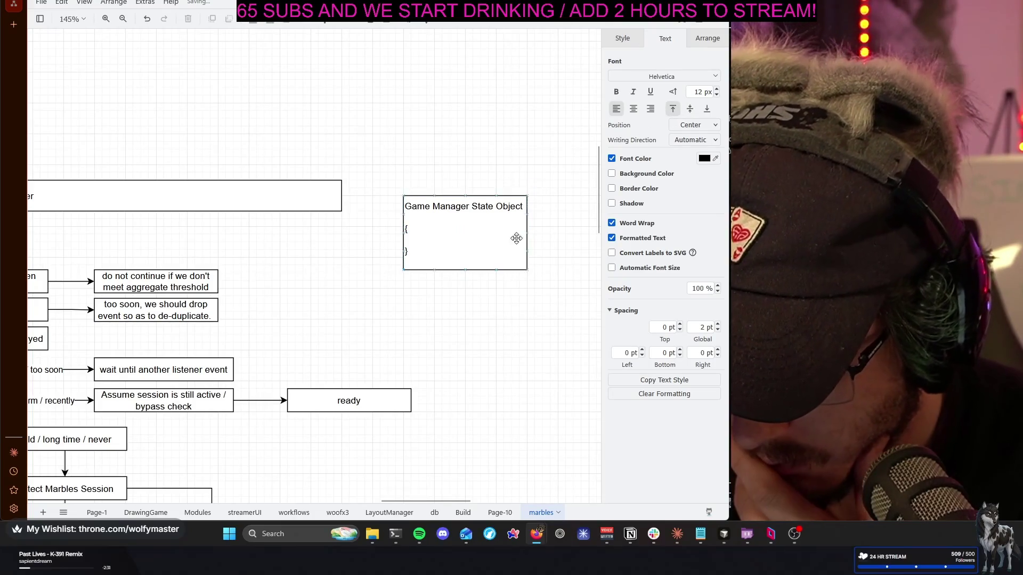
pyautogui.moveTo(527, 232); pyautogui.dragTo(550, 233)
pyautogui.moveTo(469, 278)
pyautogui.mouseDown()
pyautogui.moveTo(484, 271)
pyautogui.moveTo(480, 322)
pyautogui.mouseUp()
pyautogui.moveTo(478, 258); pyautogui.dragTo(461, 257)
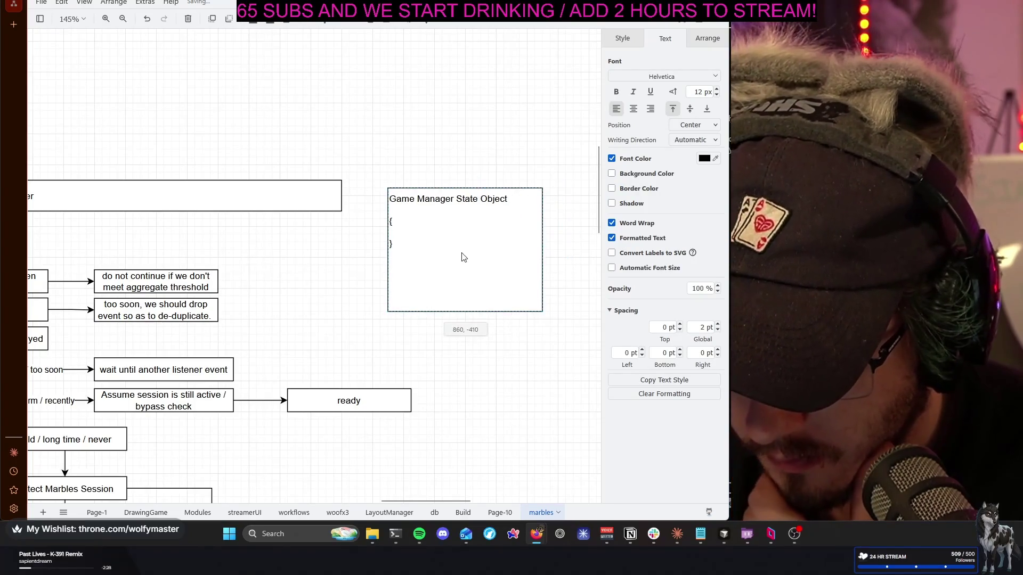
pyautogui.moveTo(476, 157); pyautogui.dragTo(482, 152)
pyautogui.click(482, 153)
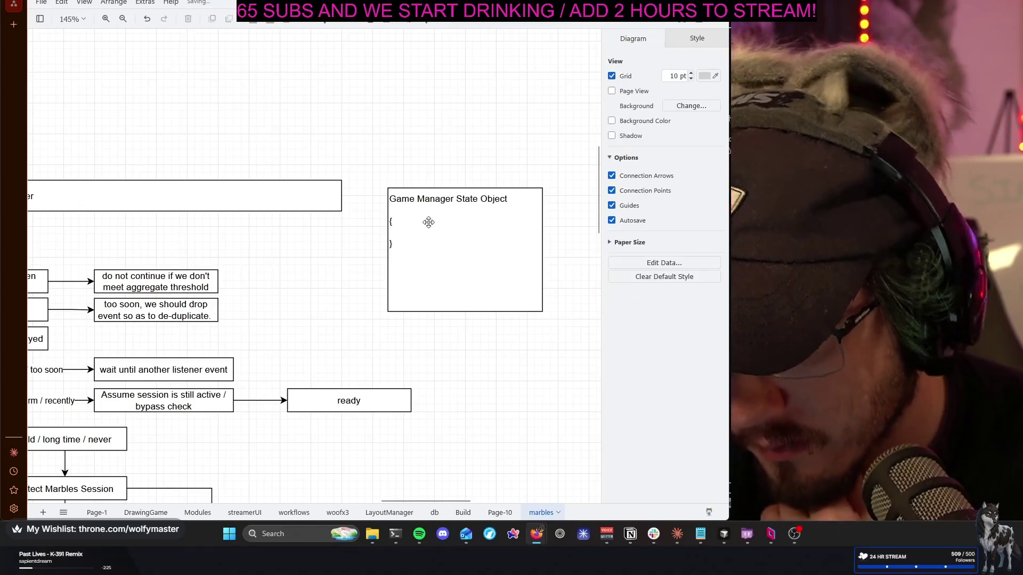
# Fill the braces with the fields state: string, lastGameAt: date and '... configValues'
pyautogui.click(414, 233)
pyautogui.doubleClick(414, 232)
pyautogui.click(414, 233)
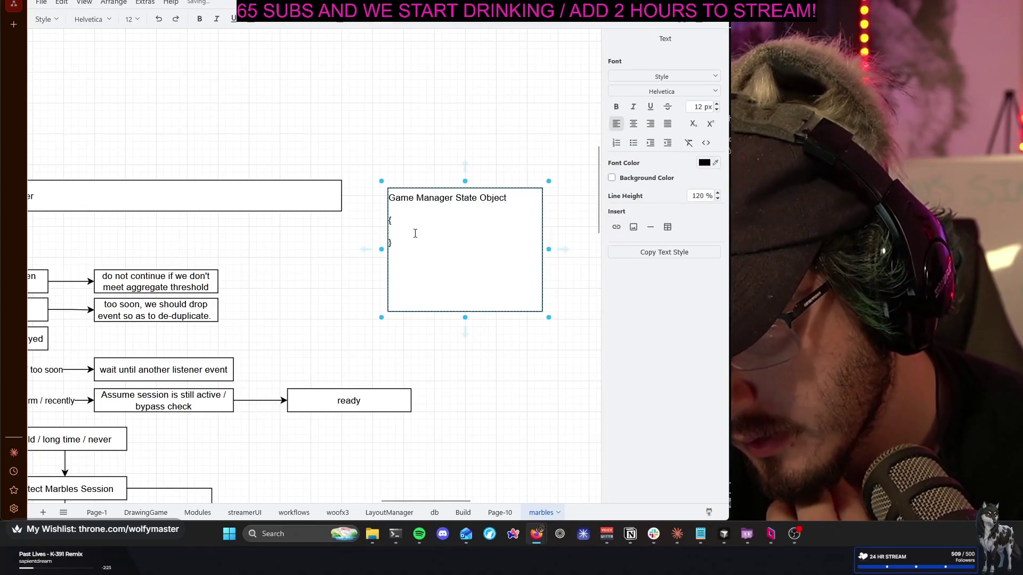
pyautogui.press('Tab')
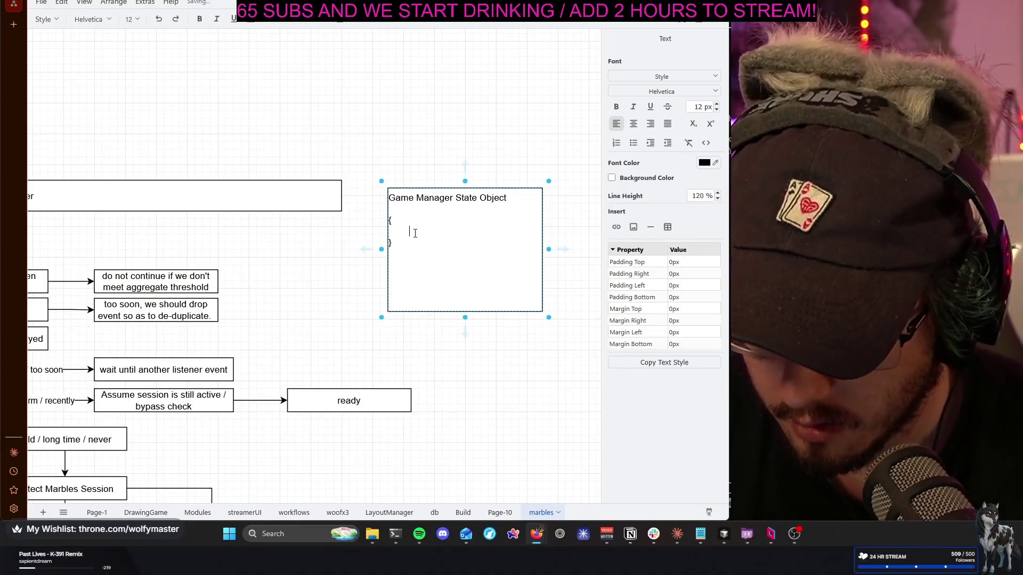
pyautogui.write('current_state: strin')
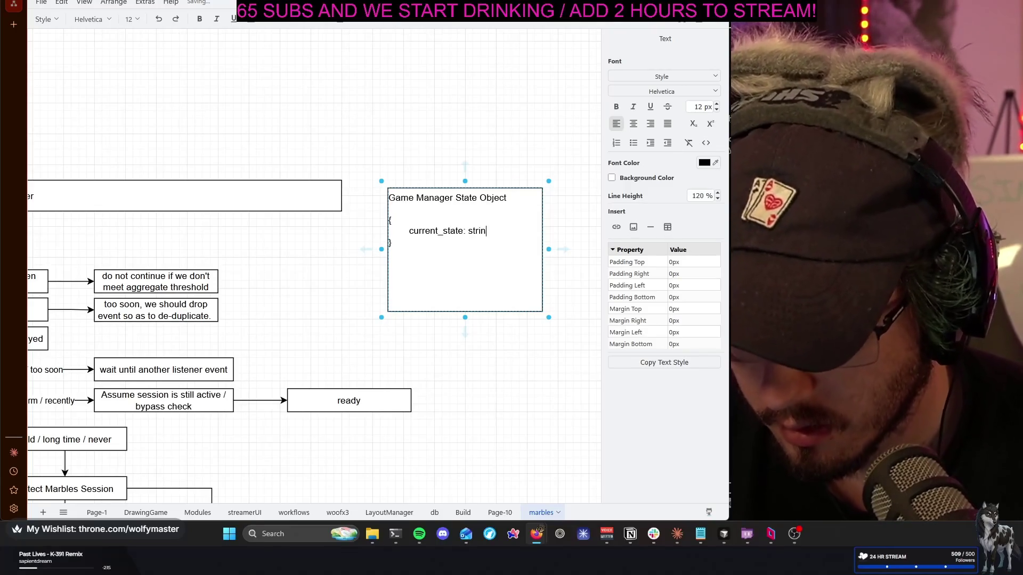
pyautogui.press('BackSpace')
pyautogui.press('BackSpace')
pyautogui.press('BackSpace')
pyautogui.press('BackSpace')
pyautogui.press('BackSpace')
pyautogui.press('BackSpace')
pyautogui.press('BackSpace')
pyautogui.press('BackSpace')
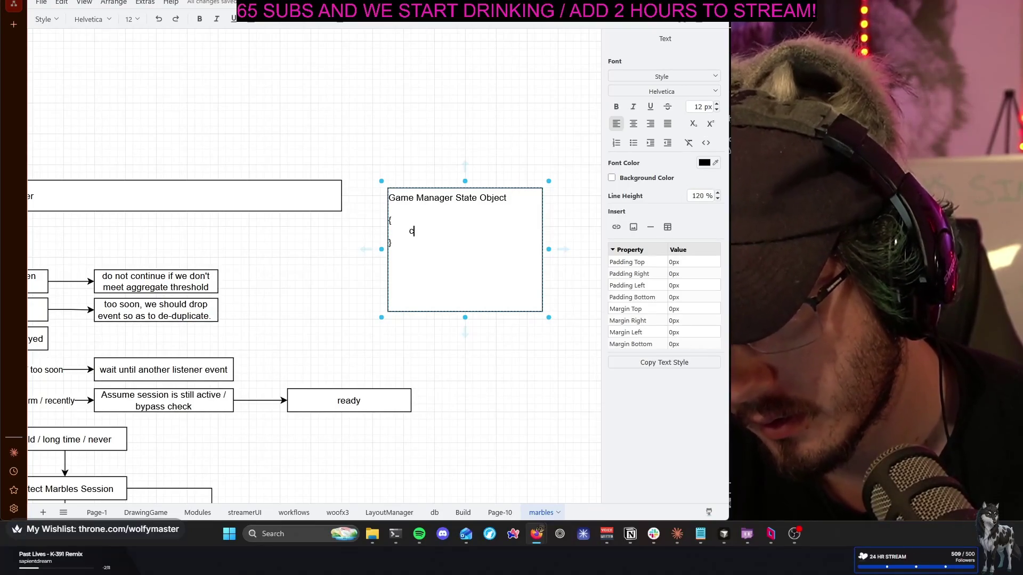
pyautogui.write('state: string')
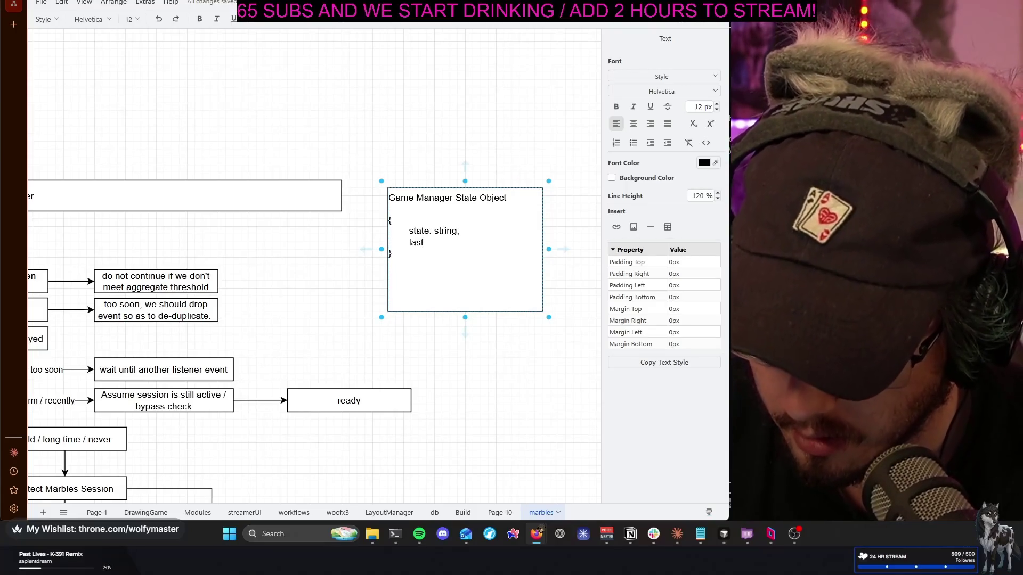
pyautogui.write('At: date;')
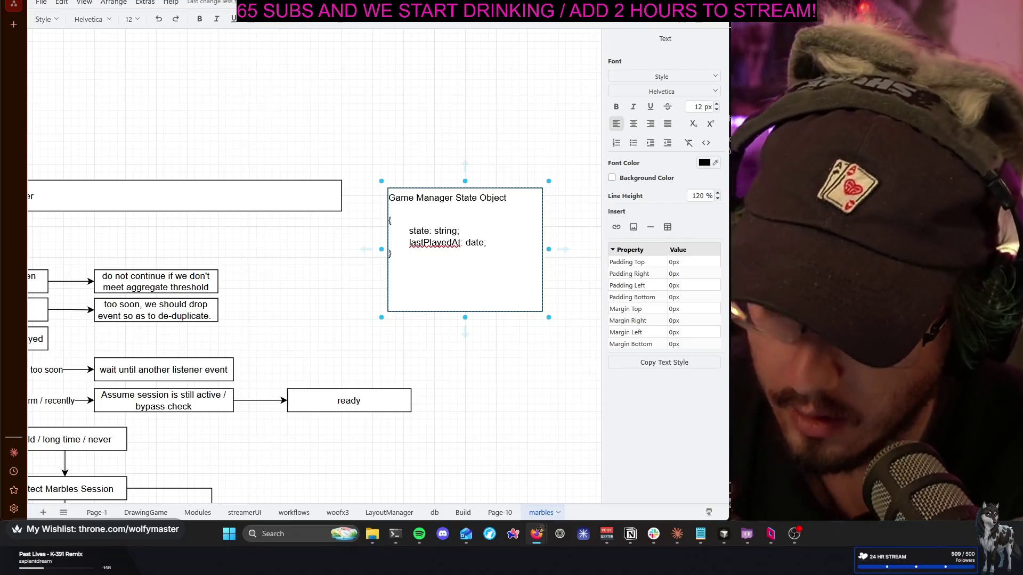
pyautogui.press('Left')
pyautogui.press('Left')
pyautogui.press('Left')
pyautogui.press('Left')
pyautogui.press('Left')
pyautogui.press('Left')
pyautogui.press('Left')
pyautogui.press('BackSpace')
pyautogui.press('BackSpace')
pyautogui.press('BackSpace')
pyautogui.press('BackSpace')
pyautogui.press('BackSpace')
pyautogui.press('BackSpace')
pyautogui.write('Ga')
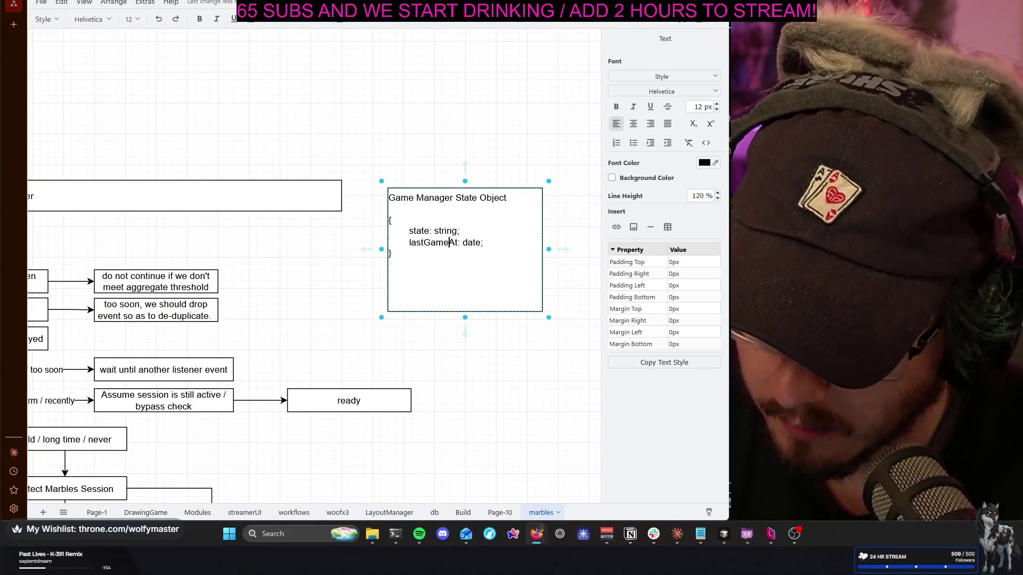
pyautogui.press('End')
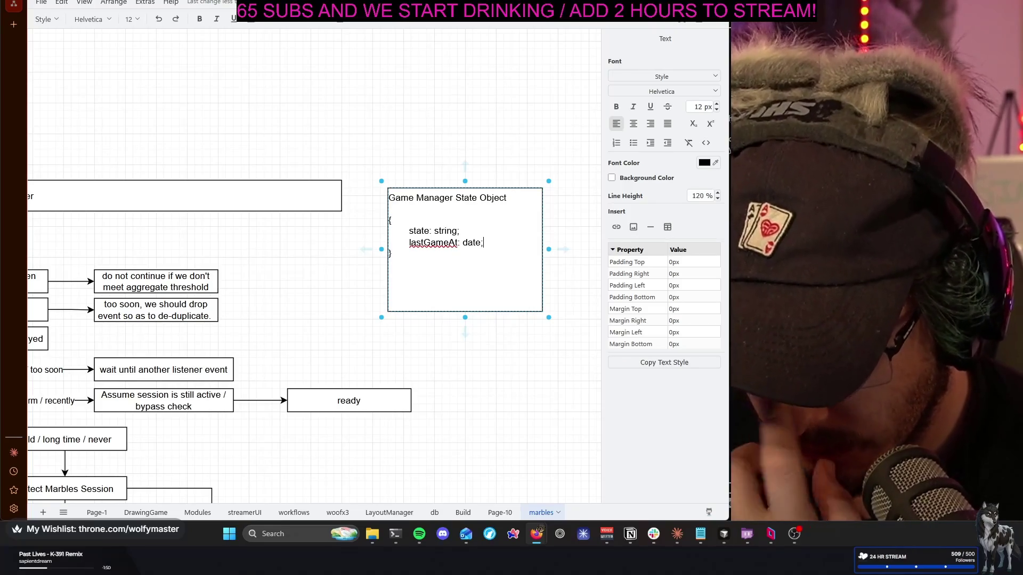
pyautogui.press('Return')
pyautogui.write('... config')
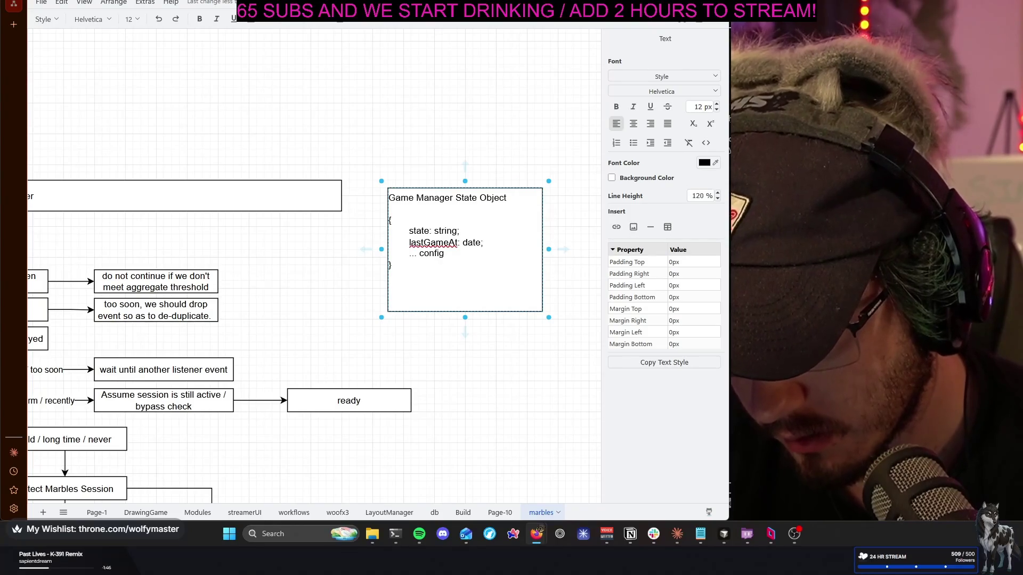
pyautogui.write('Values')
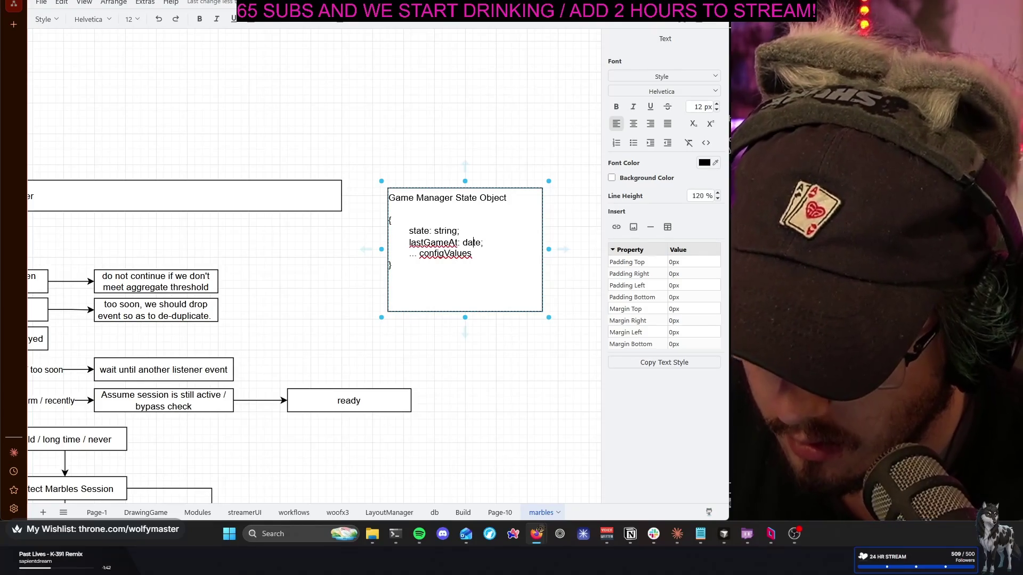
pyautogui.press('Up')
pyautogui.click(359, 283)
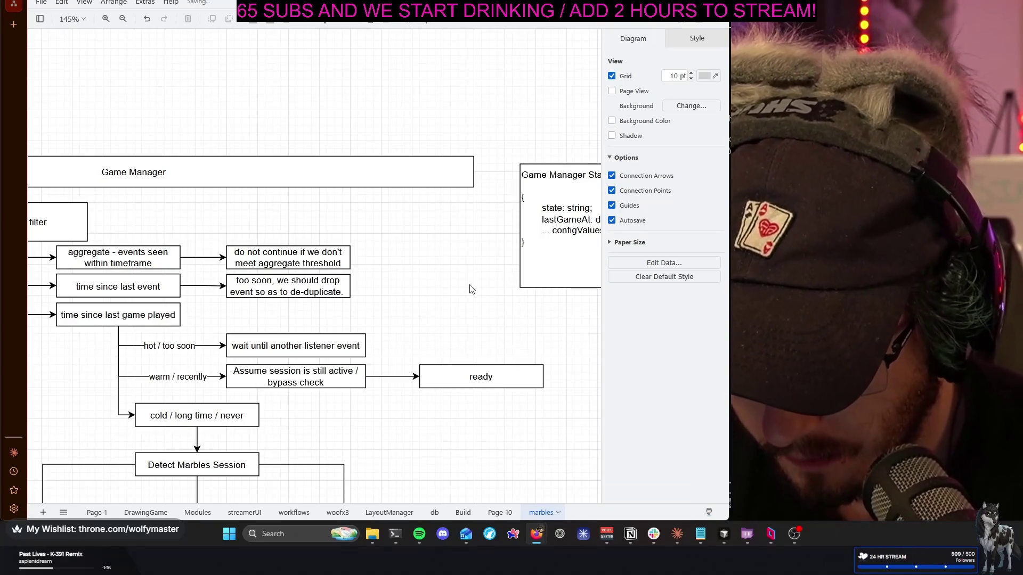
# Insert 'channel: string' as the first field in the Game Manager State Object box
pyautogui.moveTo(438, 312); pyautogui.dragTo(372, 283)
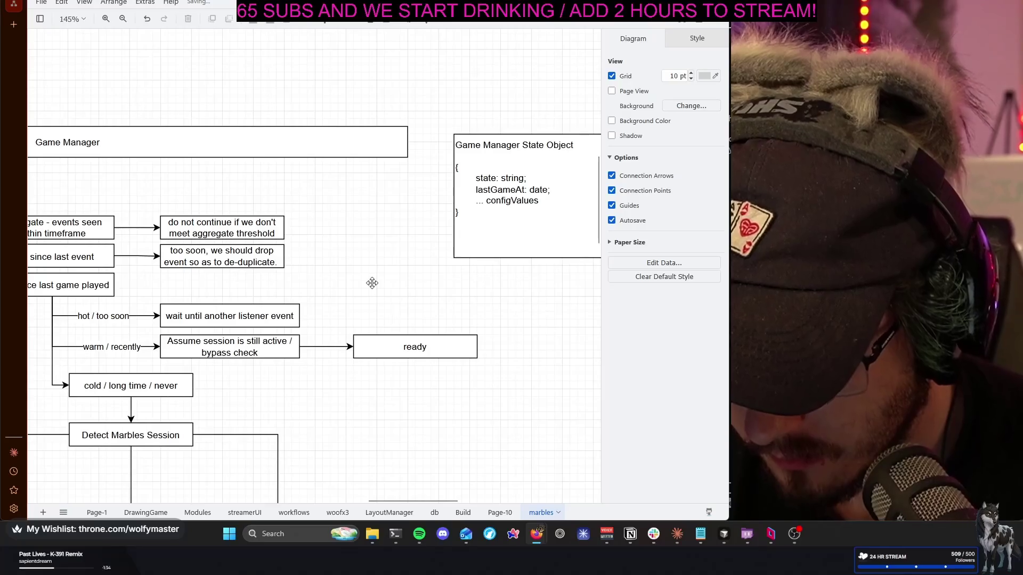
pyautogui.scroll(1, 372, 283)
pyautogui.scroll(1, 460, 270)
pyautogui.doubleClick(500, 221)
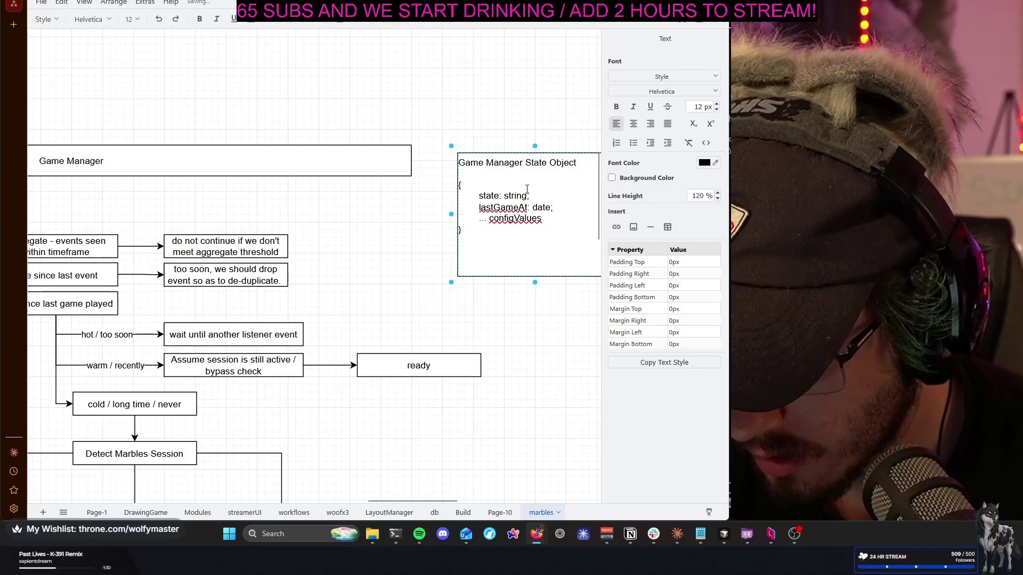
pyautogui.press('Return')
pyautogui.write('channel: string;')
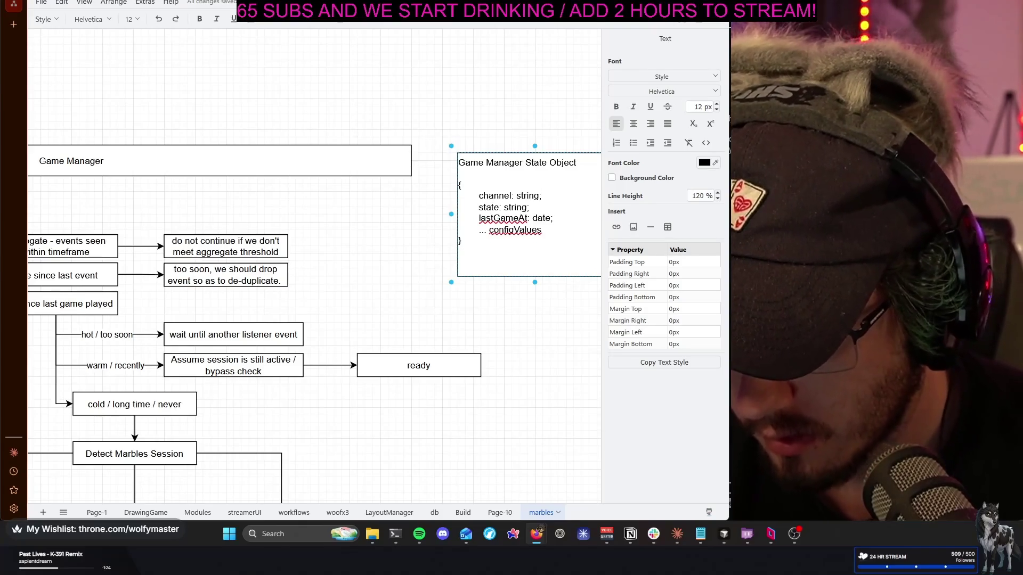
pyautogui.click(538, 331)
pyautogui.hscroll(-2, 538, 330)
pyautogui.hscroll(-2, 539, 332)
pyautogui.hscroll(-2, 539, 326)
pyautogui.scroll(-1, 539, 323)
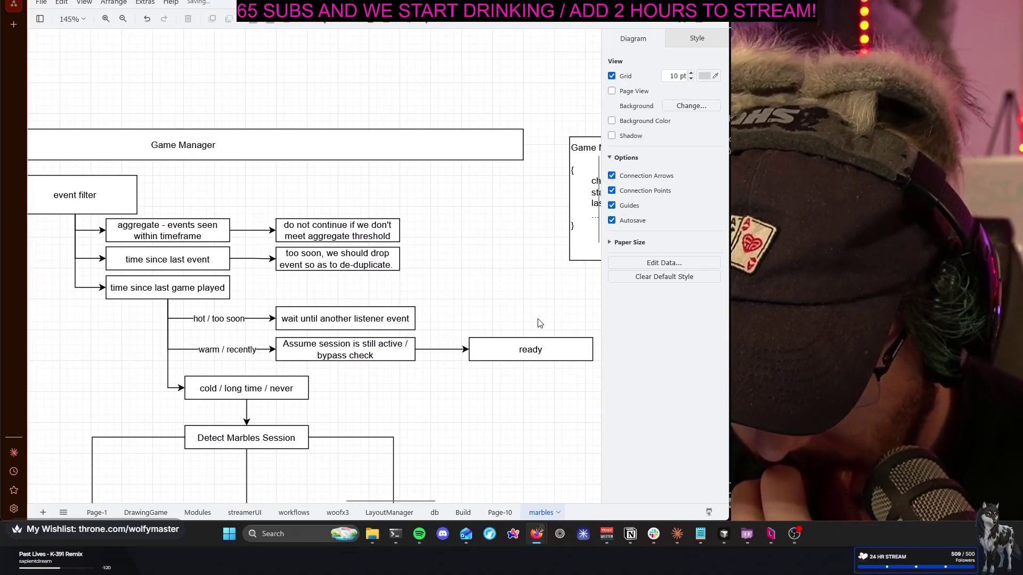
pyautogui.scroll(-1, 497, 295)
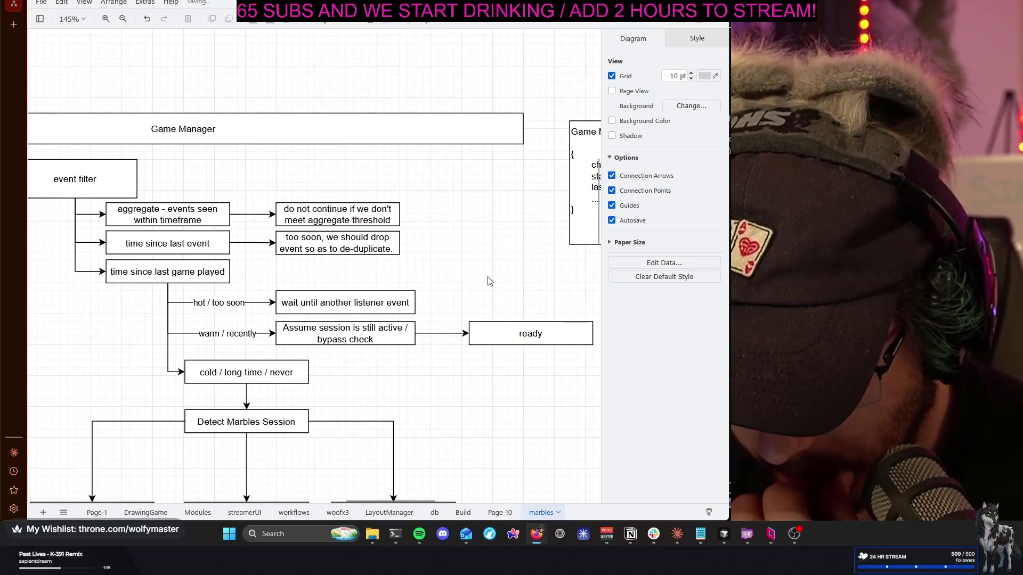
pyautogui.hscroll(-3, 489, 281)
pyautogui.hscroll(-2, 490, 280)
pyautogui.hscroll(2, 490, 280)
pyautogui.hscroll(3, 489, 281)
pyautogui.hscroll(2, 489, 280)
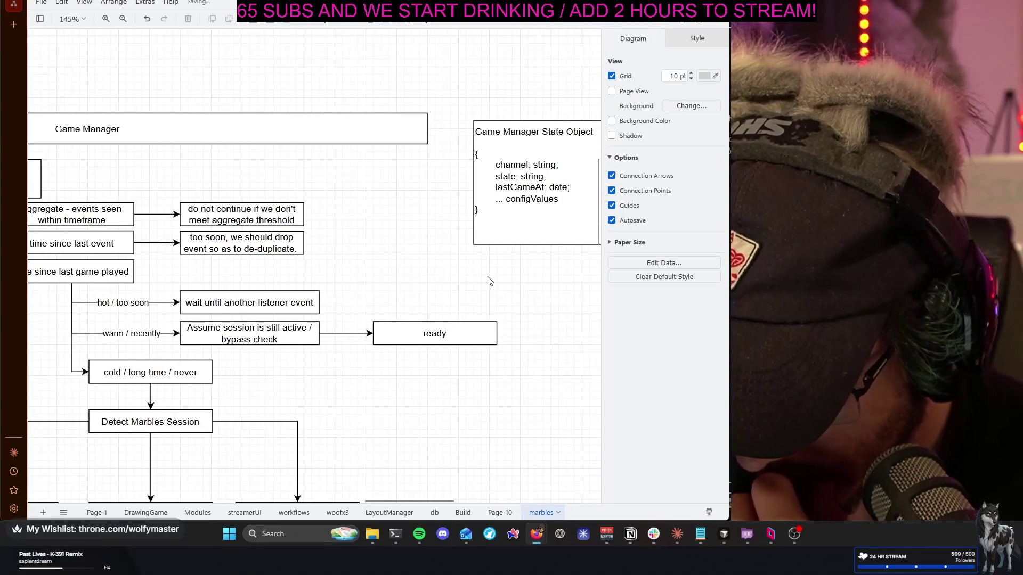
pyautogui.scroll(-1, 489, 281)
pyautogui.scroll(-2, 489, 281)
pyautogui.hscroll(-2, 490, 280)
pyautogui.scroll(-1, 489, 281)
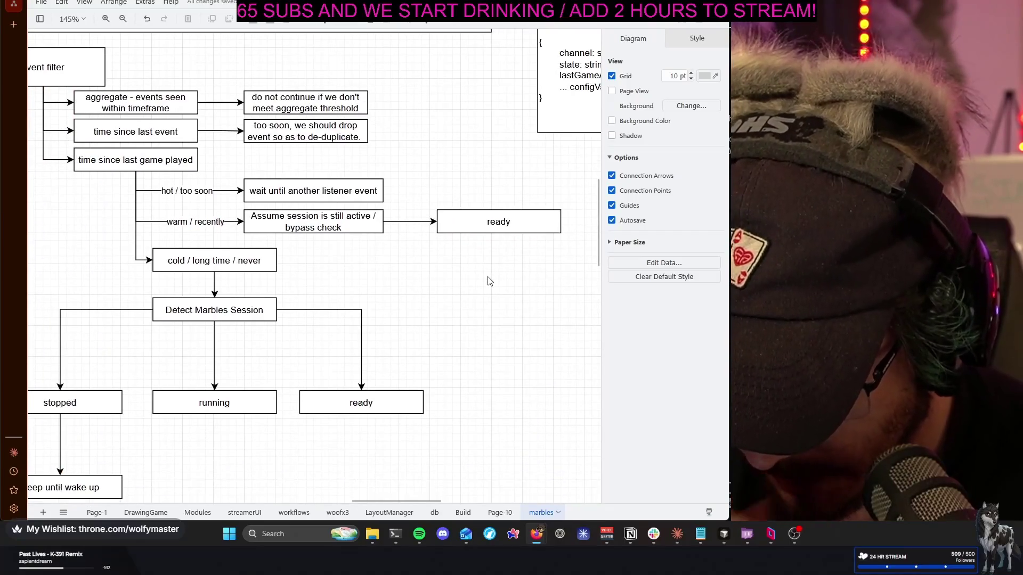
pyautogui.scroll(3, 490, 281)
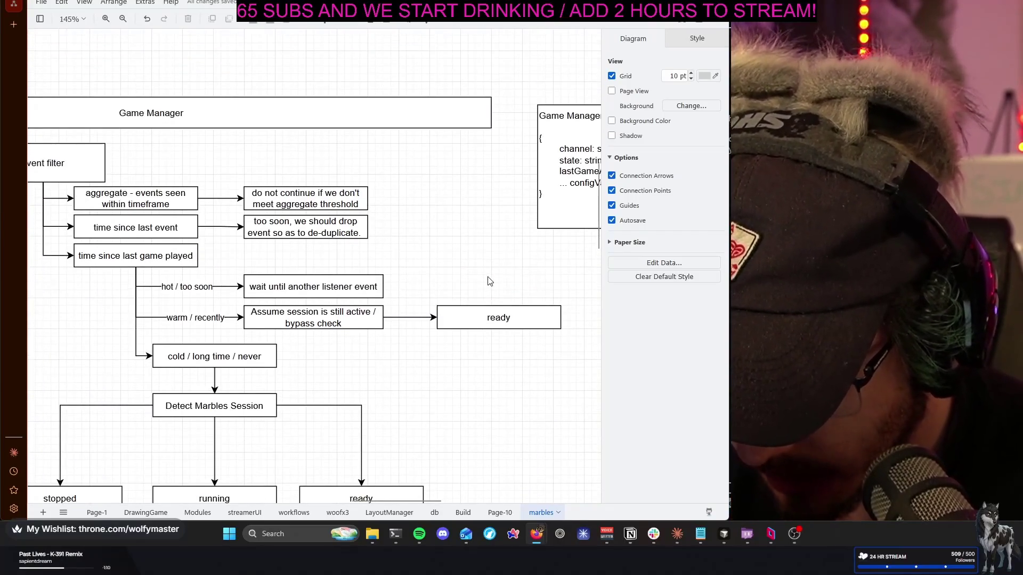
pyautogui.hscroll(3, 489, 281)
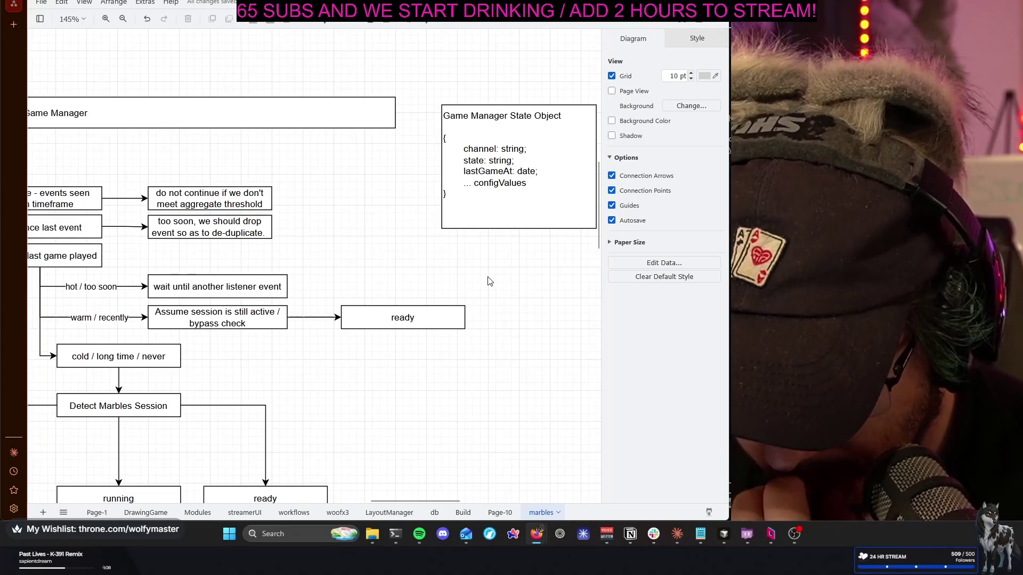
pyautogui.hscroll(-2, 489, 281)
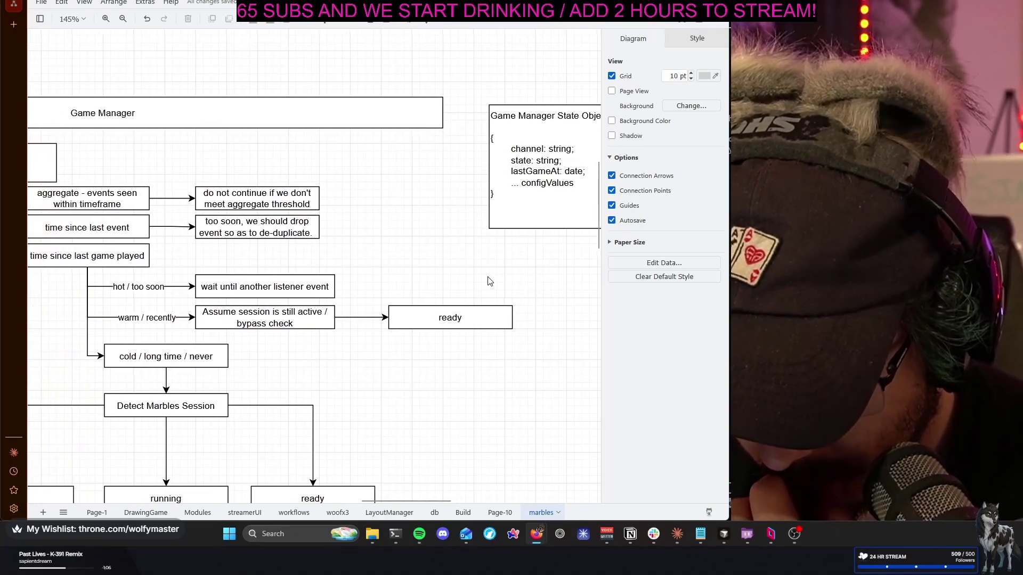
pyautogui.hscroll(-1, 490, 281)
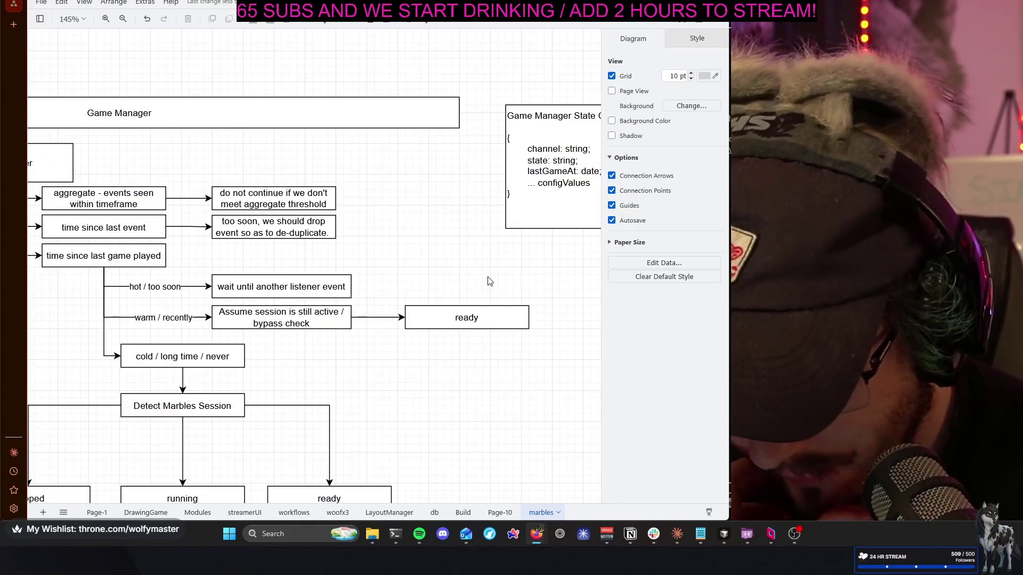
pyautogui.moveTo(564, 184)
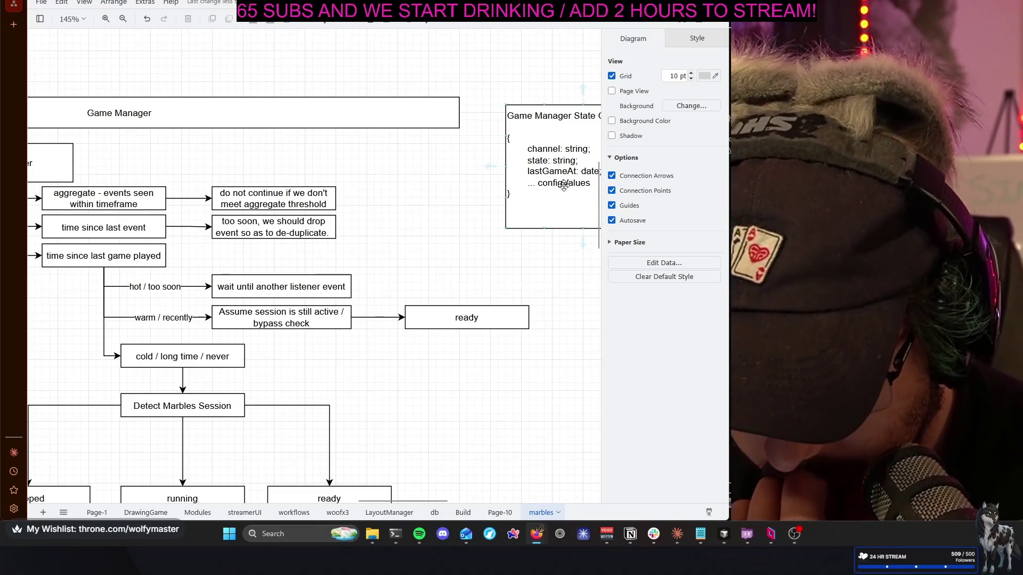
pyautogui.doubleClick(563, 185)
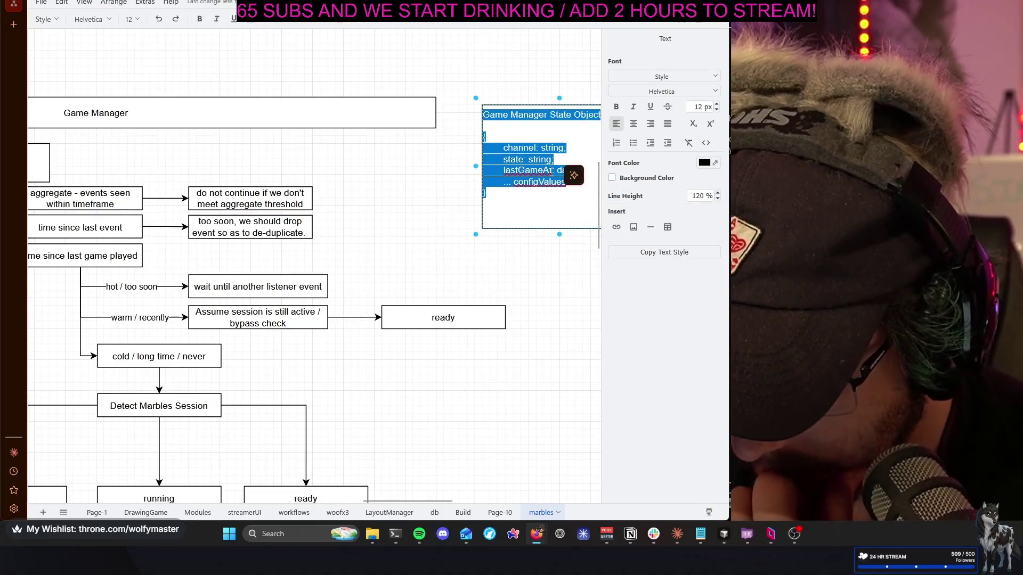
# Insert a 'lastEventAt: date;' line right after lastGameAt in the State Object box
pyautogui.click(577, 170)
pyautogui.press('Return')
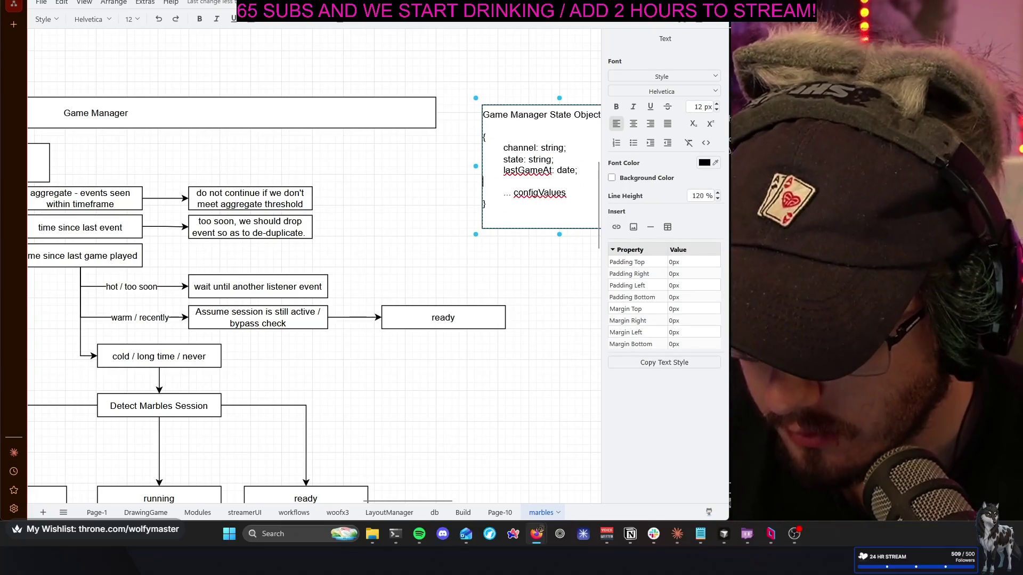
pyautogui.write('lastEventAt')
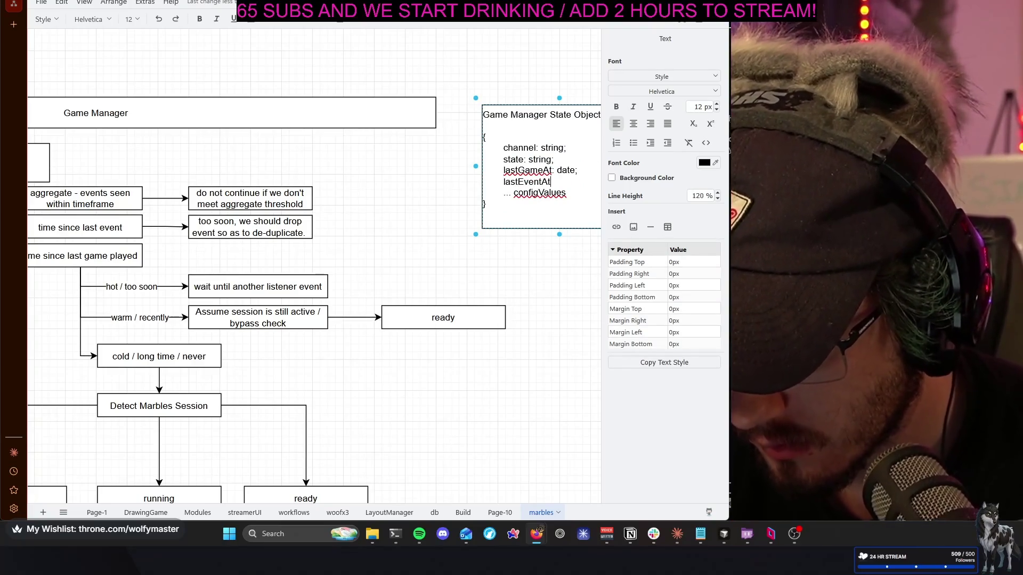
pyautogui.write(': date;')
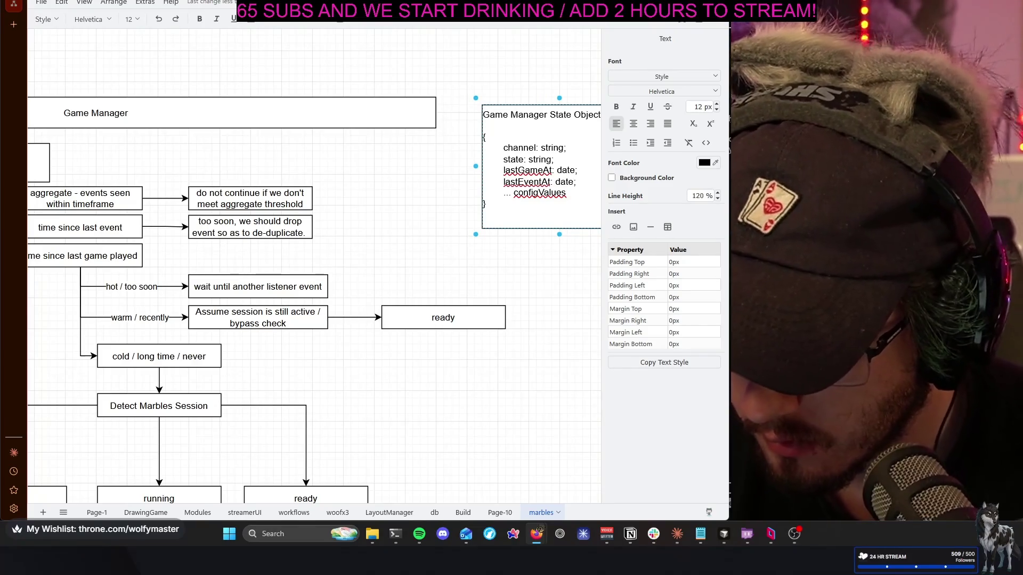
pyautogui.click(452, 242)
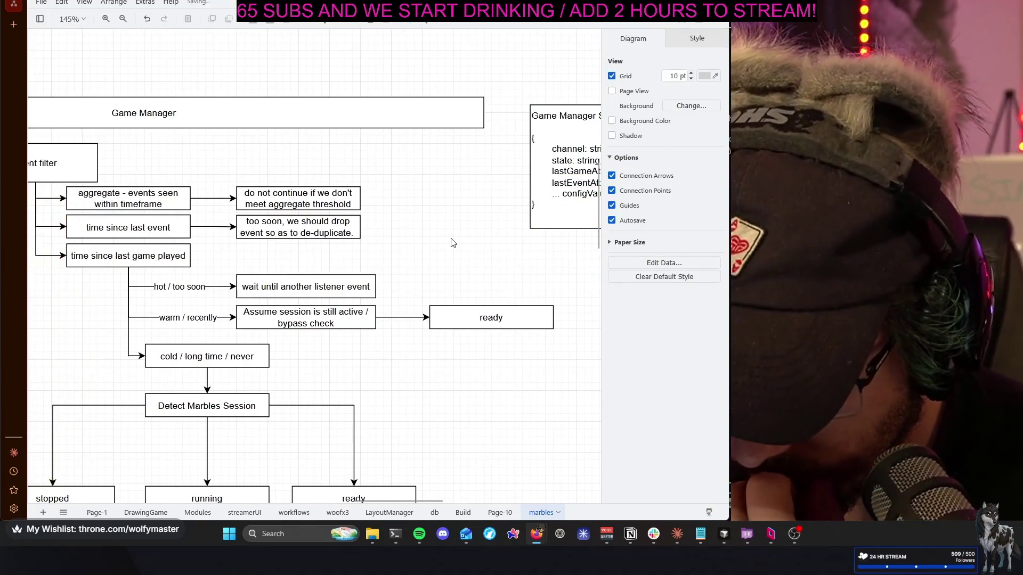
pyautogui.scroll(-1, 452, 242)
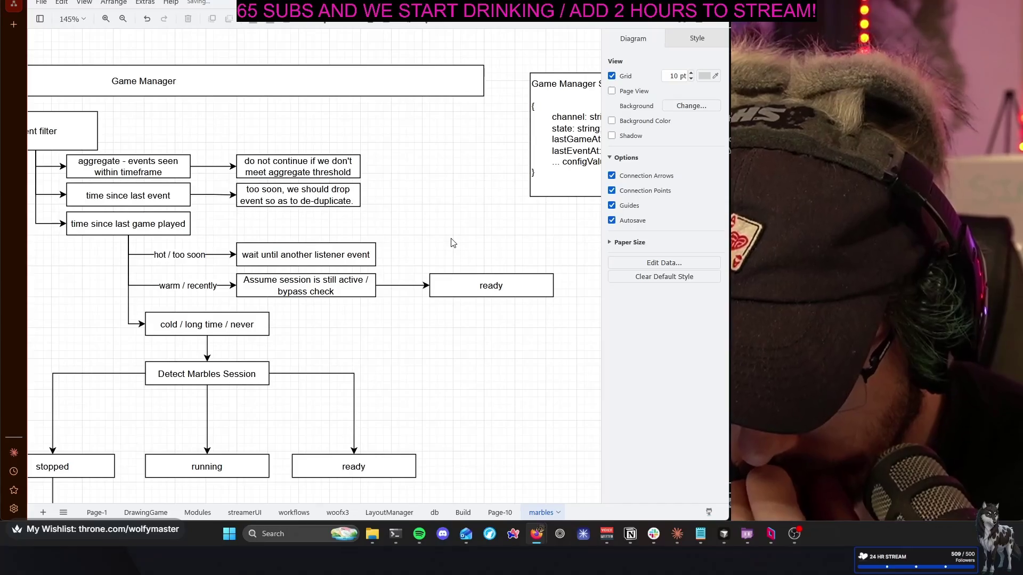
pyautogui.scroll(1, 451, 243)
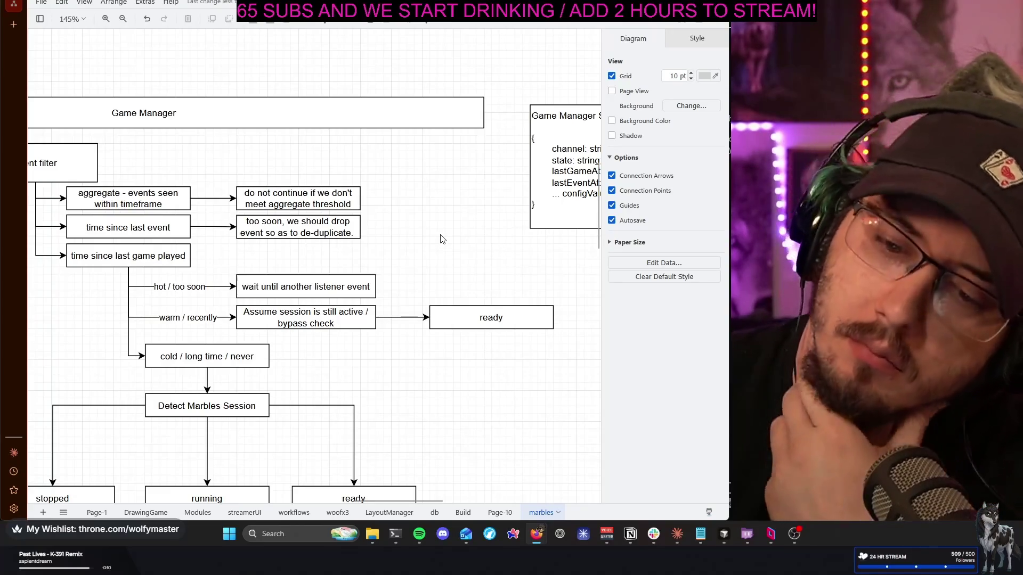
pyautogui.hscroll(-3, 441, 239)
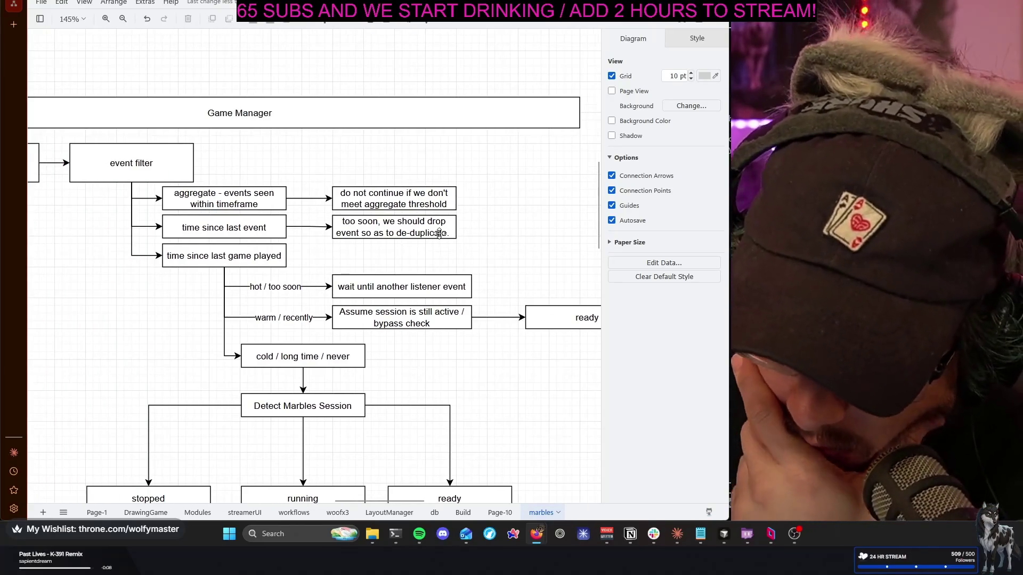
pyautogui.scroll(-2, 512, 230)
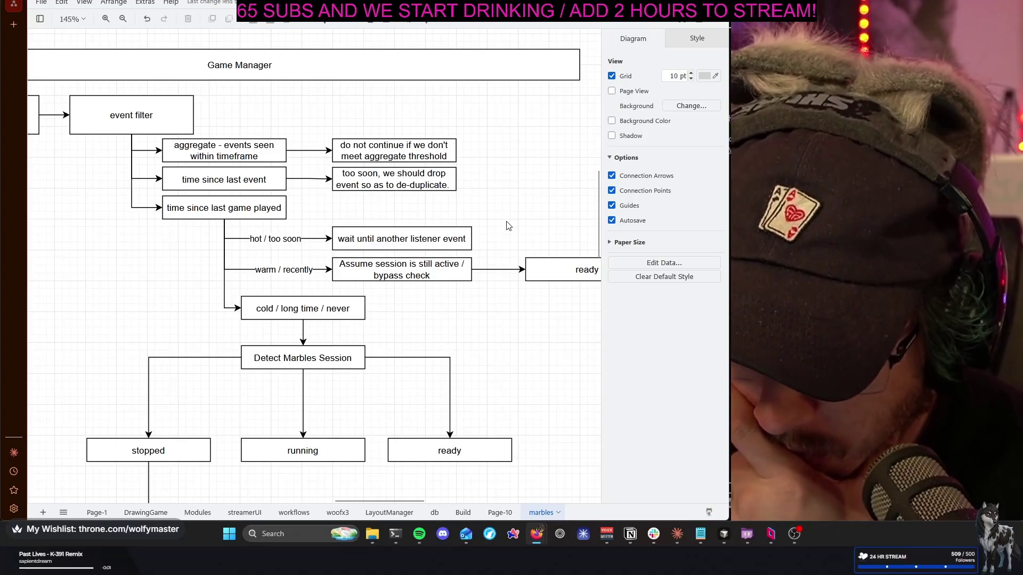
pyautogui.scroll(-2, 506, 227)
pyautogui.scroll(-2, 506, 227)
pyautogui.scroll(-2, 506, 226)
pyautogui.scroll(1, 506, 226)
pyautogui.scroll(1, 506, 226)
pyautogui.scroll(2, 506, 227)
pyautogui.scroll(1, 506, 226)
pyautogui.scroll(1, 505, 226)
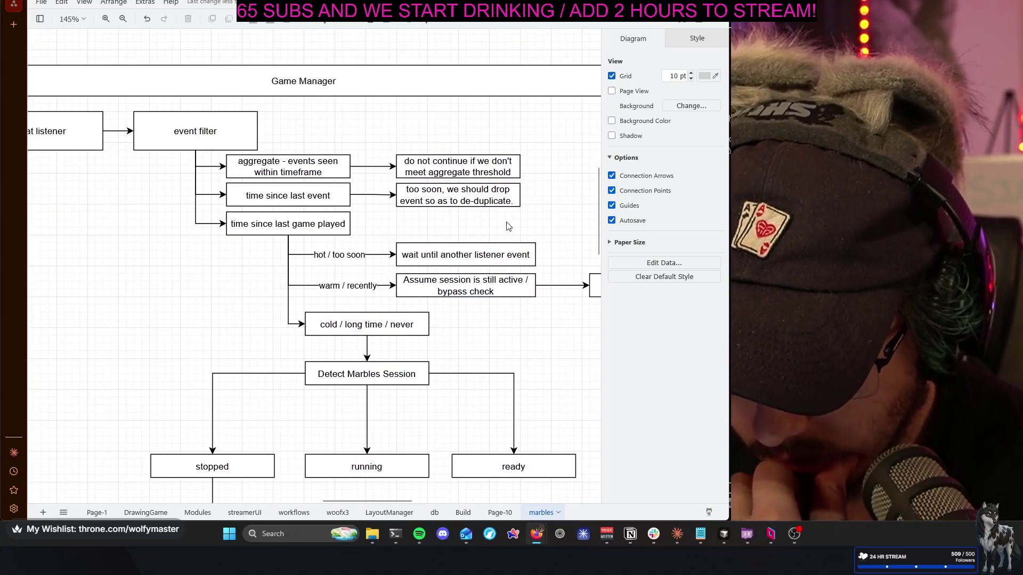
pyautogui.hscroll(-2, 506, 226)
pyautogui.scroll(-3, 505, 226)
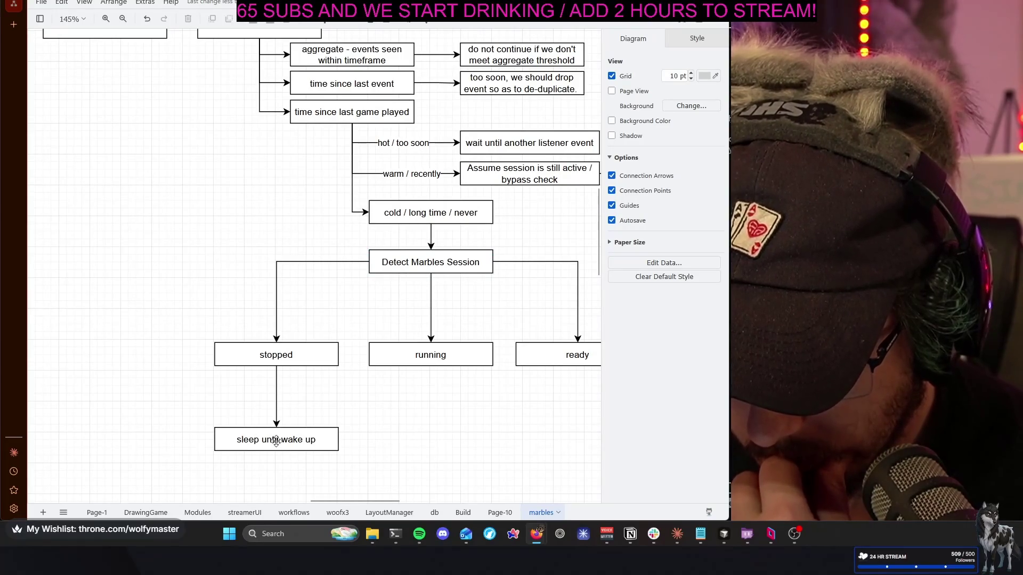
pyautogui.scroll(2, 258, 423)
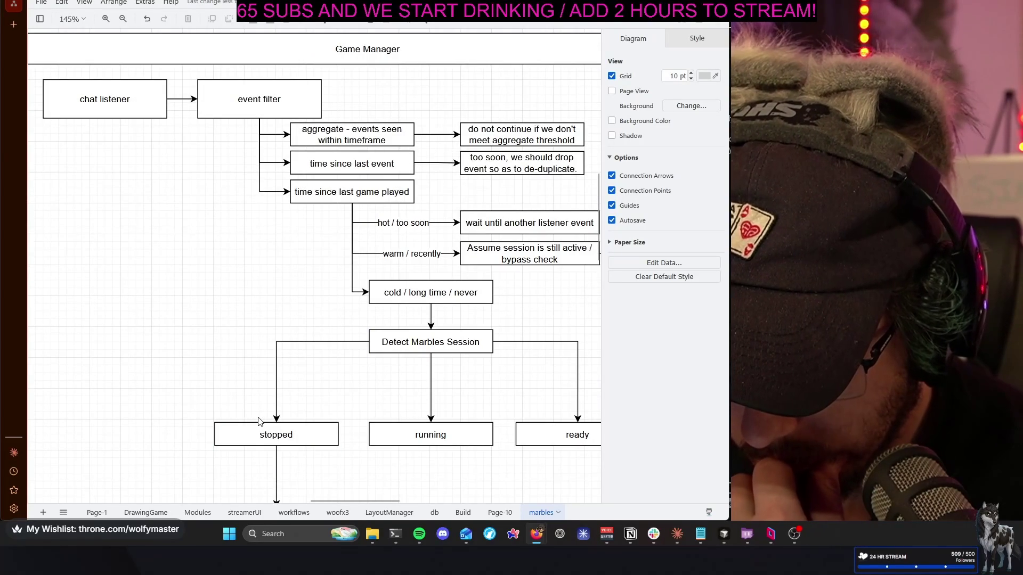
pyautogui.scroll(-2, 258, 422)
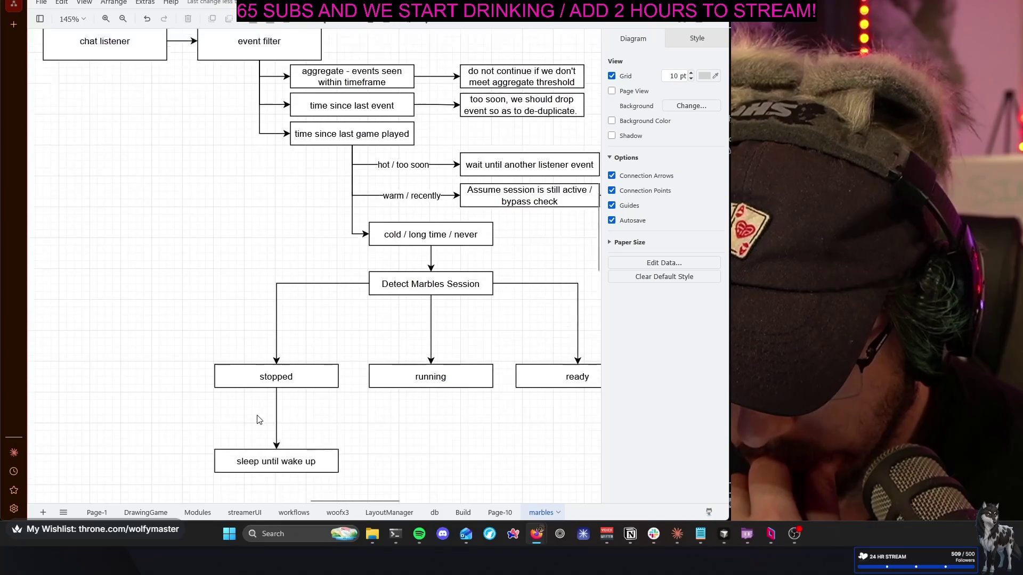
# Replace the 'sleep until wake up' label with 'do nothing'
pyautogui.doubleClick(343, 433)
pyautogui.scroll(2, 352, 434)
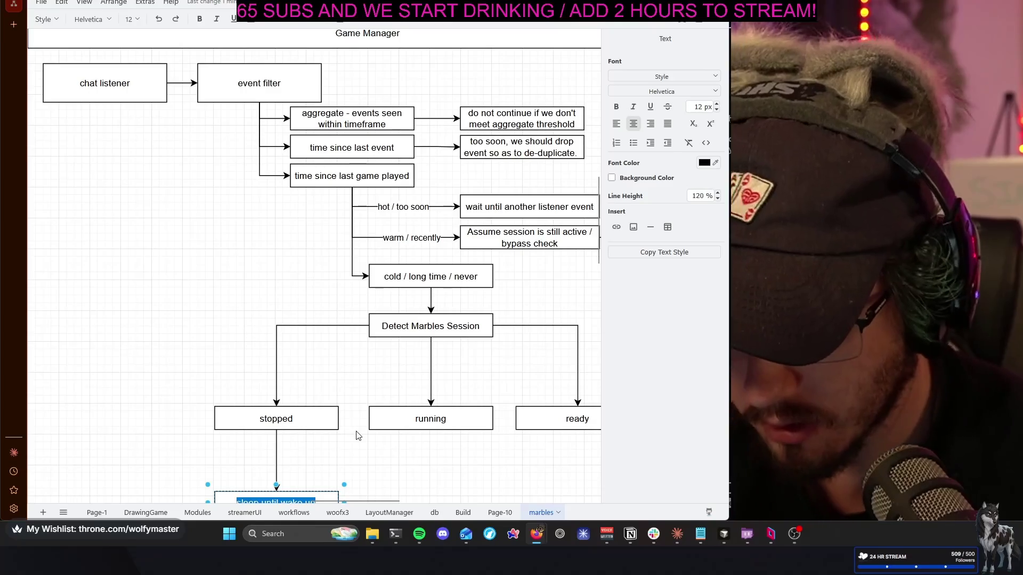
pyautogui.write('do nothing')
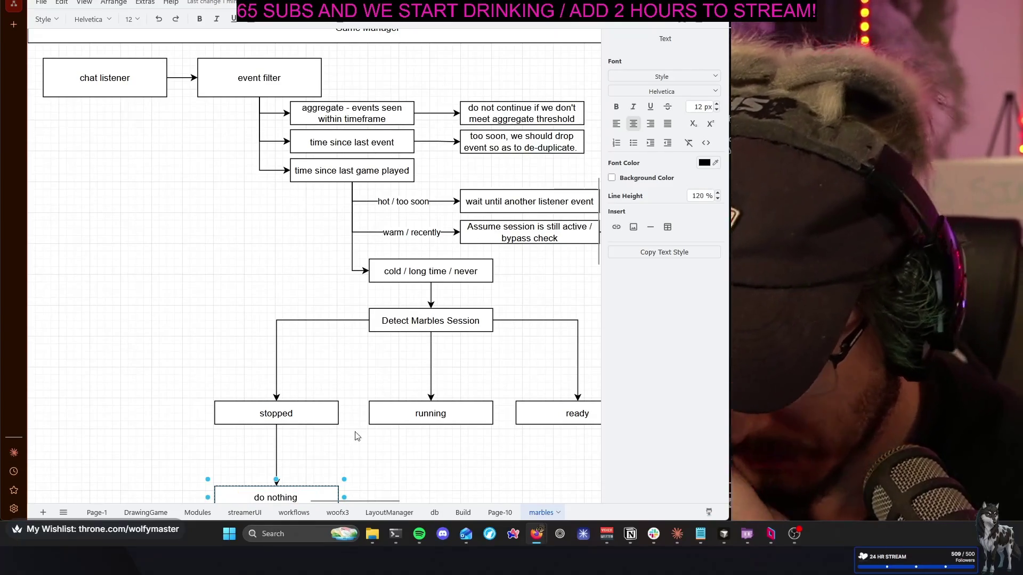
pyautogui.press('Escape')
pyautogui.click(363, 440)
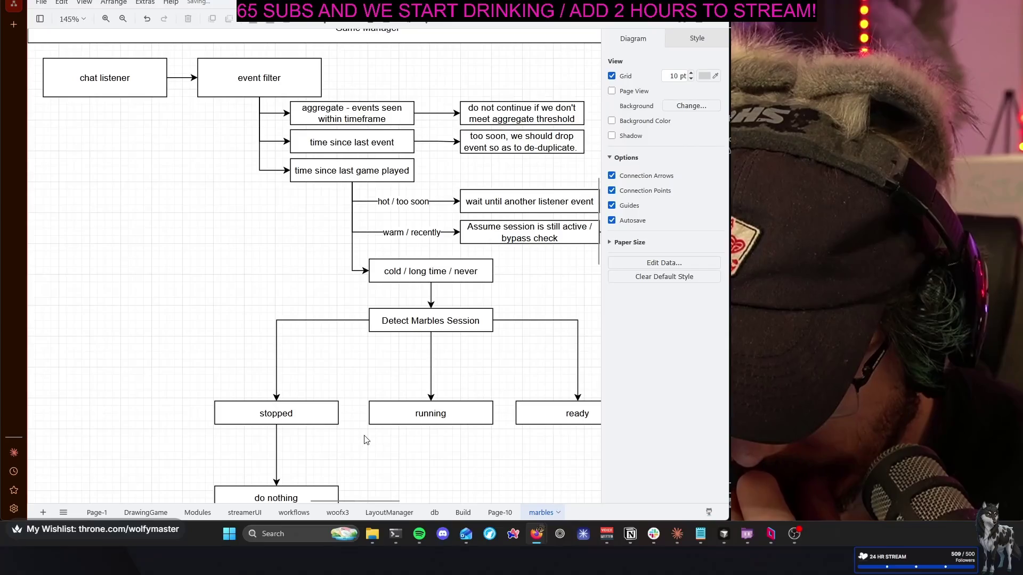
pyautogui.hscroll(3, 363, 440)
pyautogui.hscroll(2, 364, 440)
pyautogui.scroll(2, 362, 436)
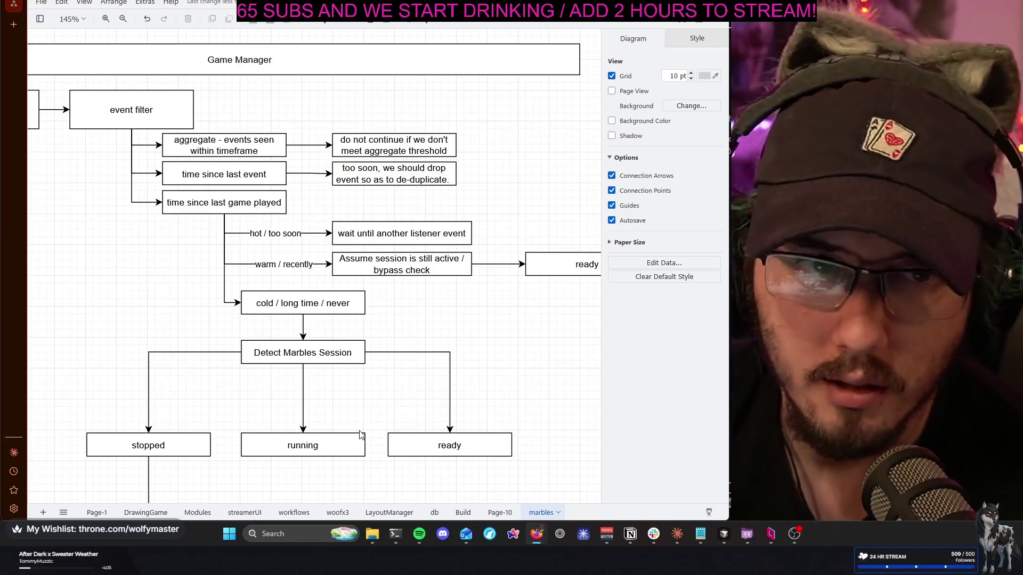
pyautogui.hscroll(2, 358, 423)
pyautogui.hscroll(1, 357, 419)
pyautogui.hscroll(1, 346, 416)
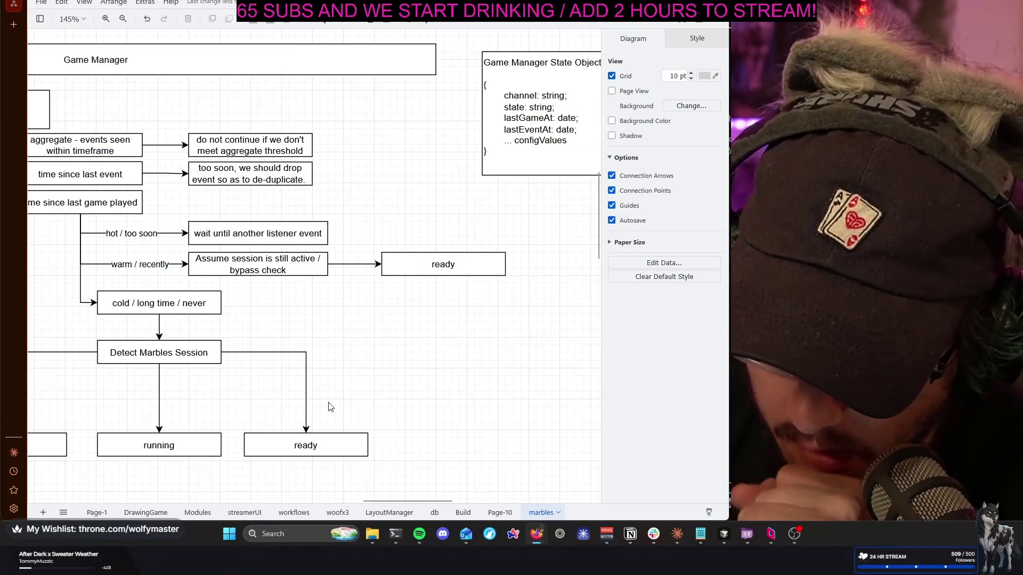
# Add a 'lastDetectAttemptAt: date;' line after lastEventAt in the State Object
pyautogui.doubleClick(533, 136)
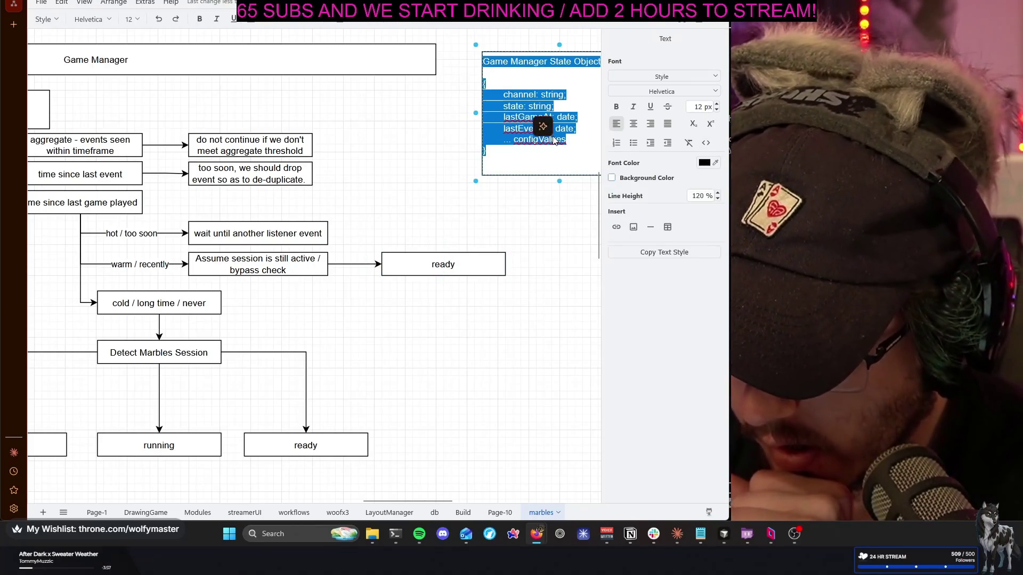
pyautogui.click(574, 136)
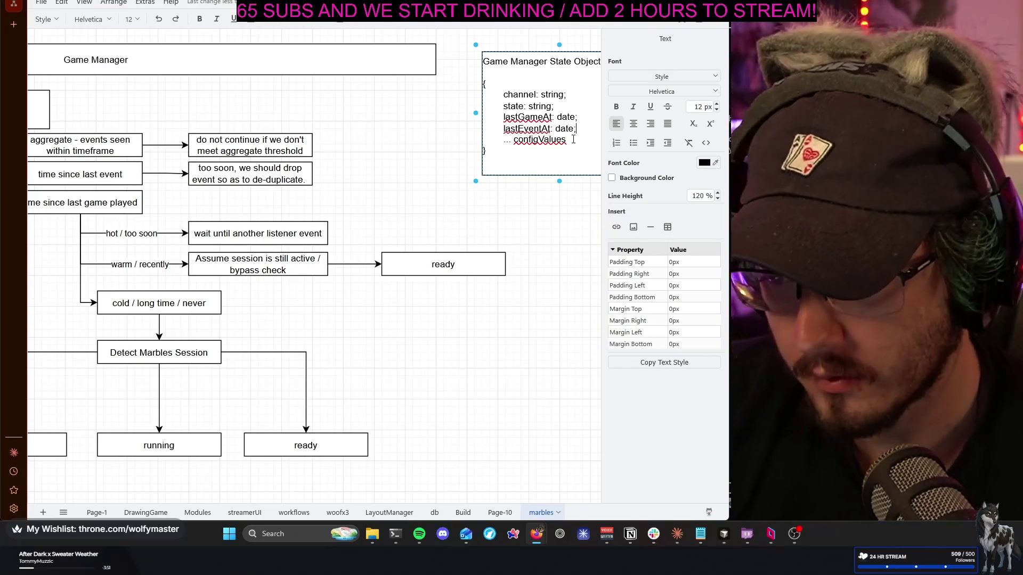
pyautogui.press('Return')
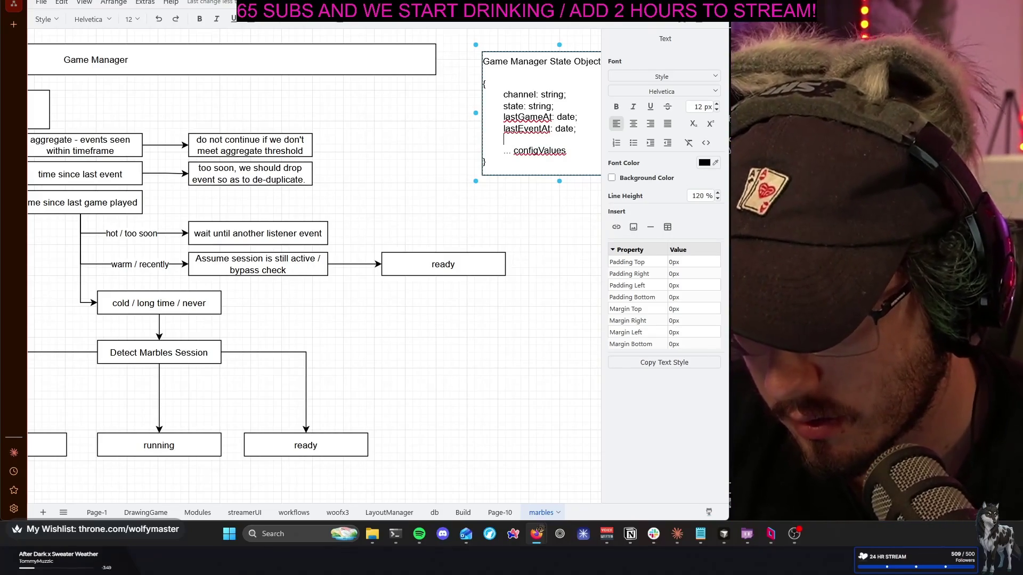
pyautogui.write('lastDete')
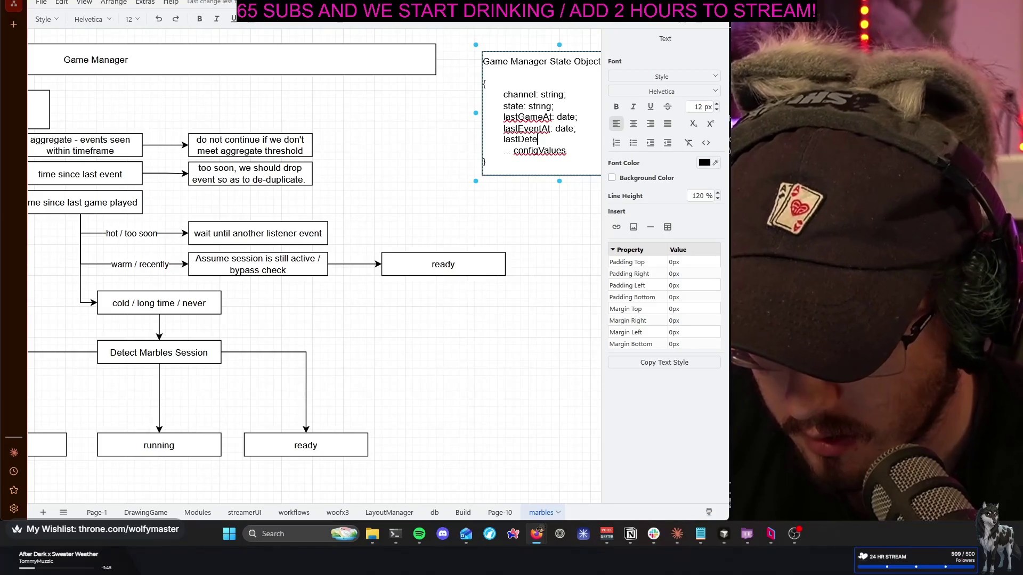
pyautogui.write('ctAttemptAt: d')
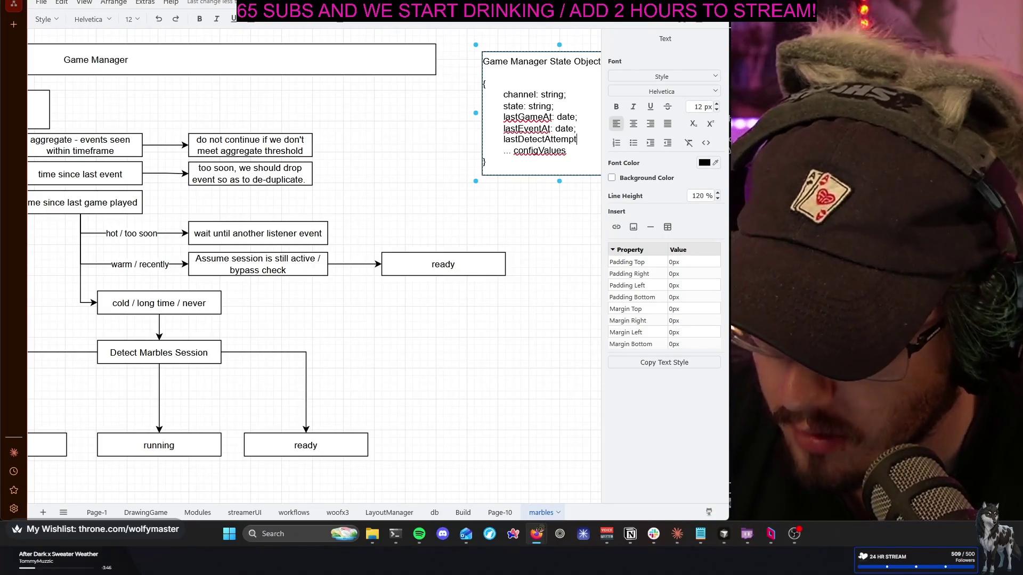
pyautogui.write('ate;')
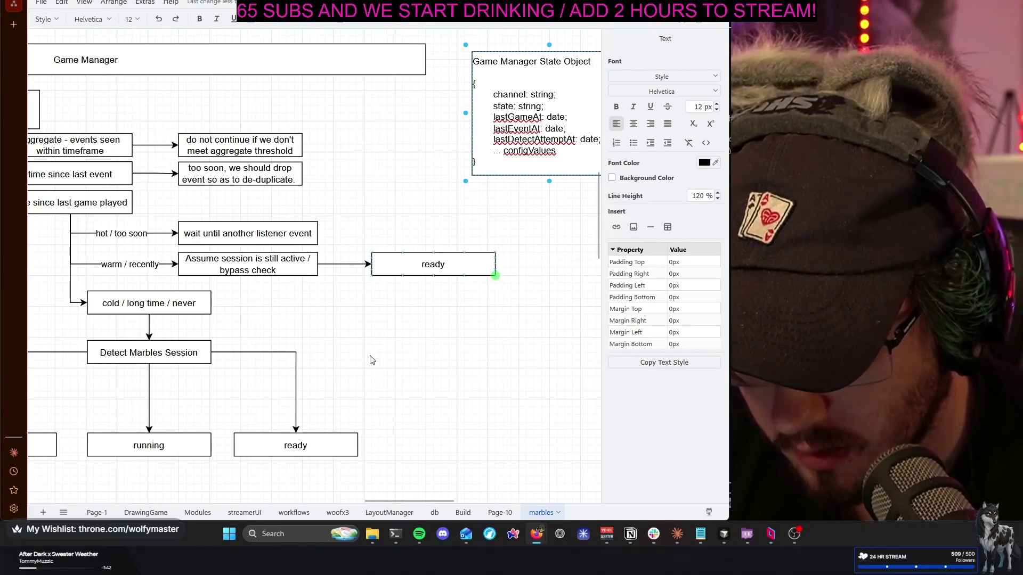
pyautogui.click(386, 349)
pyautogui.hscroll(-5, 387, 349)
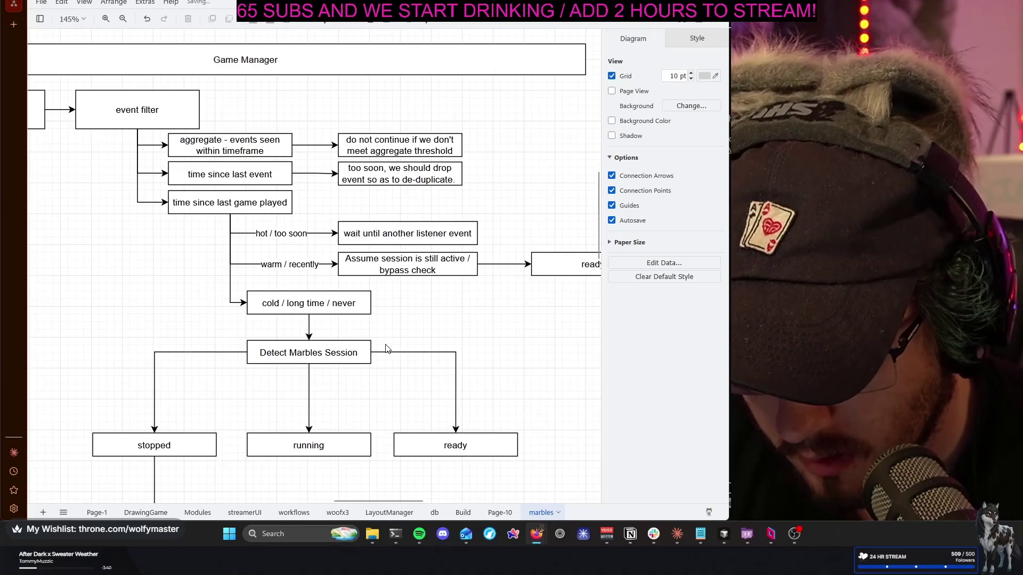
pyautogui.scroll(-2, 386, 349)
pyautogui.scroll(2, 386, 349)
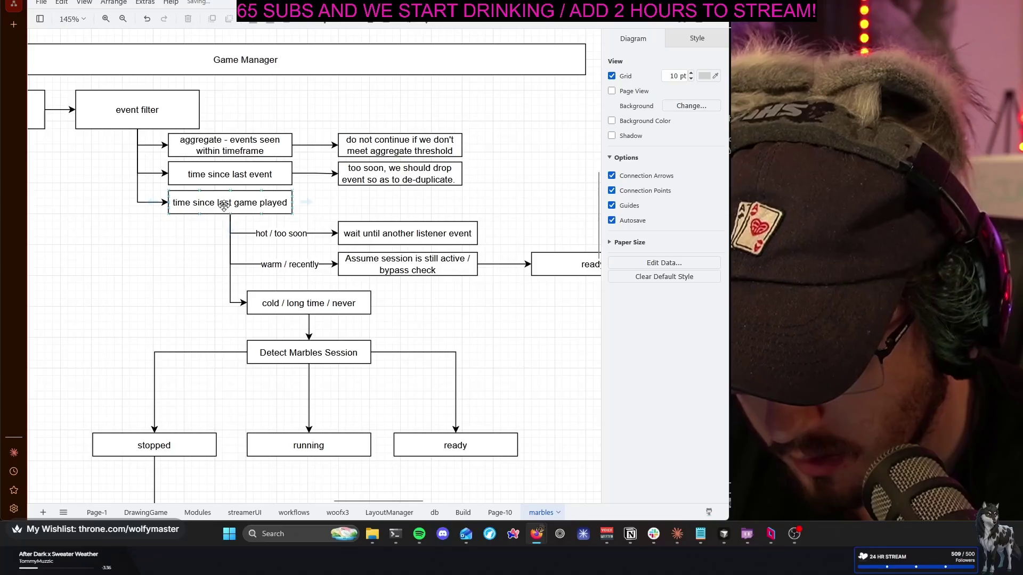
pyautogui.hscroll(2, 224, 206)
pyautogui.hscroll(3, 223, 208)
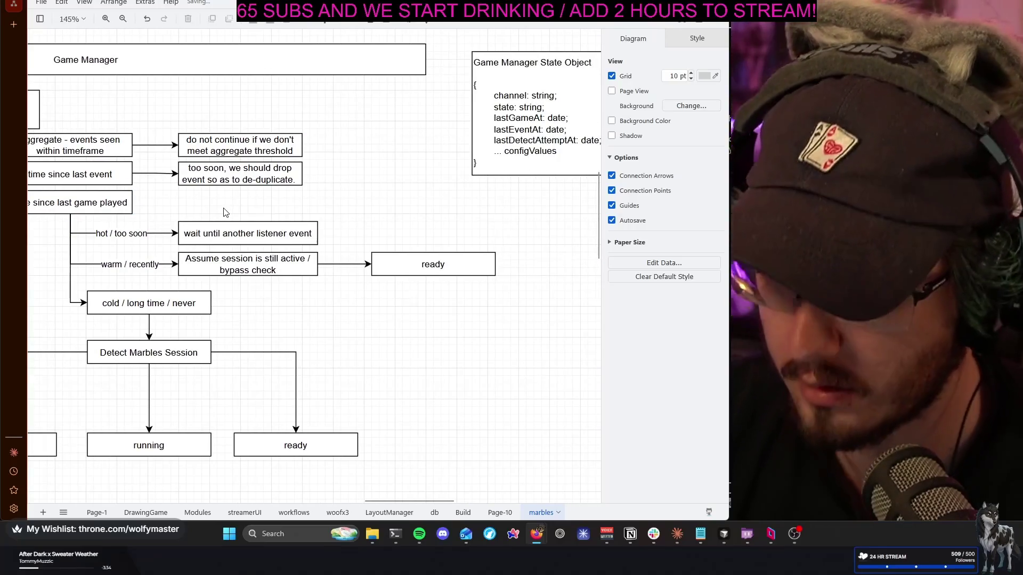
pyautogui.hscroll(-2, 224, 212)
pyautogui.hscroll(3, 224, 212)
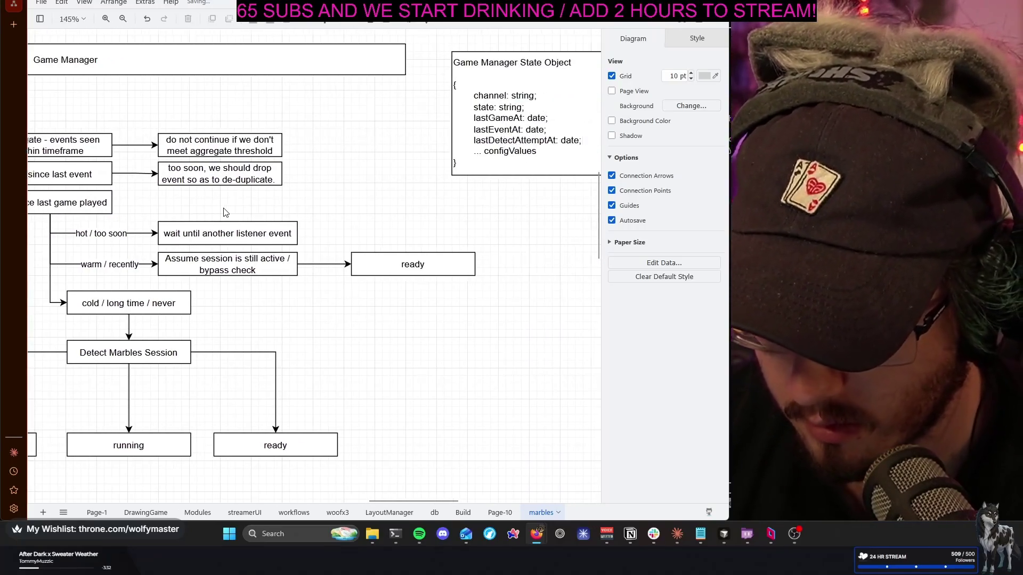
# Rename the lastGameAt field to lastGamePlayedAt
pyautogui.doubleClick(485, 116)
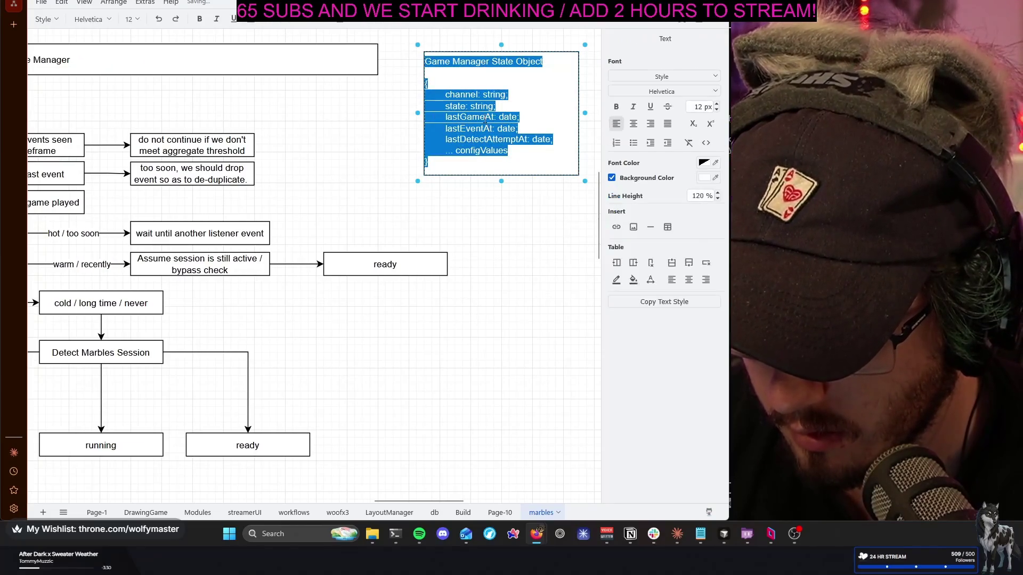
pyautogui.click(485, 117)
pyautogui.write('Playe')
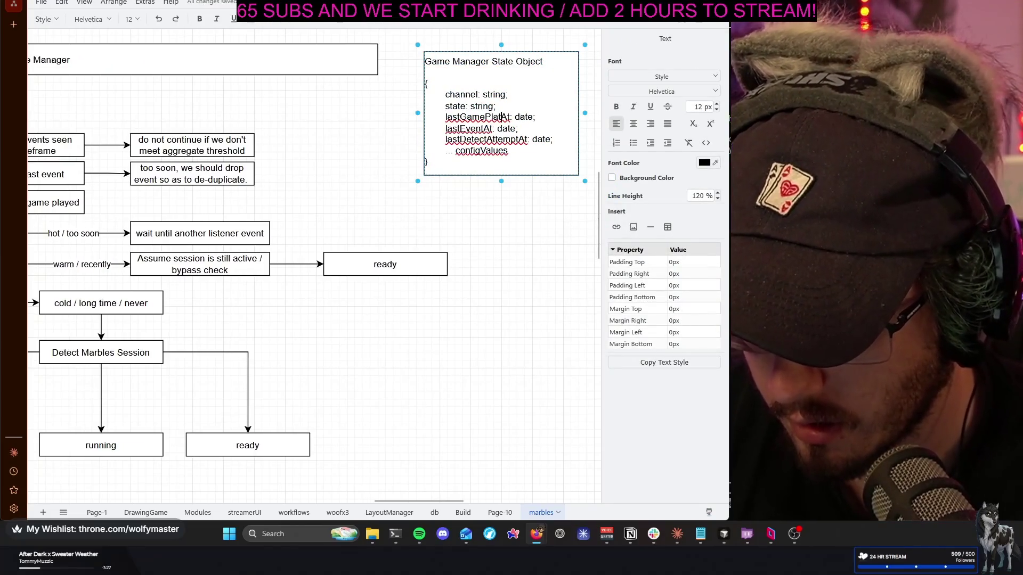
pyautogui.write('d')
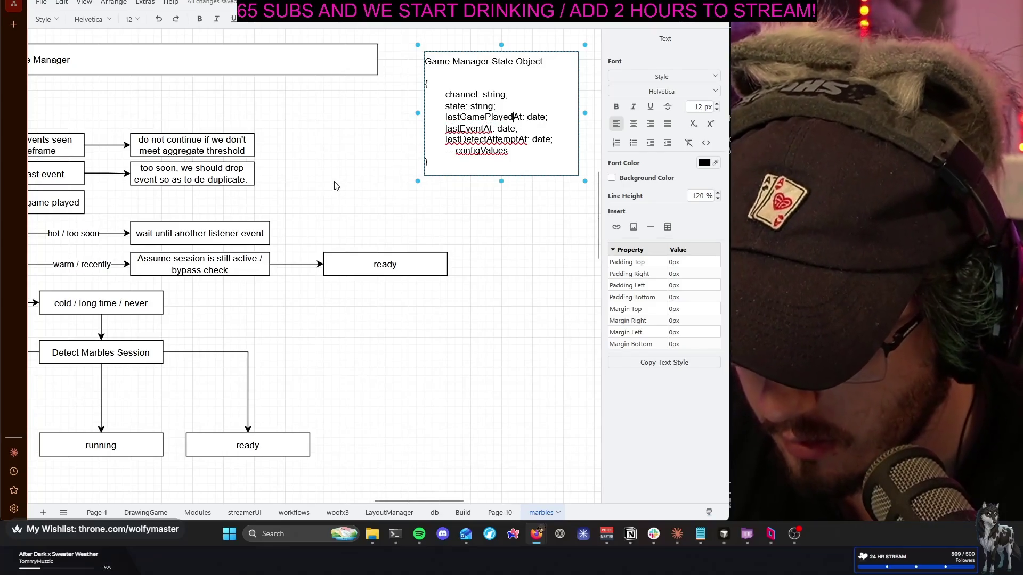
pyautogui.click(336, 185)
pyautogui.hscroll(-1, 340, 179)
pyautogui.hscroll(-2, 340, 179)
pyautogui.hscroll(-3, 340, 179)
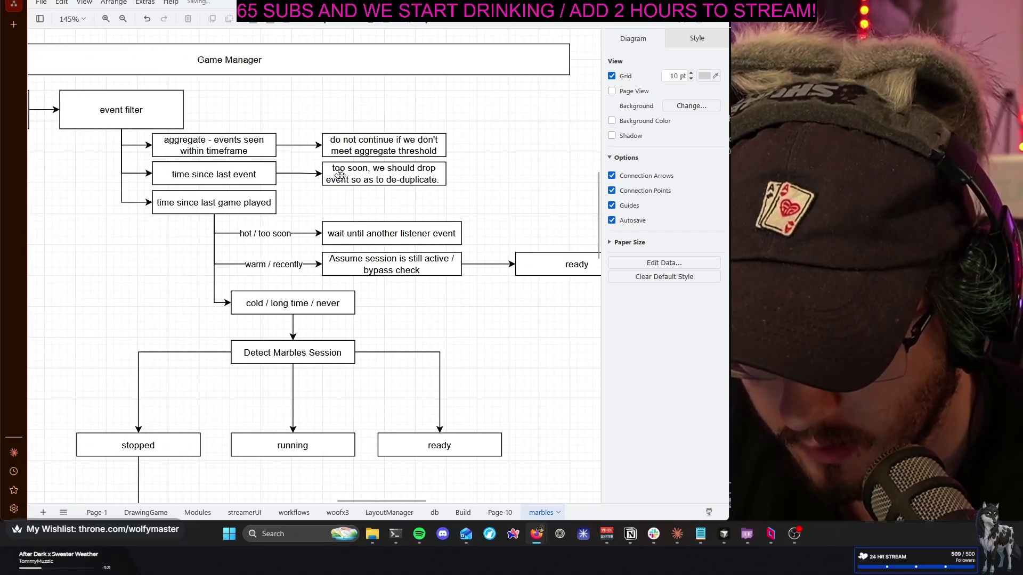
pyautogui.scroll(-2, 340, 176)
pyautogui.scroll(-2, 340, 176)
pyautogui.scroll(-2, 340, 176)
pyautogui.scroll(1, 340, 176)
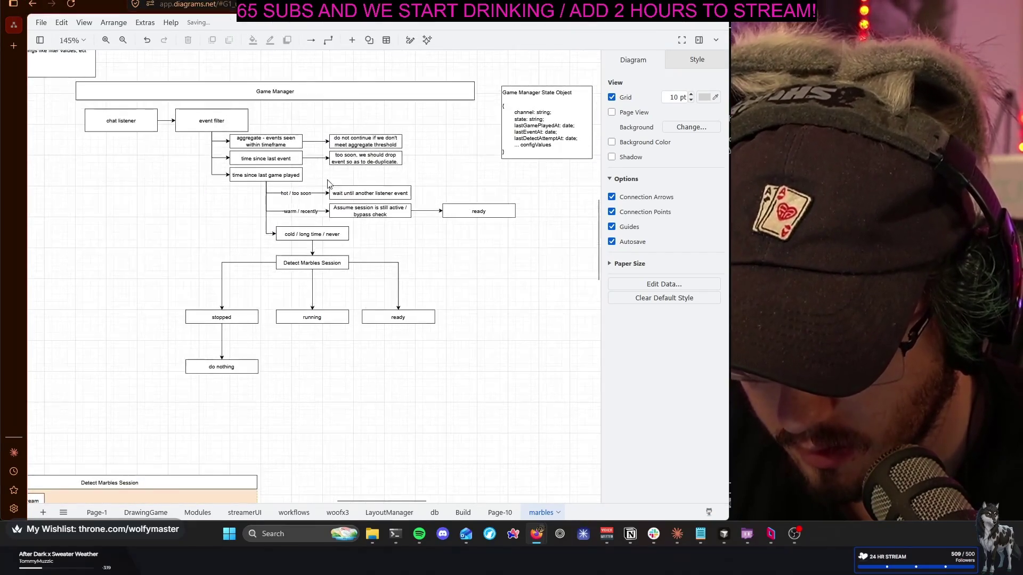
# Select the 'time since last game played' branch and nudge it downward to free space
pyautogui.moveTo(168, 345)
pyautogui.mouseDown()
pyautogui.moveTo(521, 158)
pyautogui.moveTo(520, 147)
pyautogui.mouseUp()
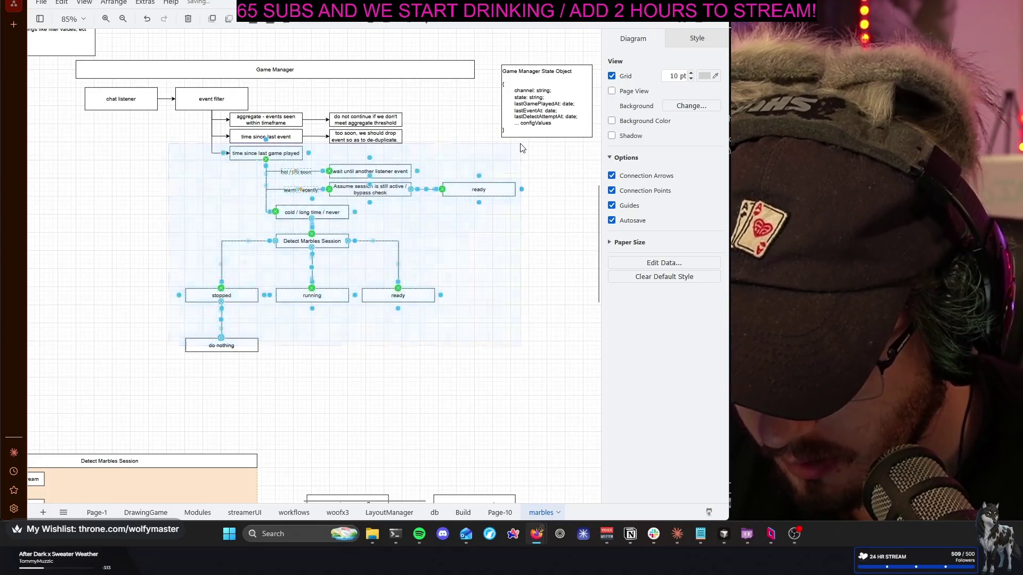
pyautogui.press('Down')
pyautogui.press('Down')
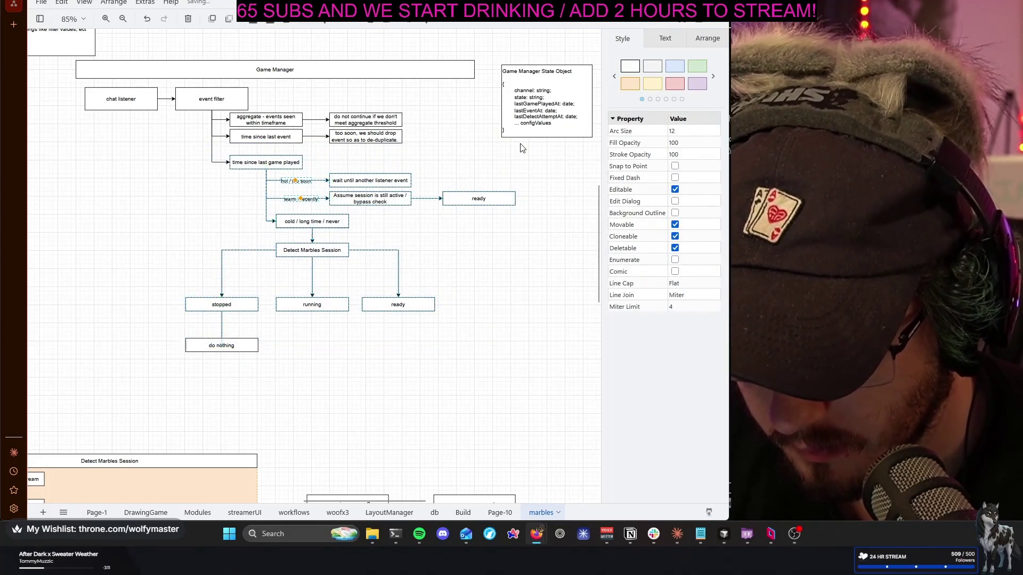
pyautogui.press('Down')
pyautogui.press('Down')
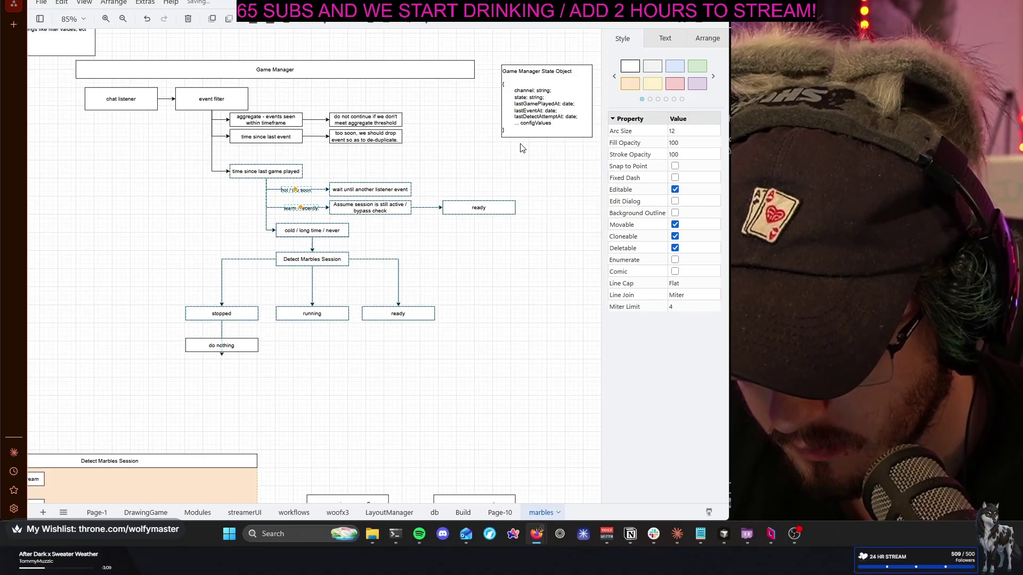
pyautogui.keyDown('ctrl'); pyautogui.scroll(2, 291, 157); pyautogui.keyUp('ctrl')
pyautogui.click(292, 157)
pyautogui.keyDown('ctrl'); pyautogui.scroll(3, 291, 158); pyautogui.keyUp('ctrl')
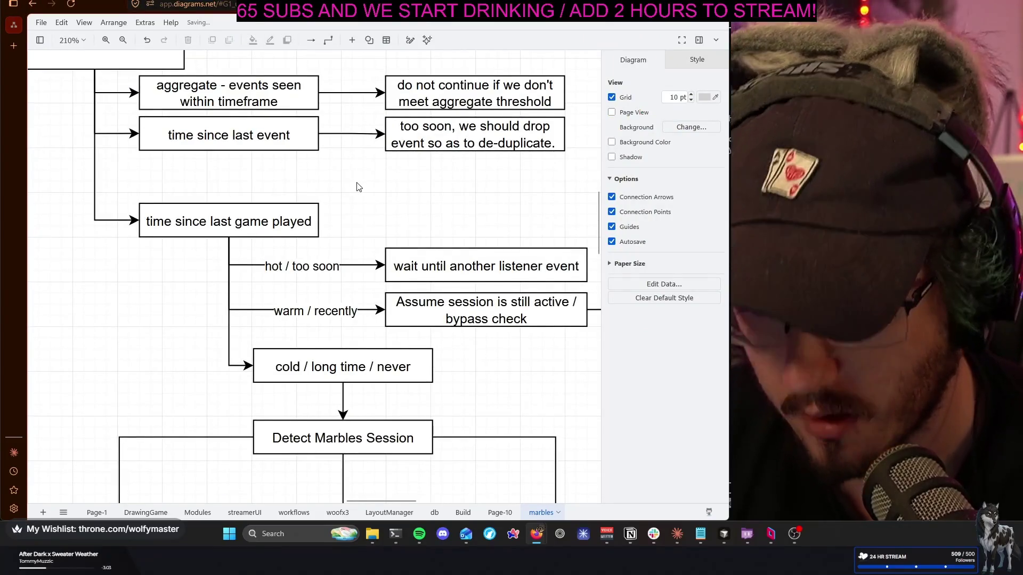
# Copy 'time since last event' below itself and relabel it 'time since last detect attempt'
pyautogui.click(230, 113)
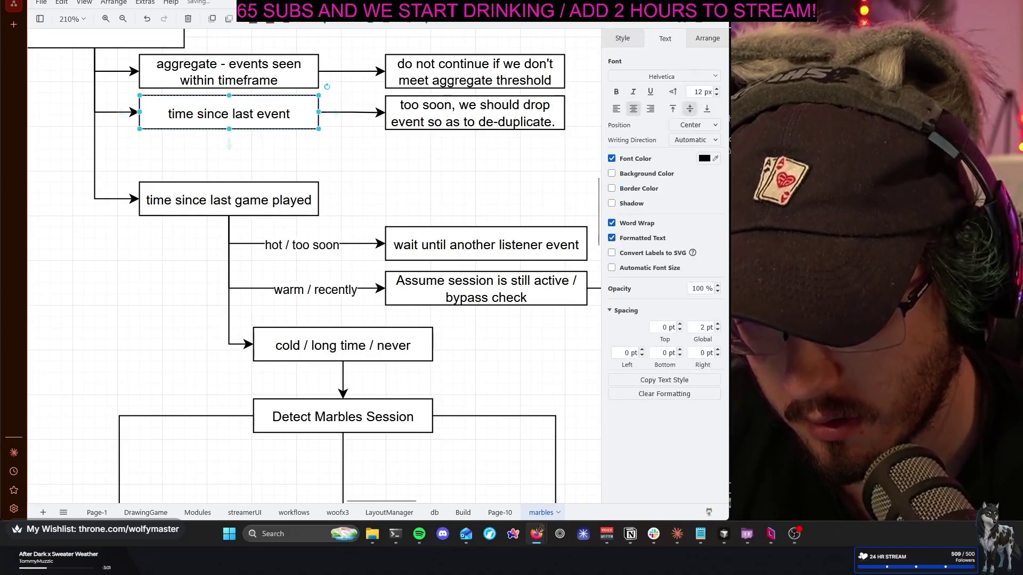
pyautogui.moveTo(230, 113)
pyautogui.mouseDown()
pyautogui.moveTo(224, 166)
pyautogui.moveTo(201, 165)
pyautogui.mouseUp()
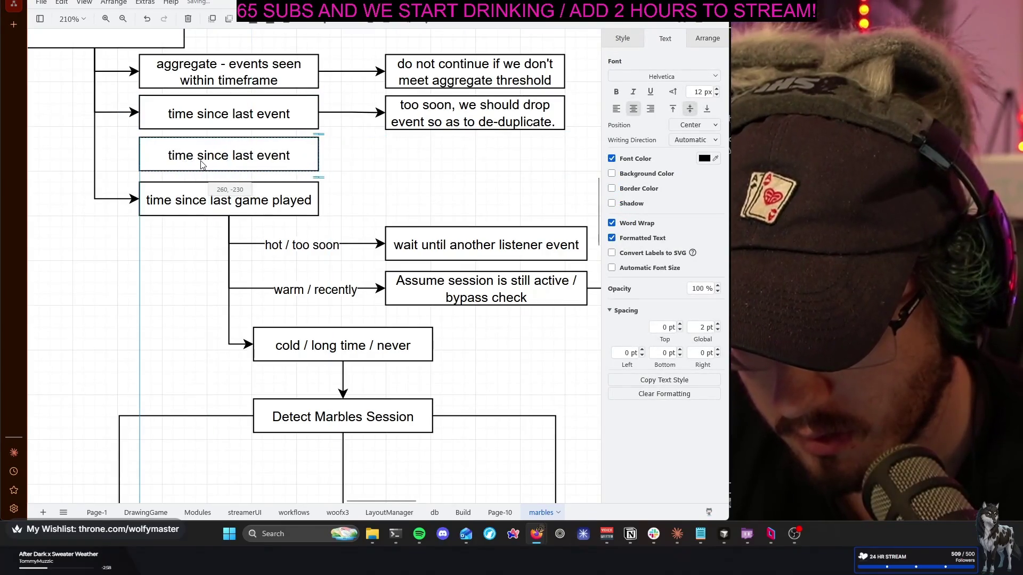
pyautogui.doubleClick(243, 157)
pyautogui.click(234, 156)
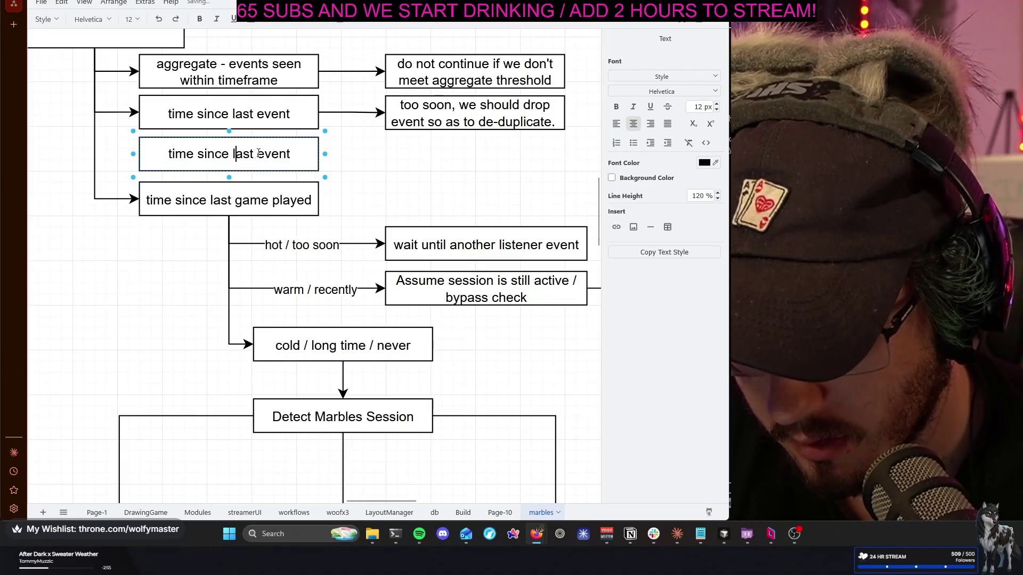
pyautogui.write('detec')
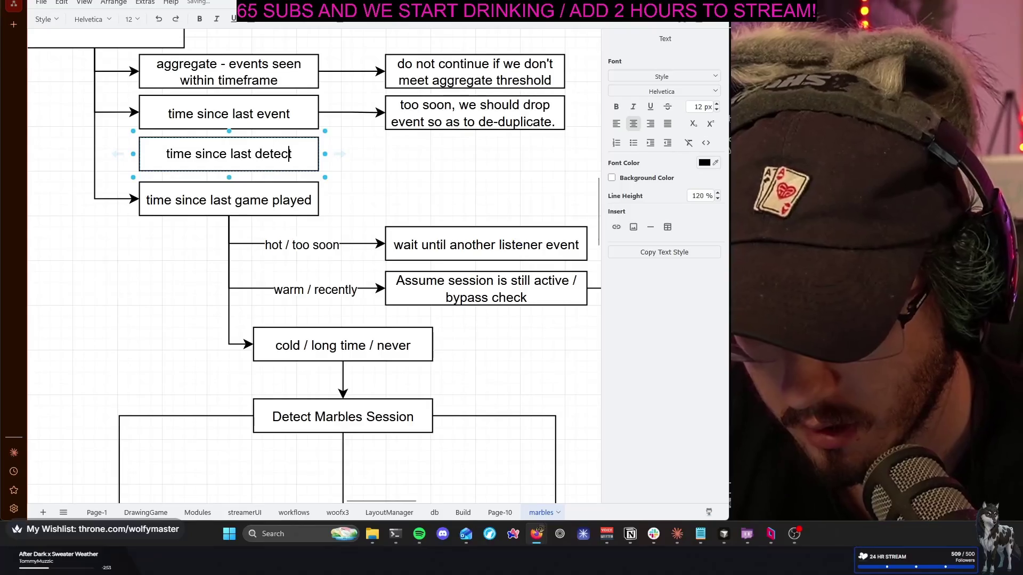
pyautogui.write('t attempt')
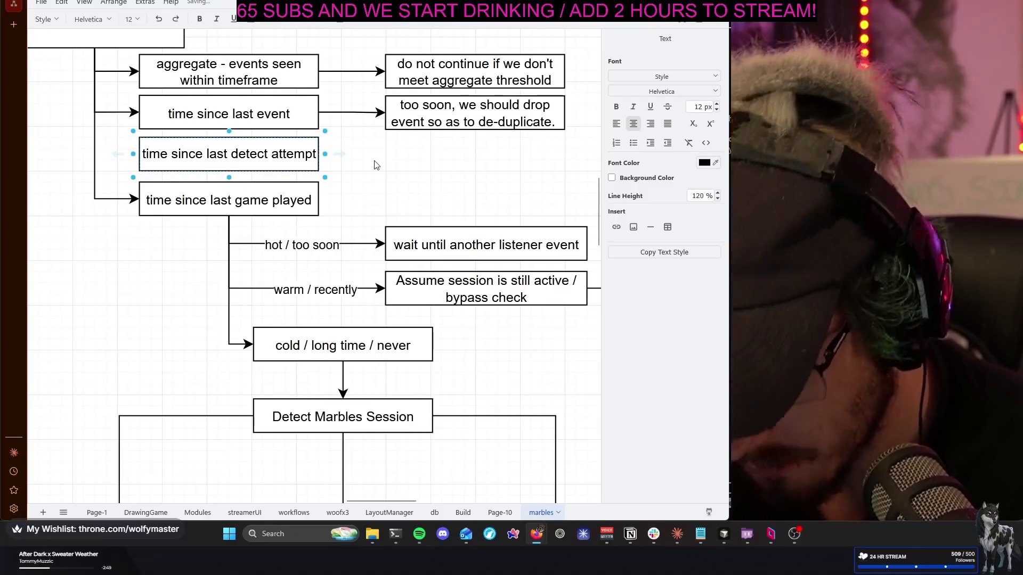
pyautogui.click(375, 164)
pyautogui.scroll(1, 325, 201)
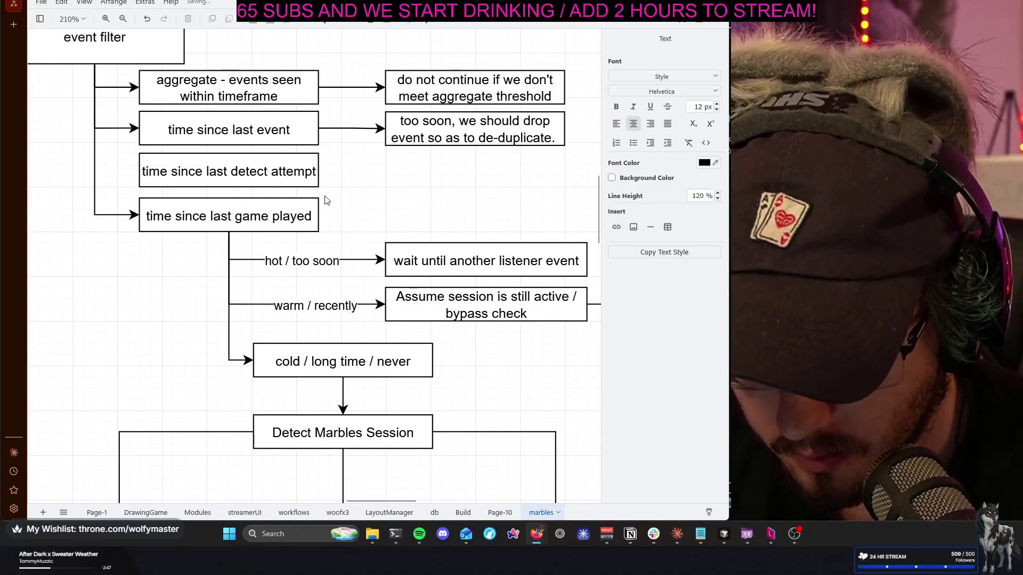
pyautogui.click(325, 201)
pyautogui.scroll(3, 310, 186)
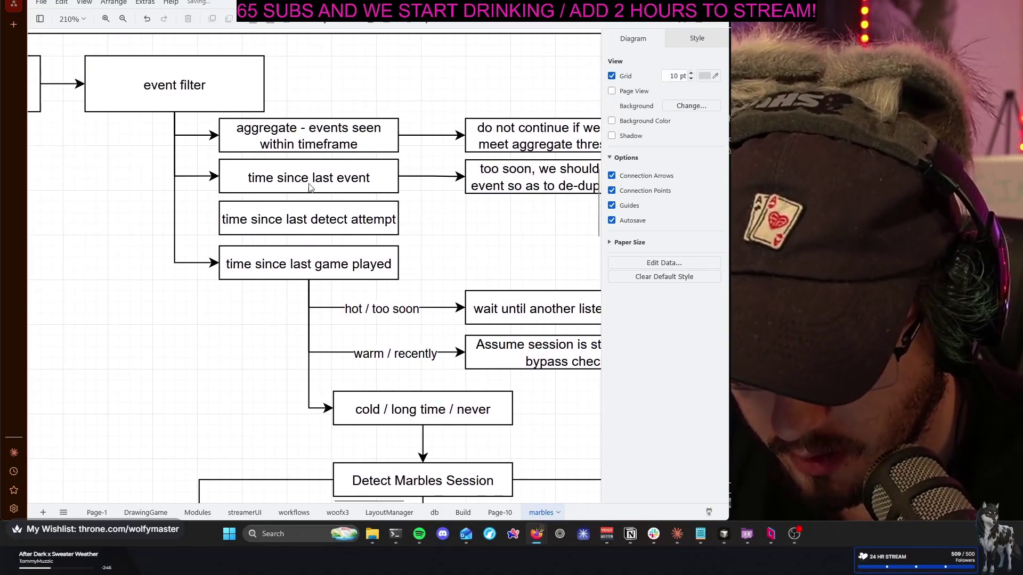
# Draw an arrow from the event filter trunk into 'time since last detect attempt'
pyautogui.click(186, 95)
pyautogui.moveTo(178, 127); pyautogui.dragTo(225, 219)
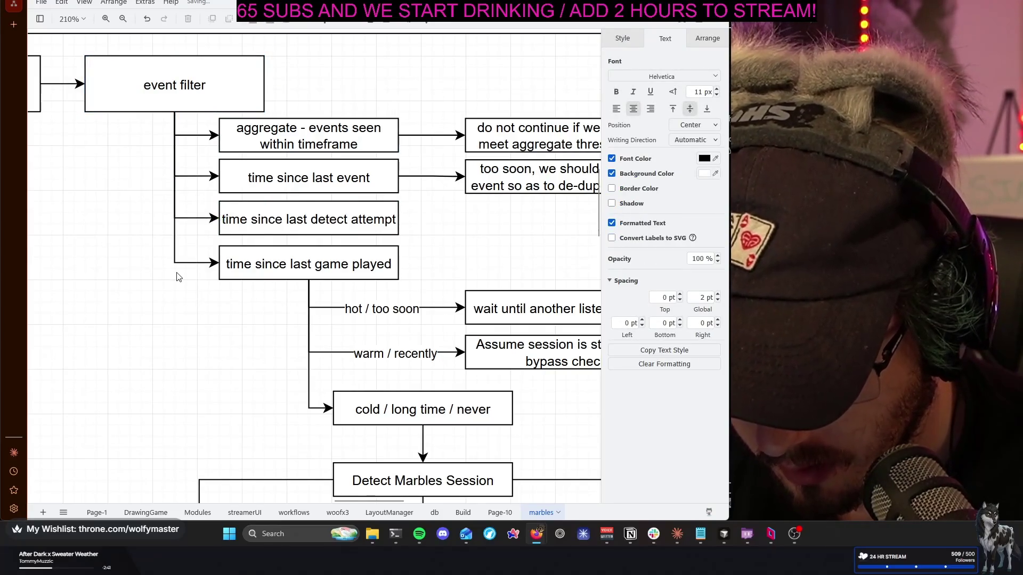
pyautogui.click(493, 256)
pyautogui.hscroll(2, 493, 256)
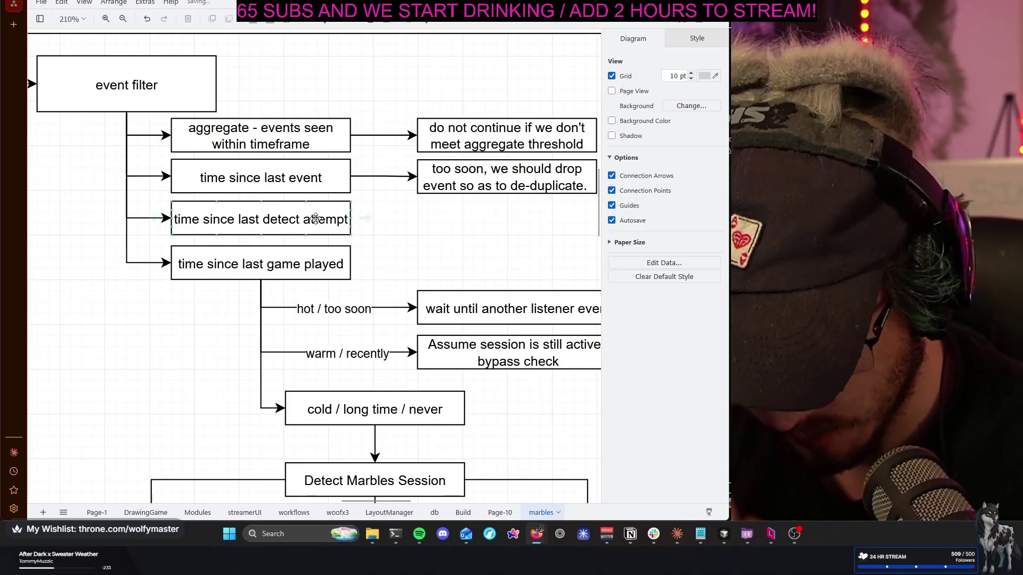
# Duplicate the 'too soon' drop-event box beside 'time since last detect attempt' and link them
pyautogui.click(317, 217)
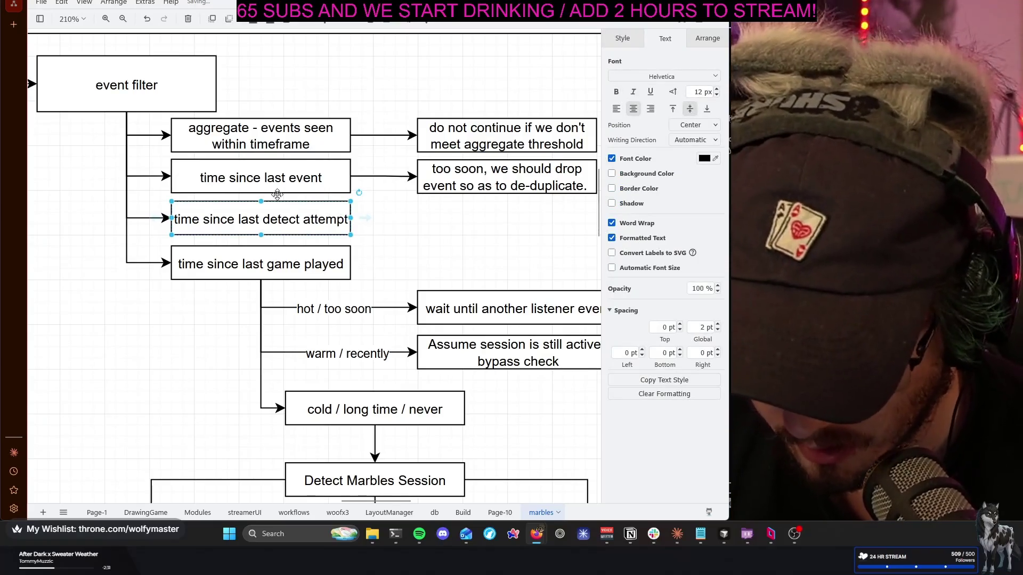
pyautogui.click(270, 183)
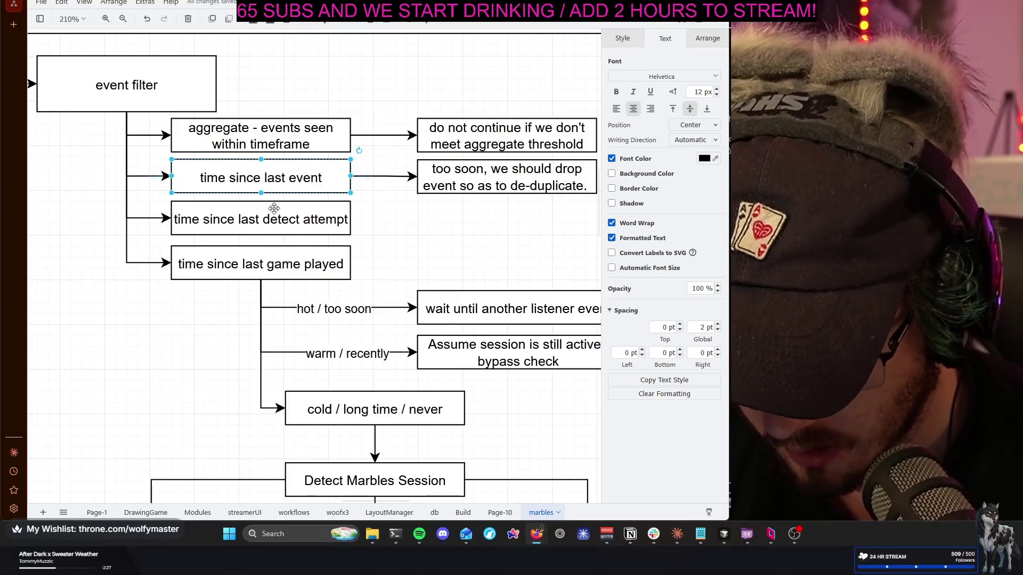
pyautogui.moveTo(365, 218)
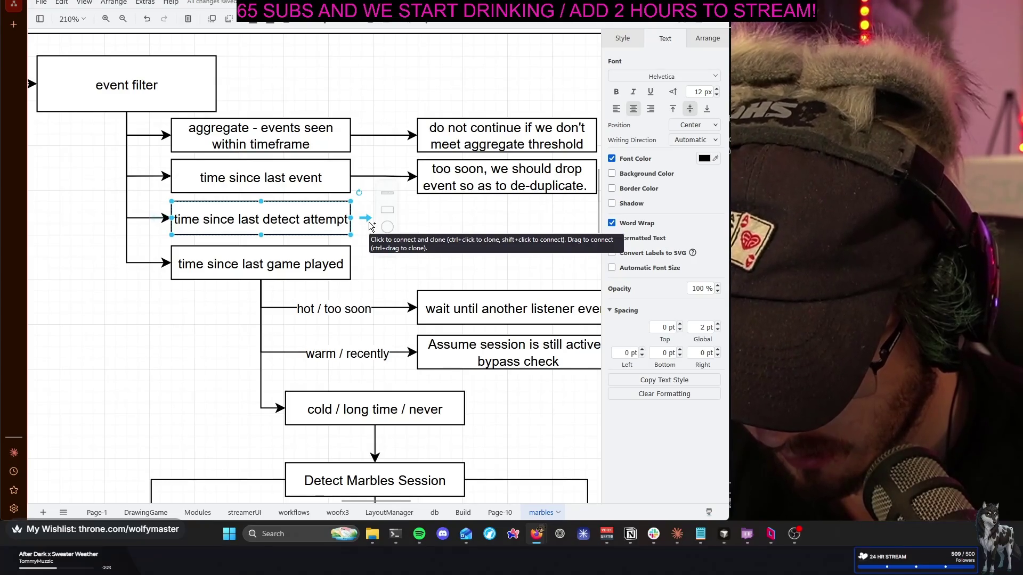
pyautogui.moveTo(512, 165); pyautogui.dragTo(515, 228)
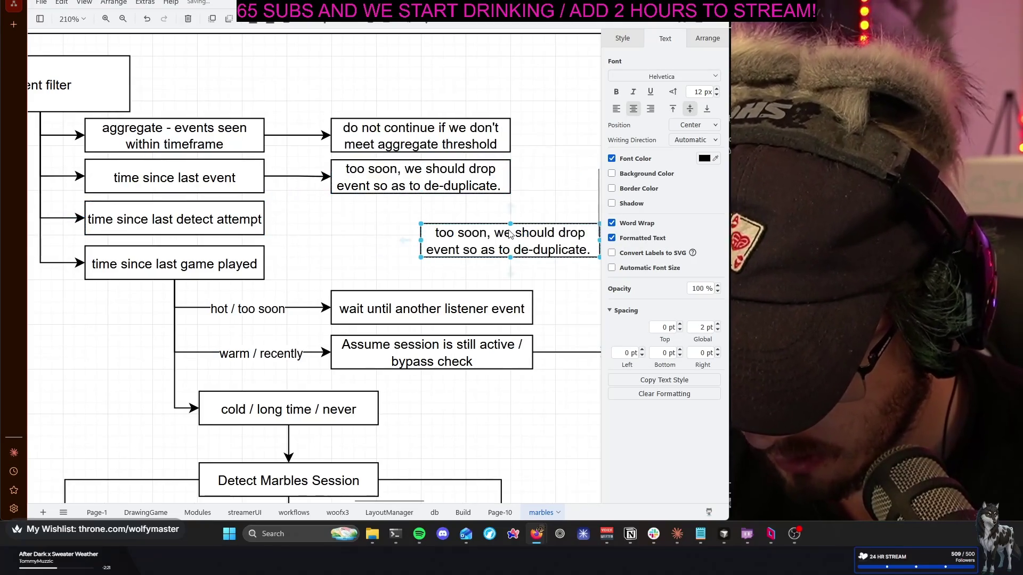
pyautogui.moveTo(445, 230); pyautogui.dragTo(396, 226)
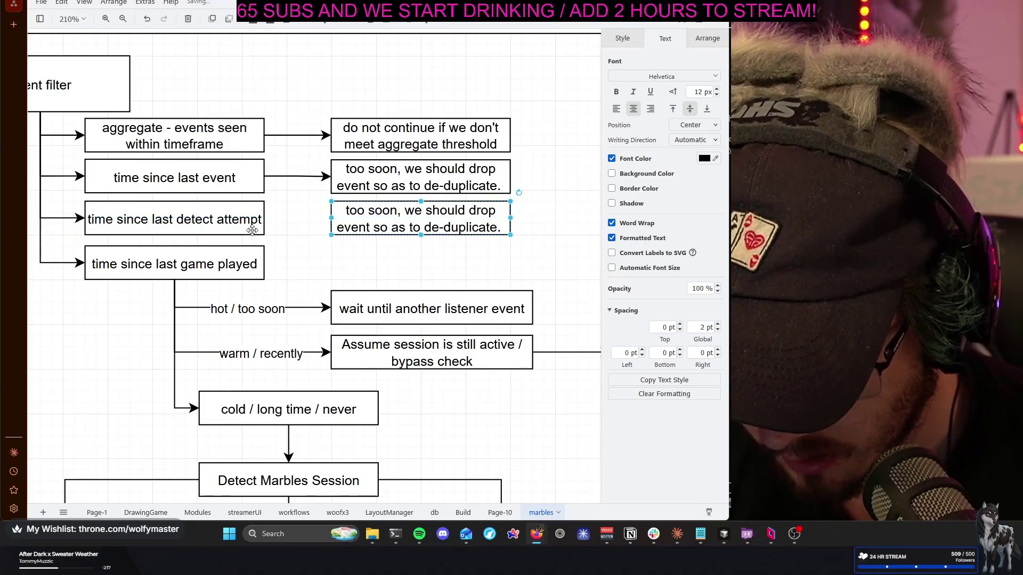
pyautogui.click(234, 226)
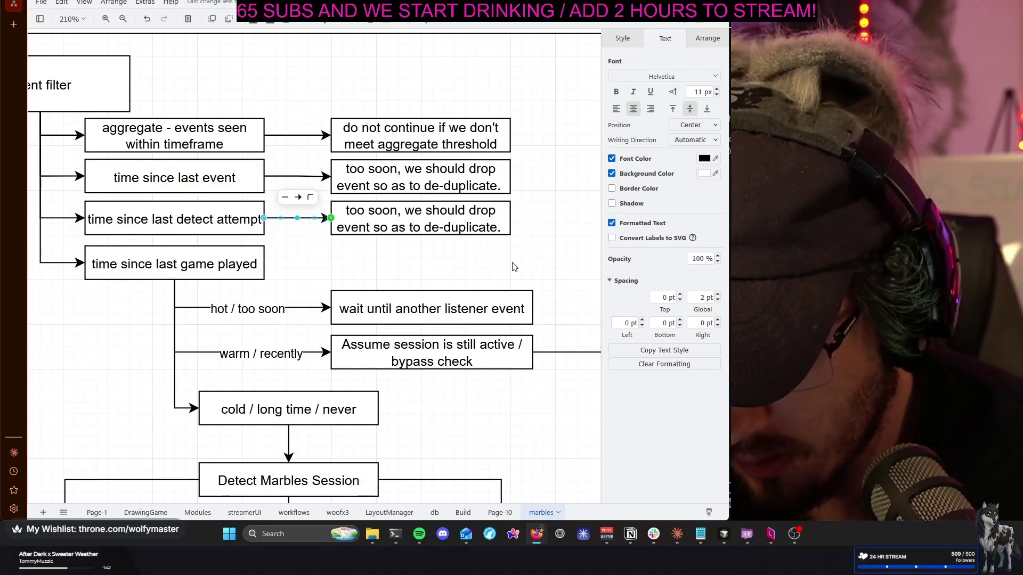
pyautogui.hscroll(1, 514, 266)
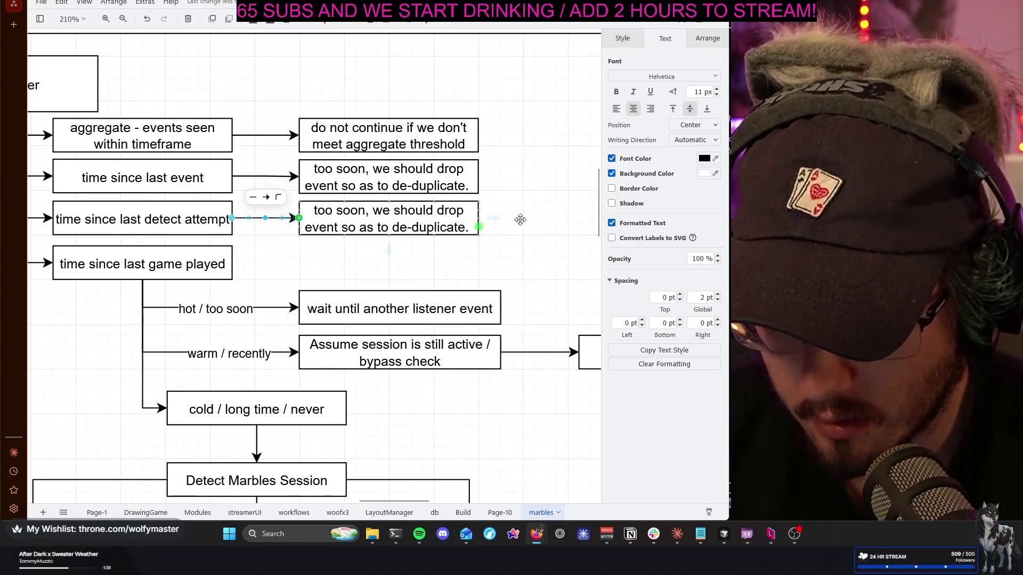
pyautogui.click(530, 269)
pyautogui.hscroll(-2, 530, 270)
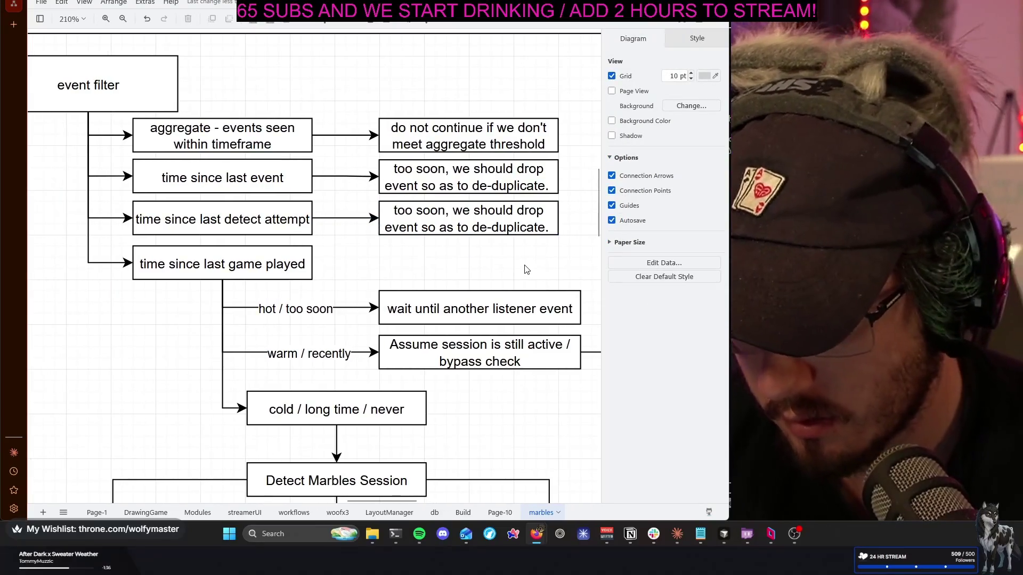
# Reword the copy to 'too soon, we should drop event so as to reduce modal costs'
pyautogui.doubleClick(483, 227)
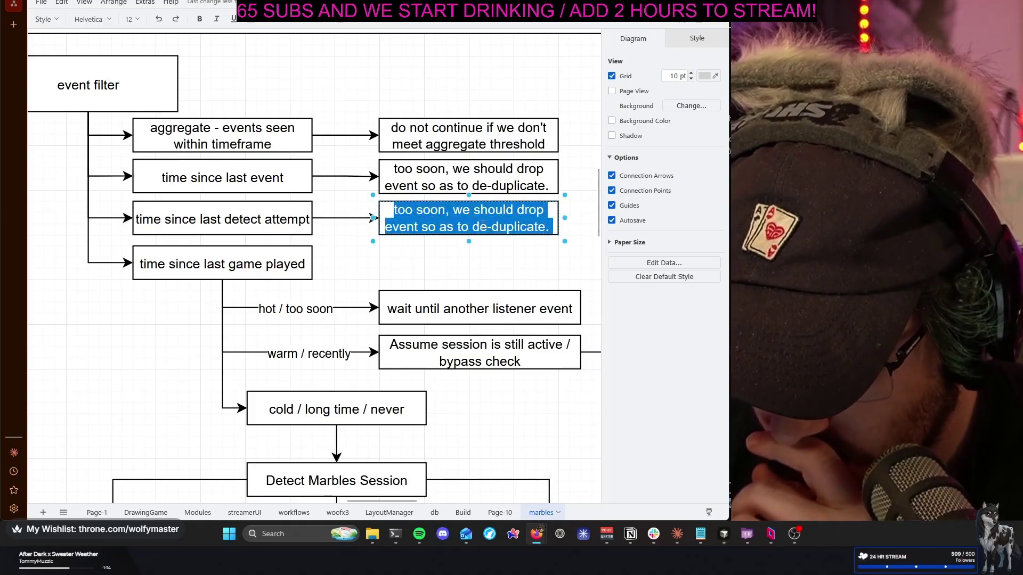
pyautogui.click(480, 227)
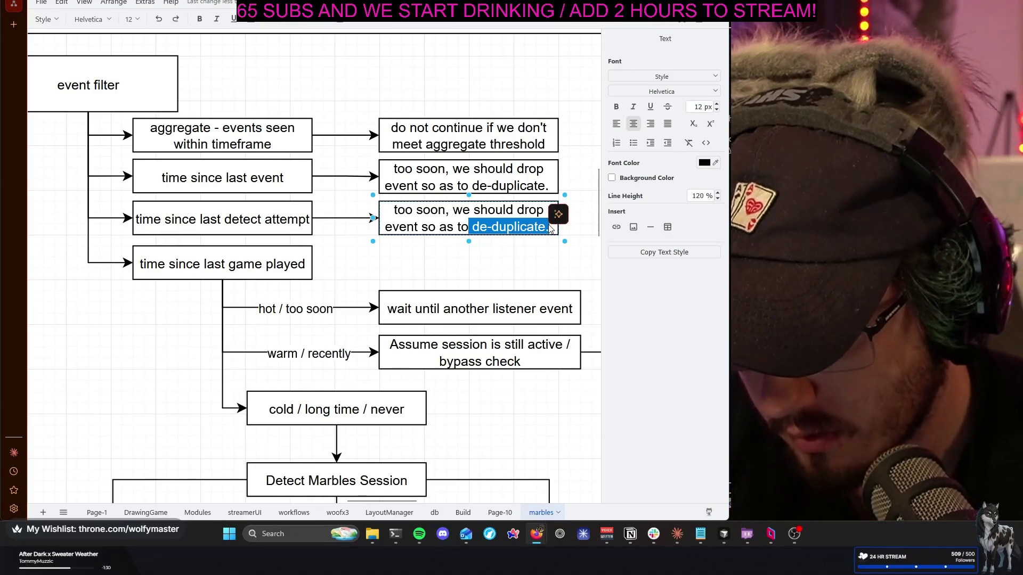
pyautogui.write('reduce ')
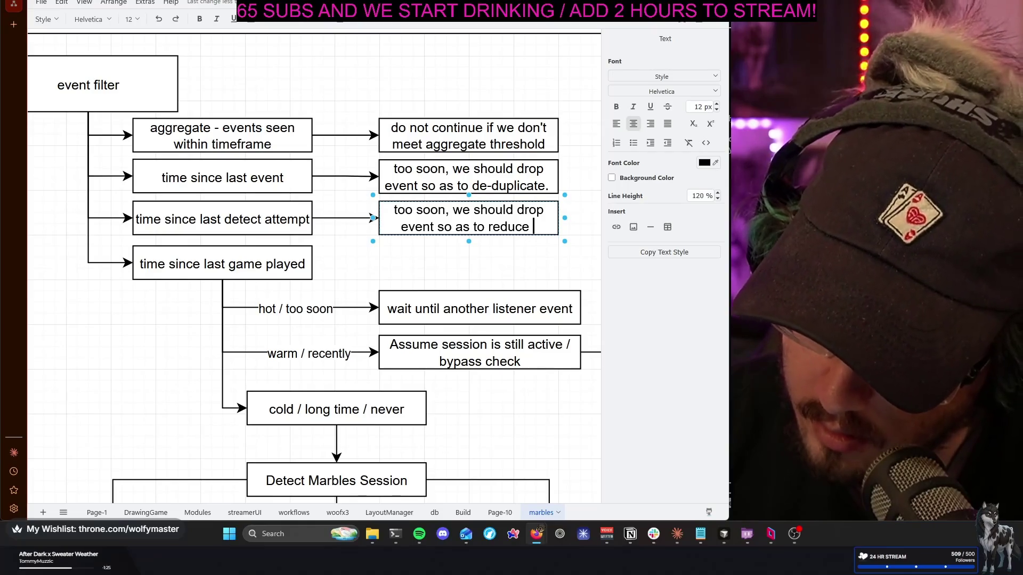
pyautogui.write('model c')
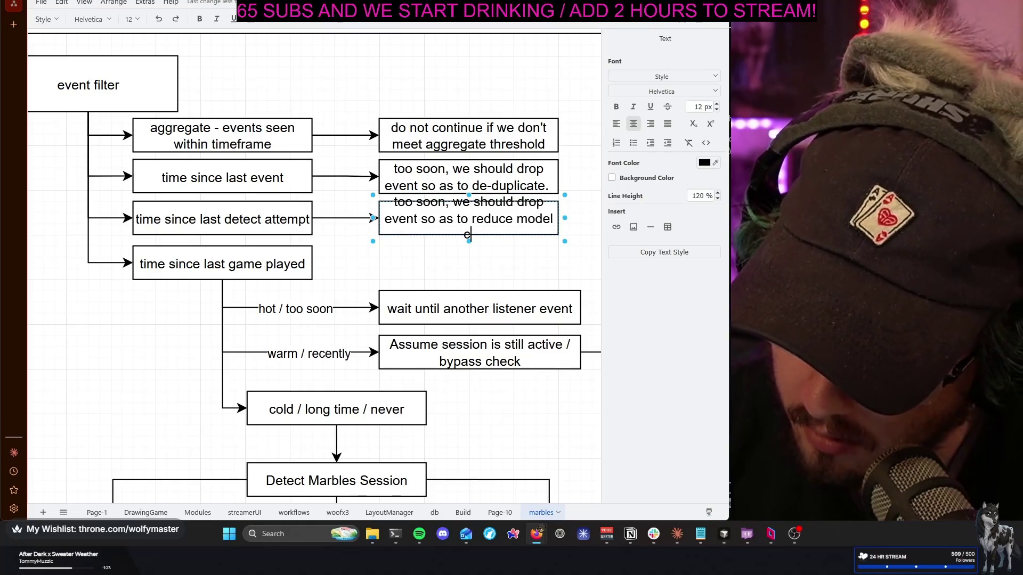
pyautogui.write('osts')
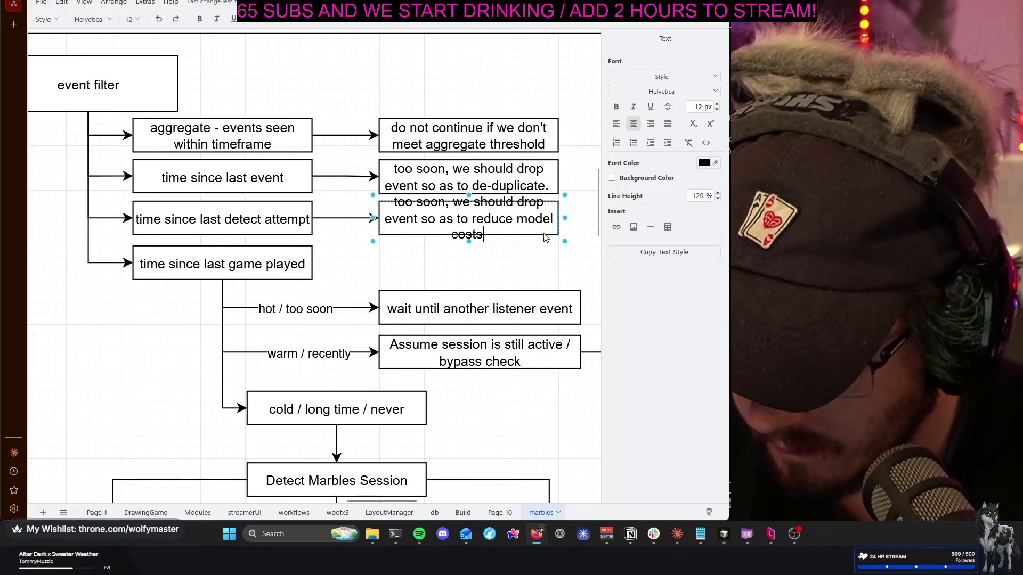
pyautogui.press('Escape')
pyautogui.doubleClick(546, 223)
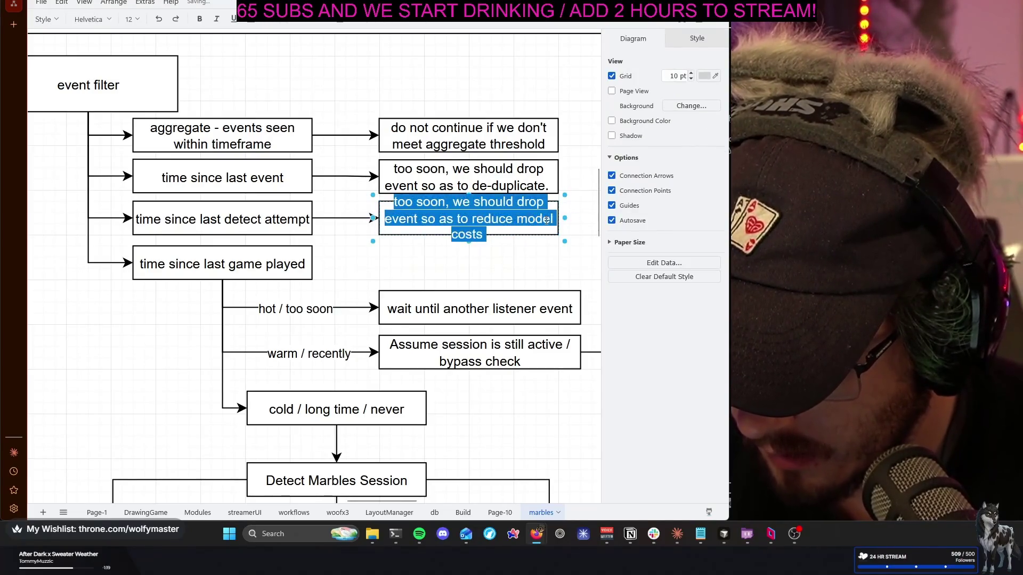
pyautogui.click(553, 219)
pyautogui.write('a')
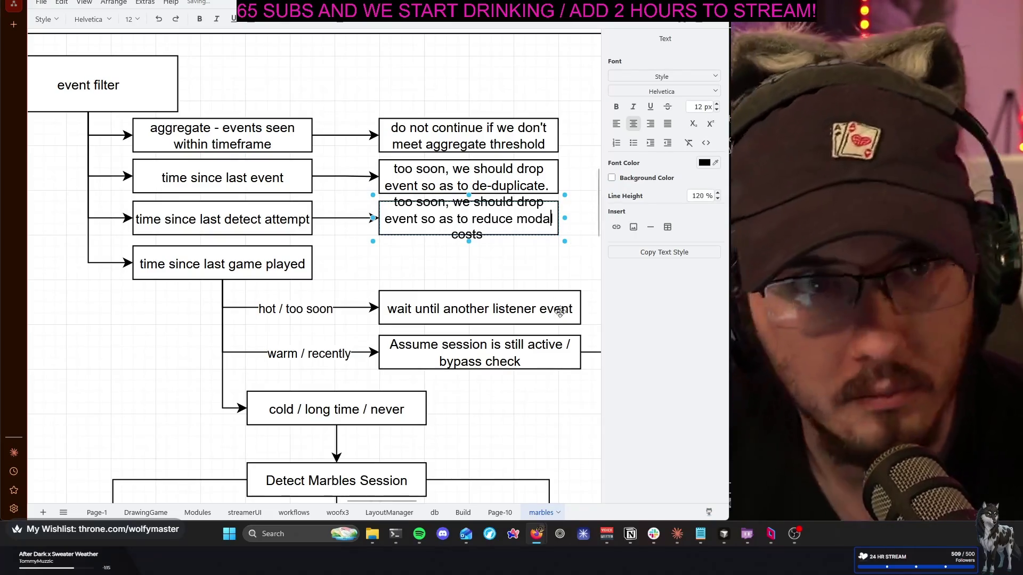
pyautogui.press('Escape')
pyautogui.press('Escape')
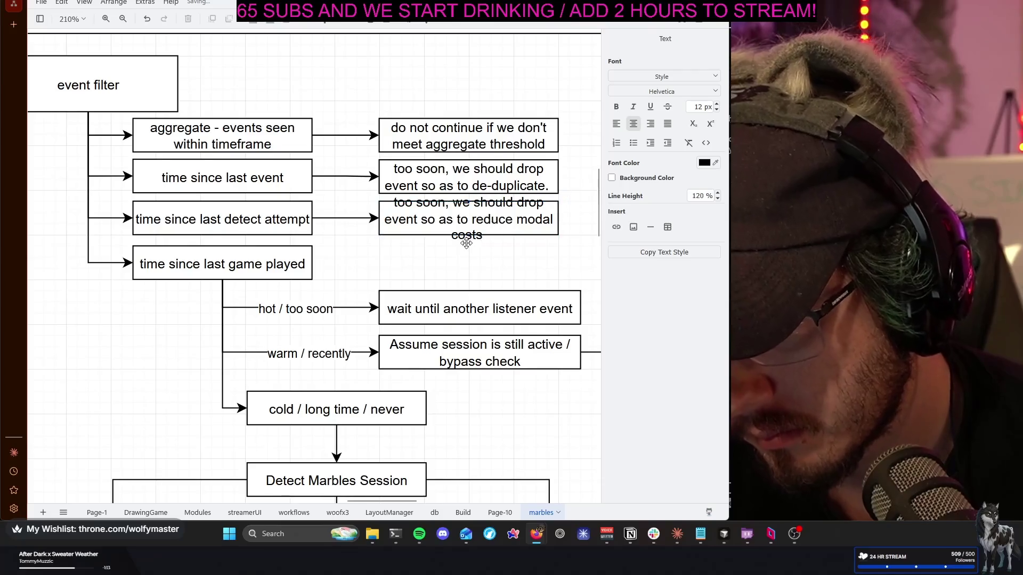
# Stretch the reworded box taller so the text fits
pyautogui.moveTo(467, 235); pyautogui.dragTo(468, 258)
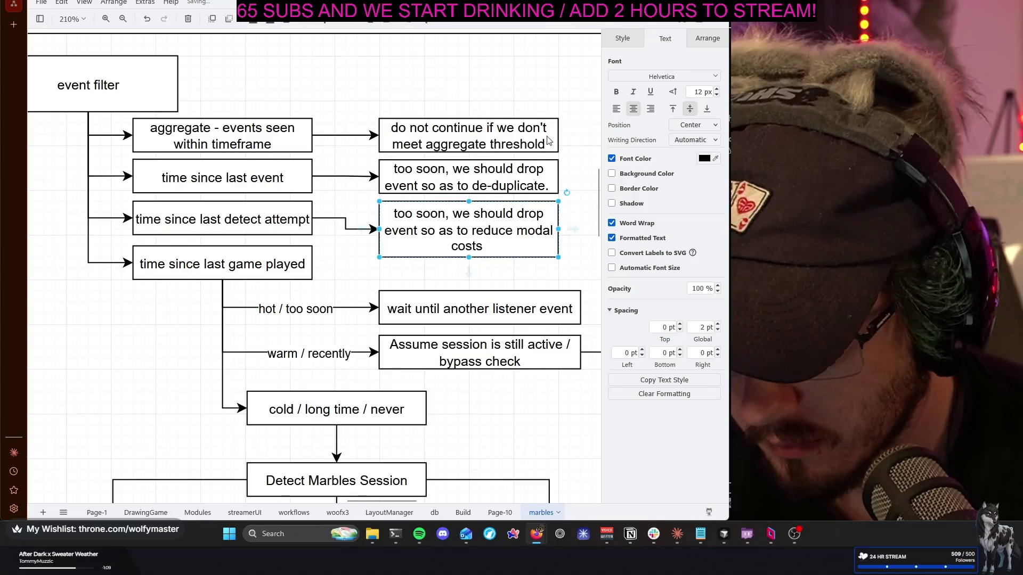
pyautogui.click(378, 87)
pyautogui.scroll(-2, 373, 255)
pyautogui.hscroll(-2, 372, 256)
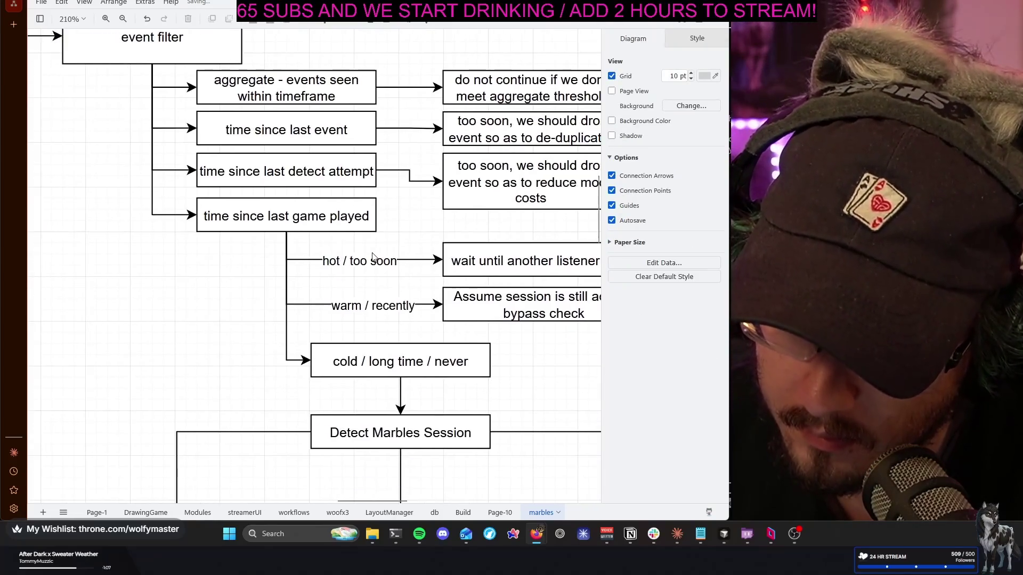
pyautogui.scroll(-2, 373, 256)
pyautogui.hscroll(2, 373, 256)
pyautogui.scroll(-1, 372, 254)
pyautogui.scroll(-2, 373, 254)
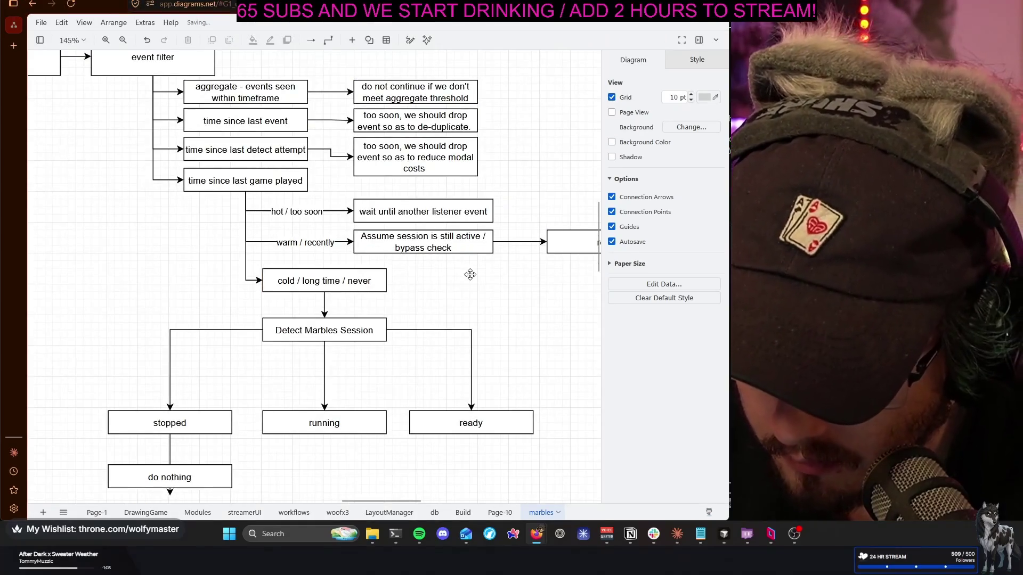
pyautogui.hscroll(2, 470, 279)
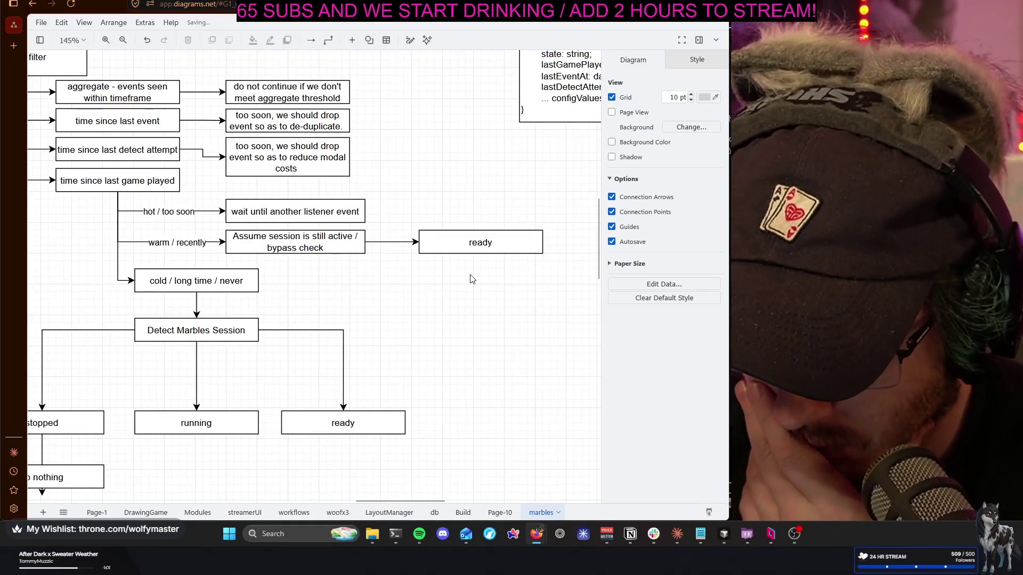
pyautogui.scroll(-2, 470, 279)
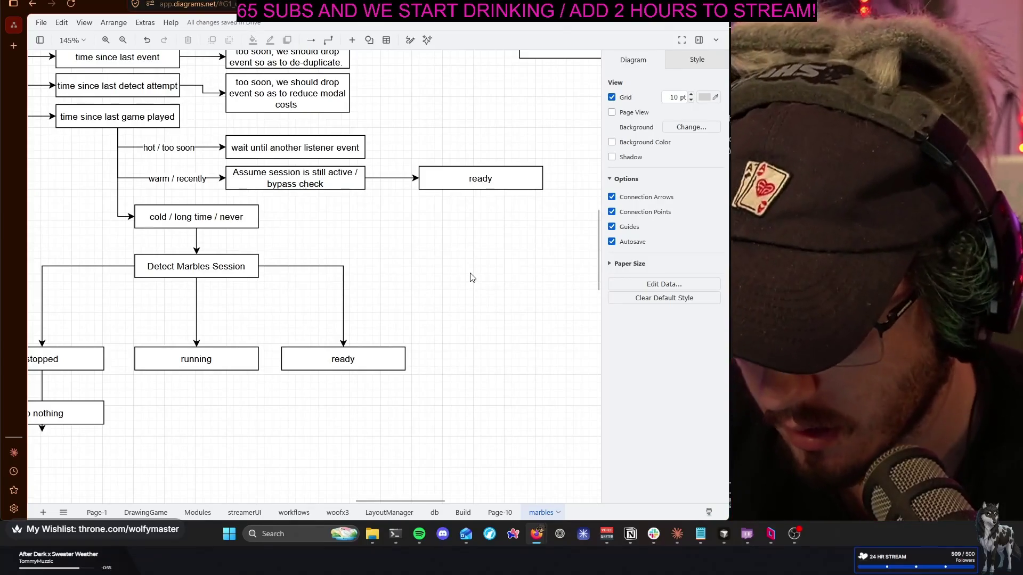
pyautogui.hscroll(-1, 470, 278)
pyautogui.hscroll(4, 470, 277)
pyautogui.hscroll(-3, 469, 278)
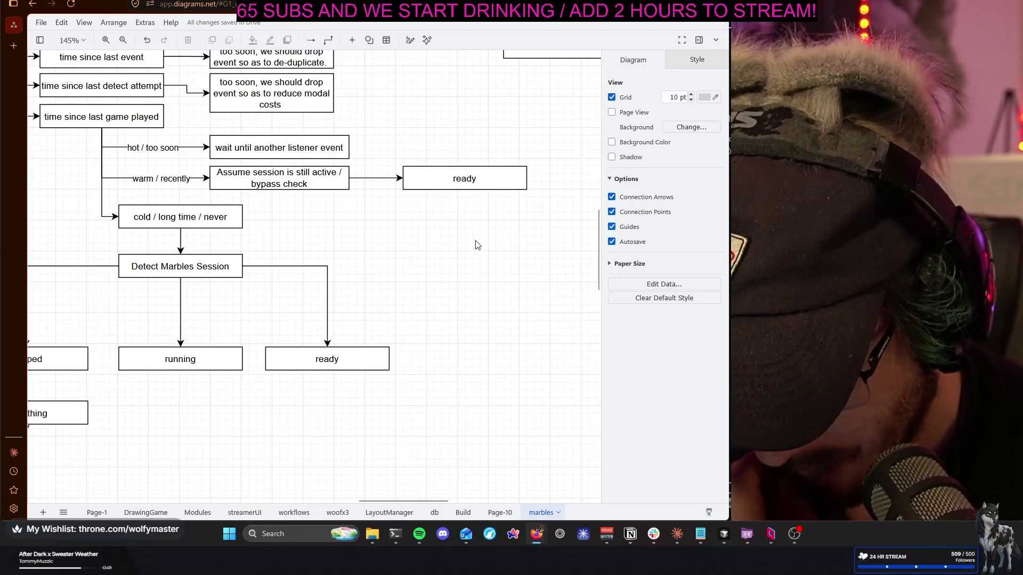
pyautogui.doubleClick(474, 186)
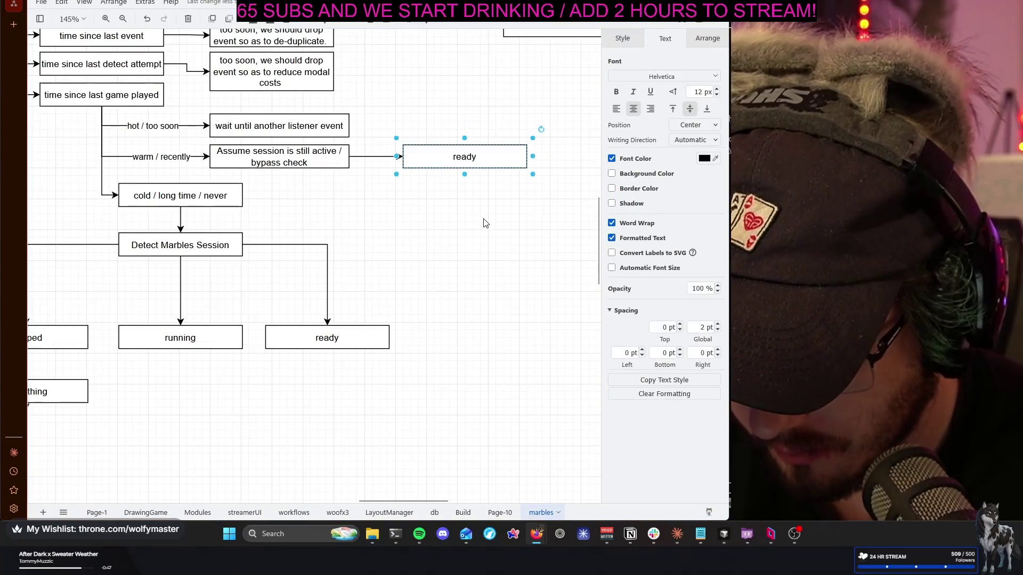
# Reroute the bypass-check connector from the Assume session box's right side down into 'ready'
pyautogui.click(404, 171)
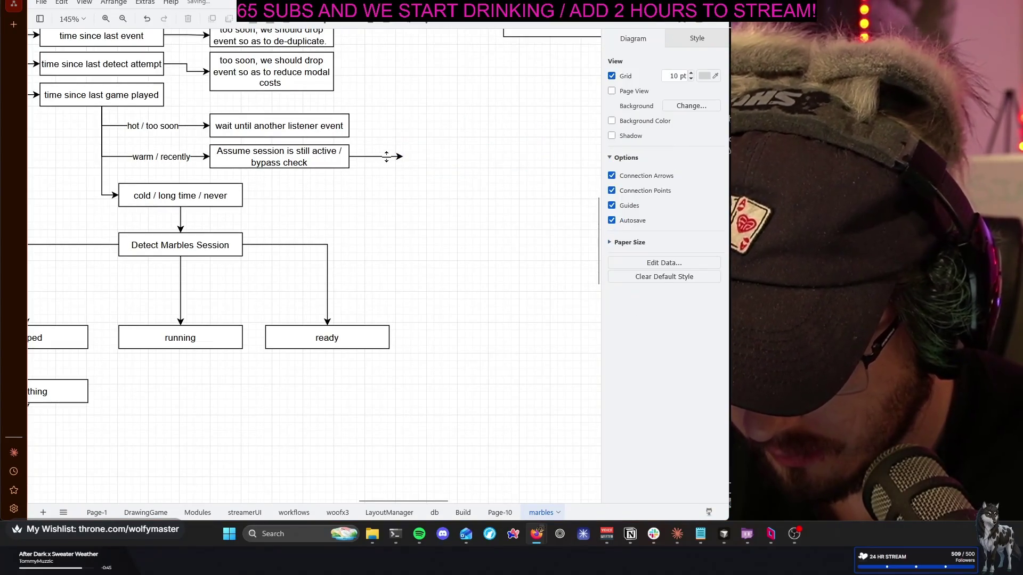
pyautogui.click(349, 157)
pyautogui.click(348, 157)
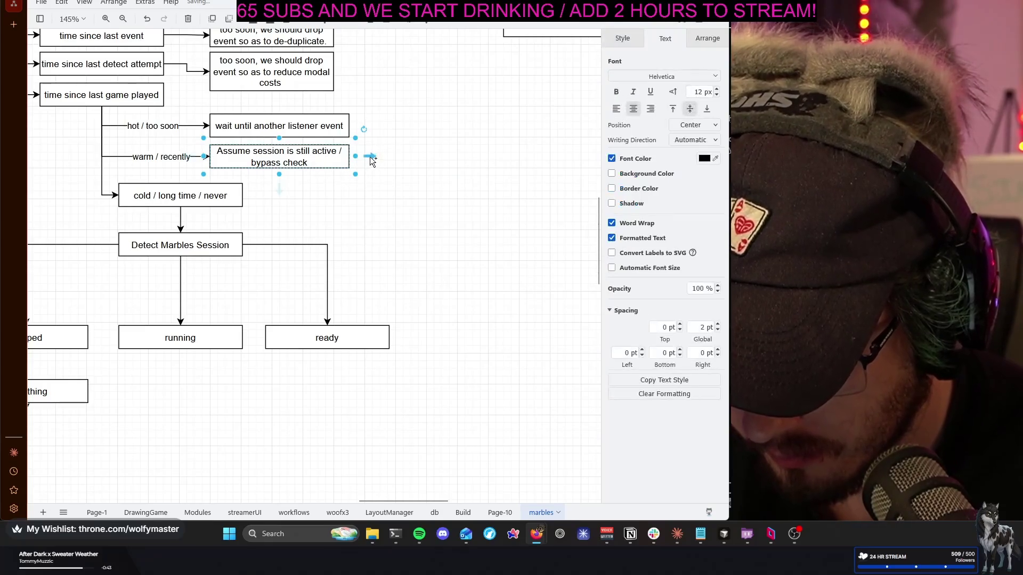
pyautogui.moveTo(392, 314); pyautogui.dragTo(340, 334)
pyautogui.moveTo(329, 325); pyautogui.dragTo(328, 325)
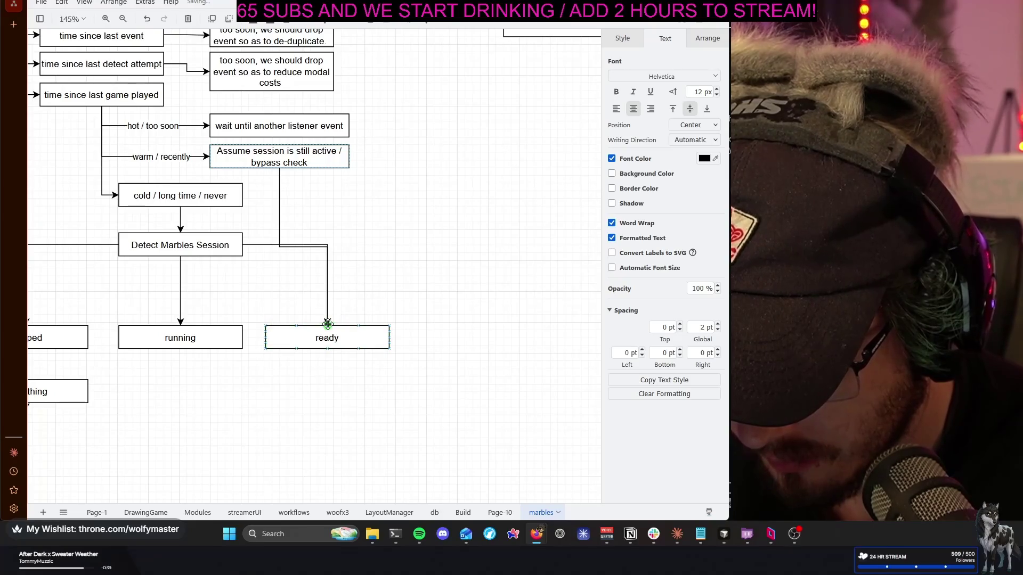
pyautogui.moveTo(281, 173); pyautogui.dragTo(350, 157)
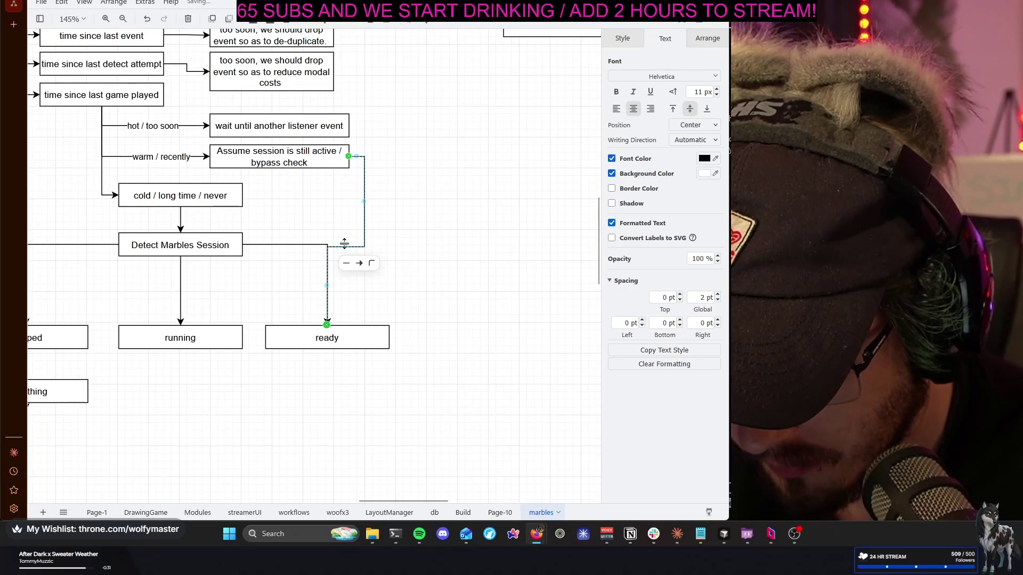
pyautogui.click(459, 250)
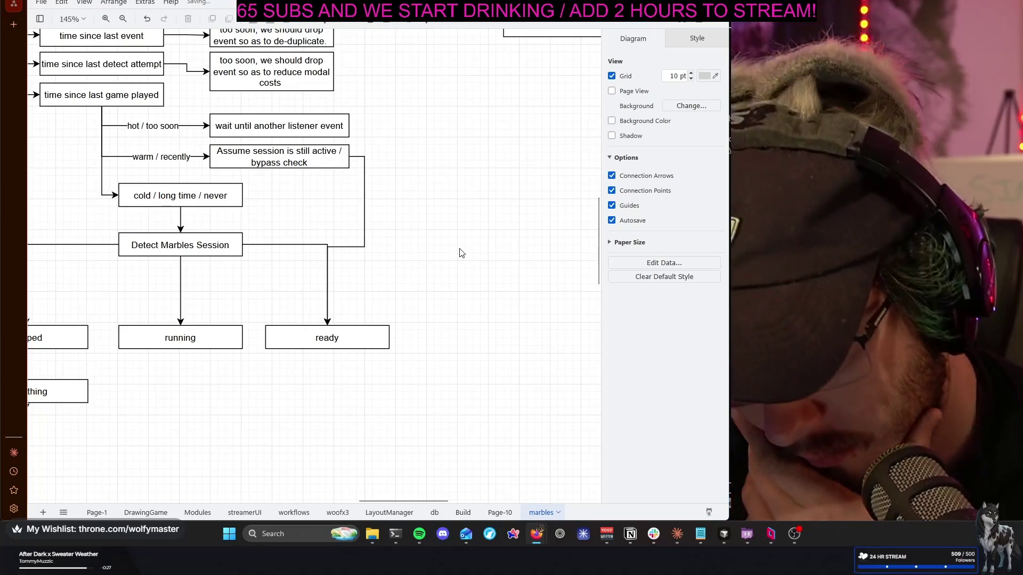
pyautogui.keyDown('ctrl'); pyautogui.scroll(4, 460, 240); pyautogui.keyUp('ctrl')
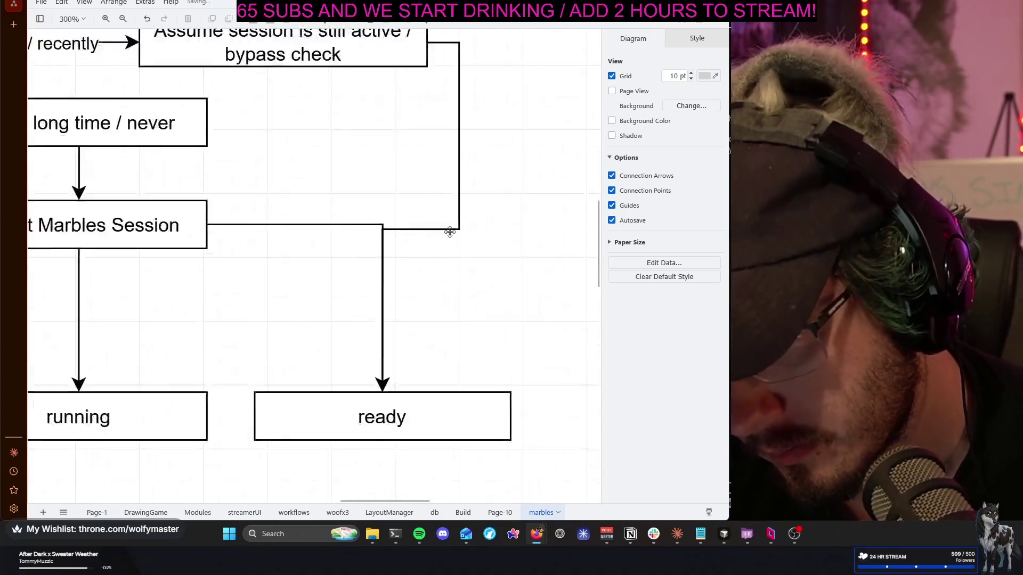
pyautogui.keyDown('ctrl'); pyautogui.scroll(4, 431, 232); pyautogui.keyUp('ctrl')
pyautogui.keyDown('ctrl'); pyautogui.scroll(4, 391, 232); pyautogui.keyUp('ctrl')
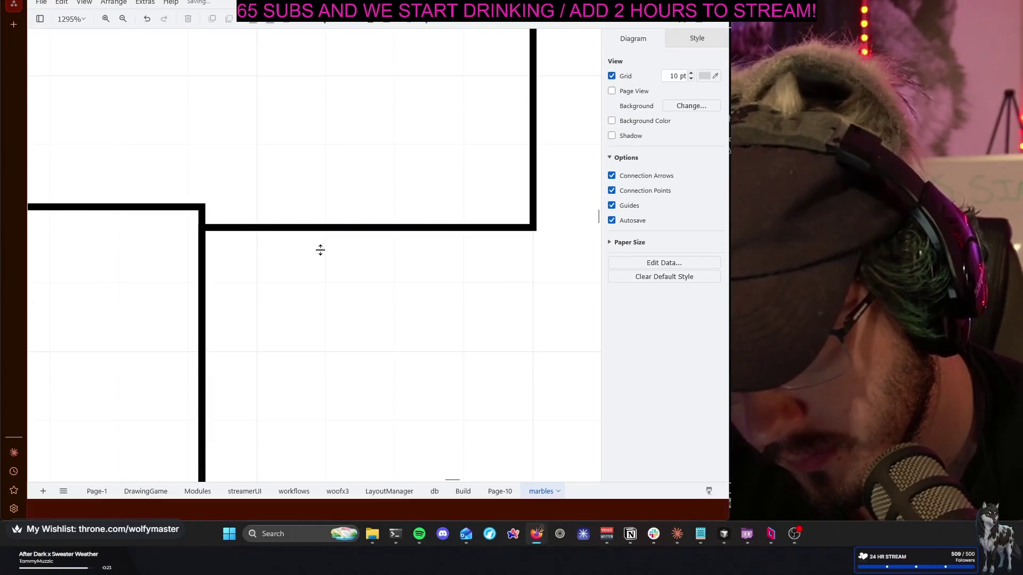
# Raise the returning connector's horizontal run to the height of the Detect Marbles Session line
pyautogui.click(365, 233)
pyautogui.moveTo(364, 225); pyautogui.dragTo(364, 210)
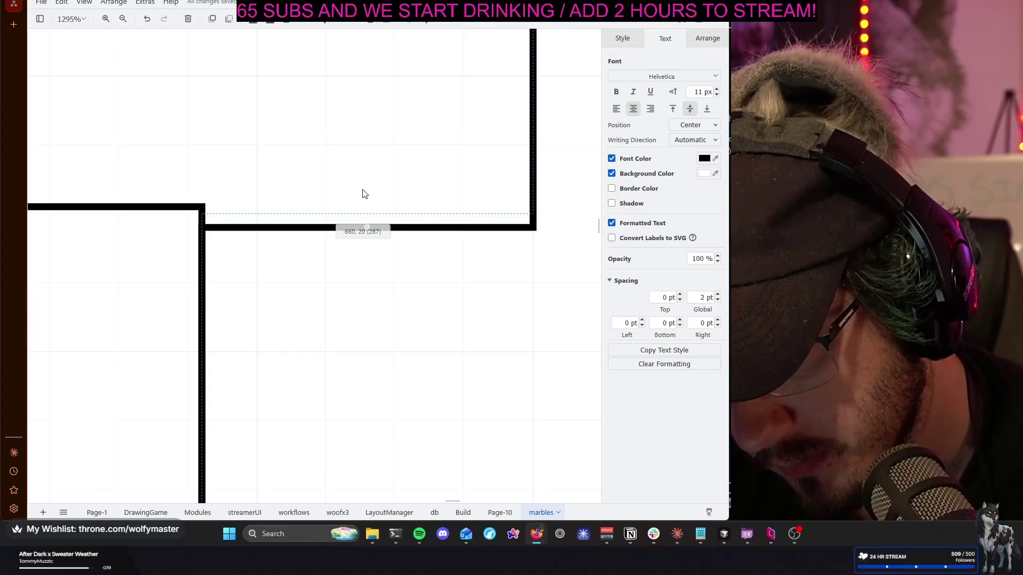
pyautogui.moveTo(362, 194); pyautogui.dragTo(363, 208)
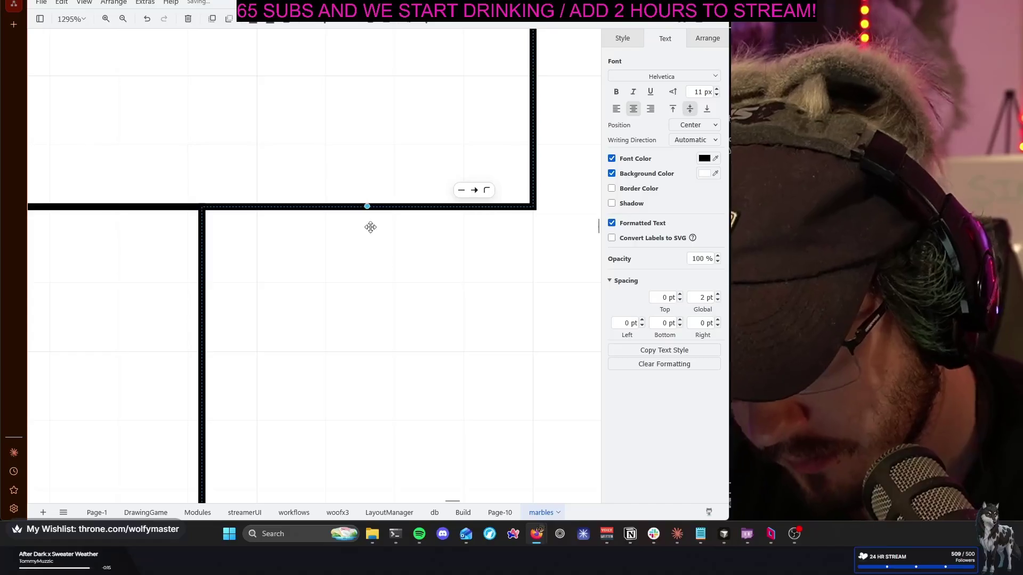
pyautogui.click(400, 290)
pyautogui.scroll(-10, 400, 290)
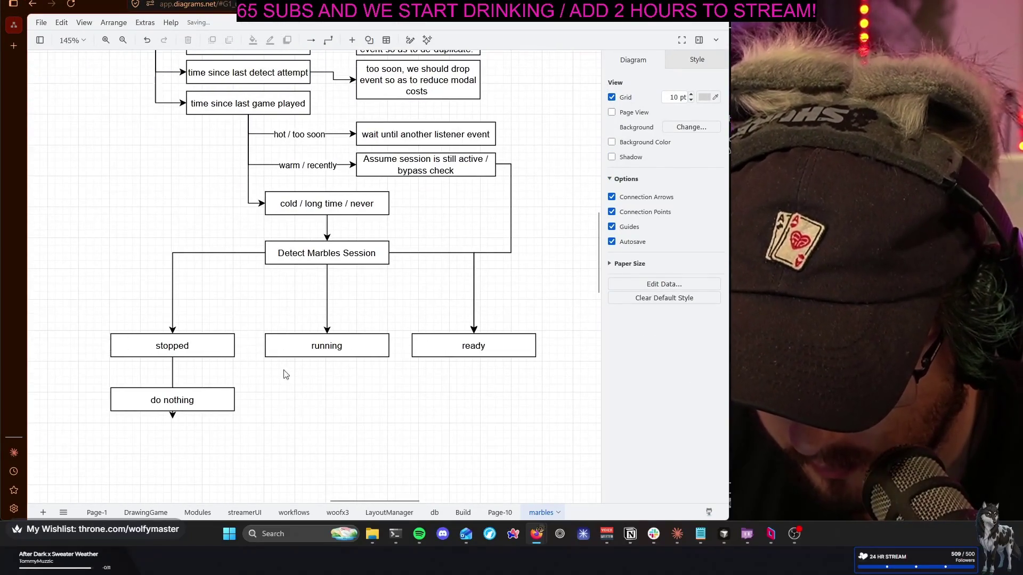
# Reposition 'do nothing' under 'stopped' and reattach the arrow to its top edge
pyautogui.click(186, 376)
pyautogui.moveTo(184, 403); pyautogui.dragTo(189, 435)
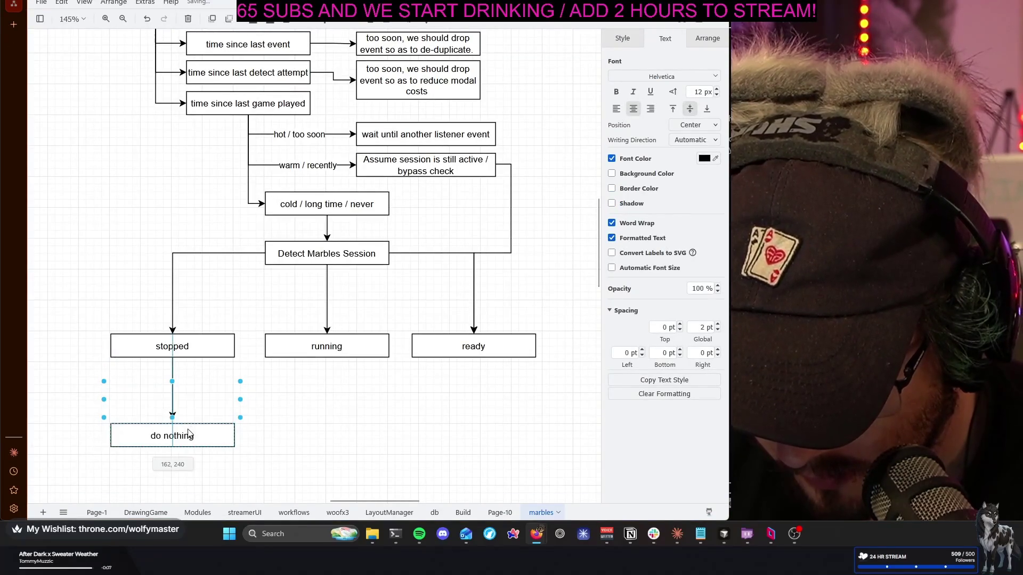
pyautogui.click(342, 404)
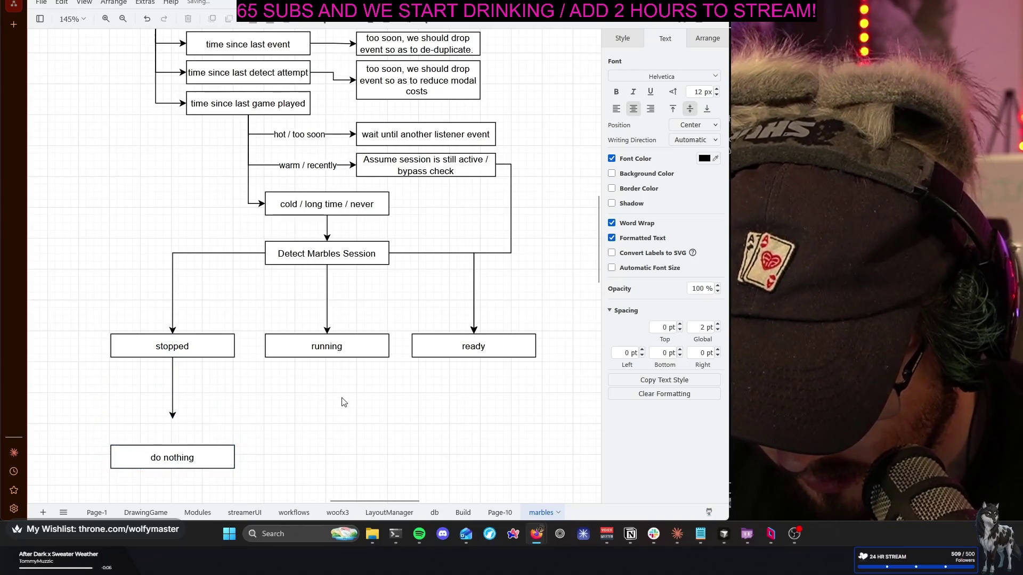
pyautogui.click(174, 414)
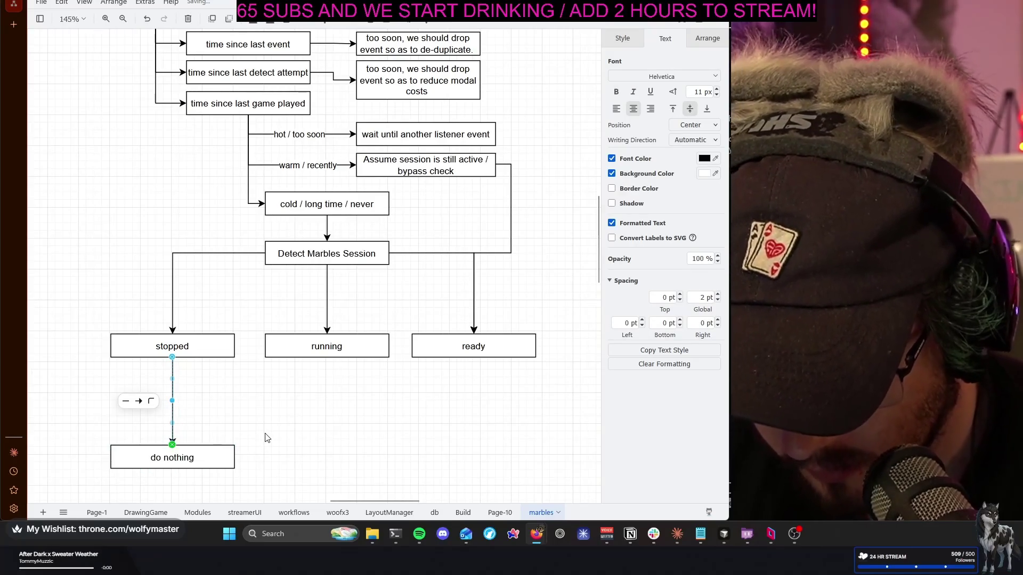
pyautogui.press('Tab')
pyautogui.hotkey('shift', 'Up')
pyautogui.hotkey('shift', 'Up')
pyautogui.hotkey('shift', 'Up')
pyautogui.hotkey('shift', 'Up')
pyautogui.hotkey('shift', 'Up')
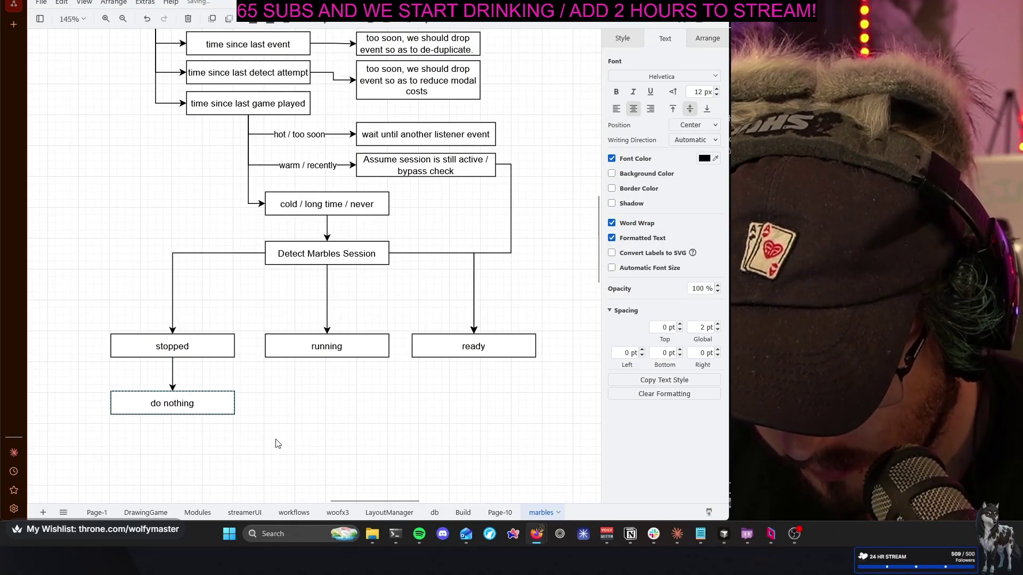
pyautogui.click(342, 414)
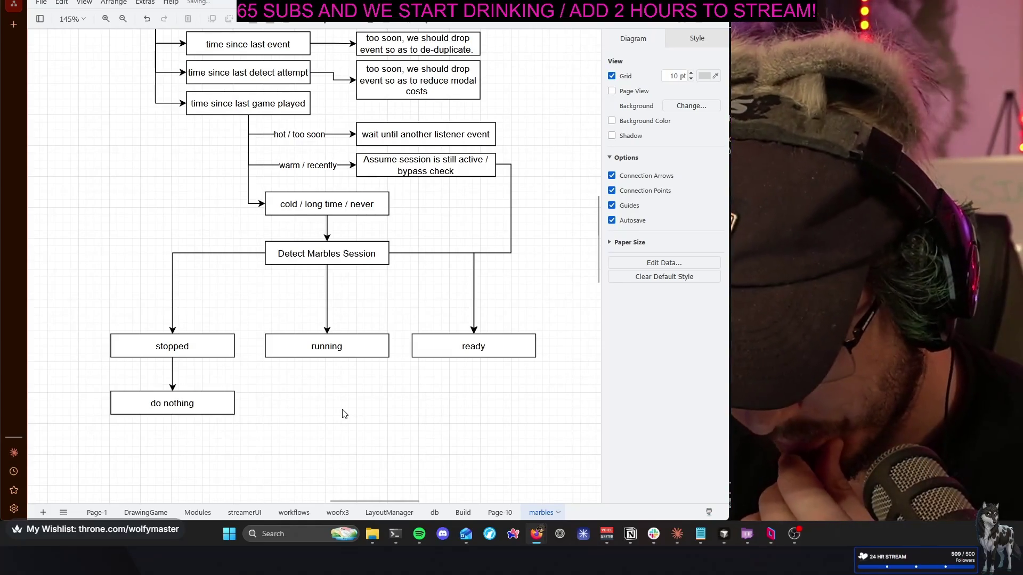
pyautogui.scroll(1, 340, 409)
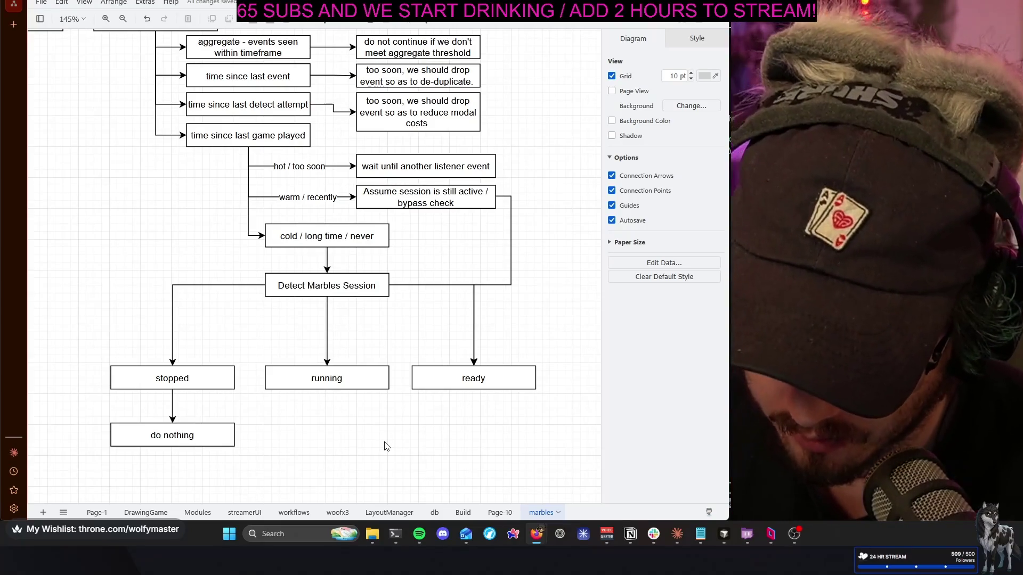
# Relabel the box under 'stopped' to 'update state, do nothing'
pyautogui.click(175, 436)
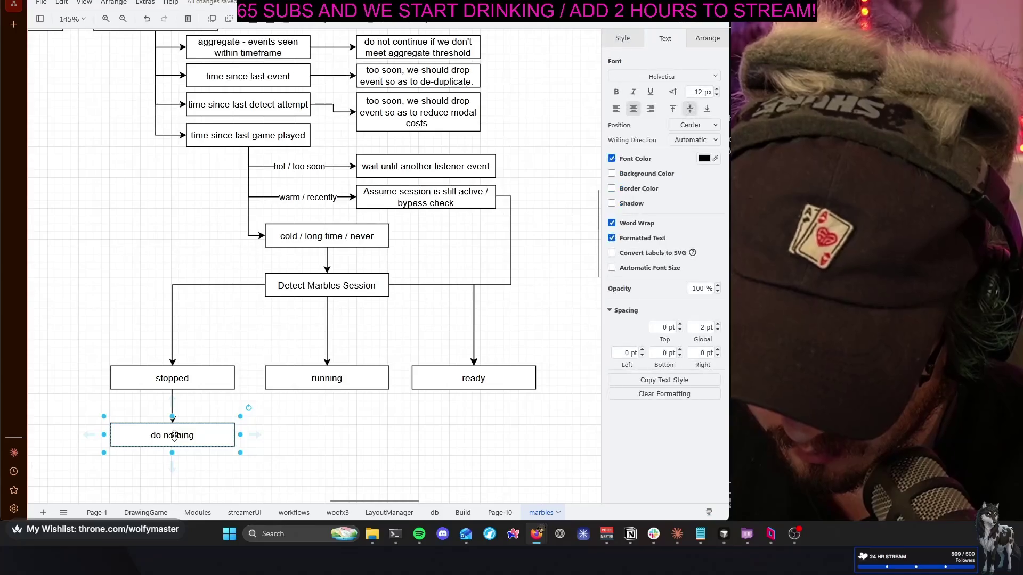
pyautogui.click(150, 435)
pyautogui.write('u')
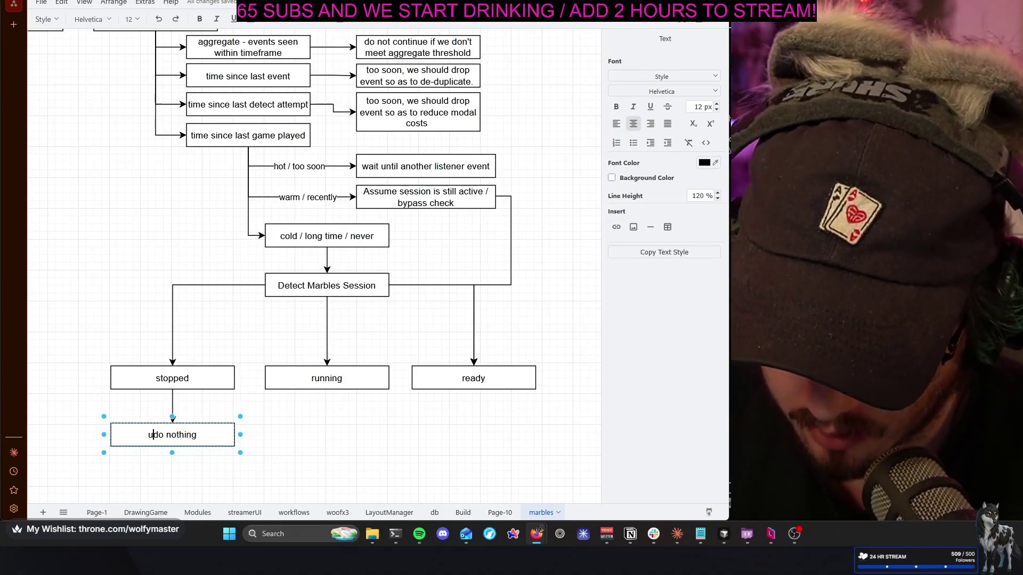
pyautogui.write(',')
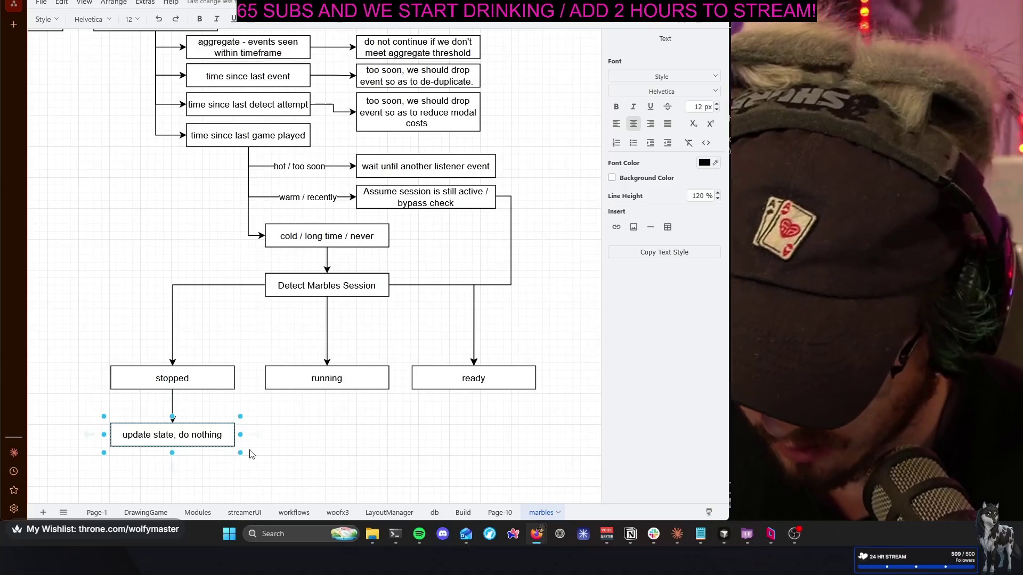
pyautogui.press('Escape')
# Paste a copy of that box and place it directly under 'running'
pyautogui.click(321, 378)
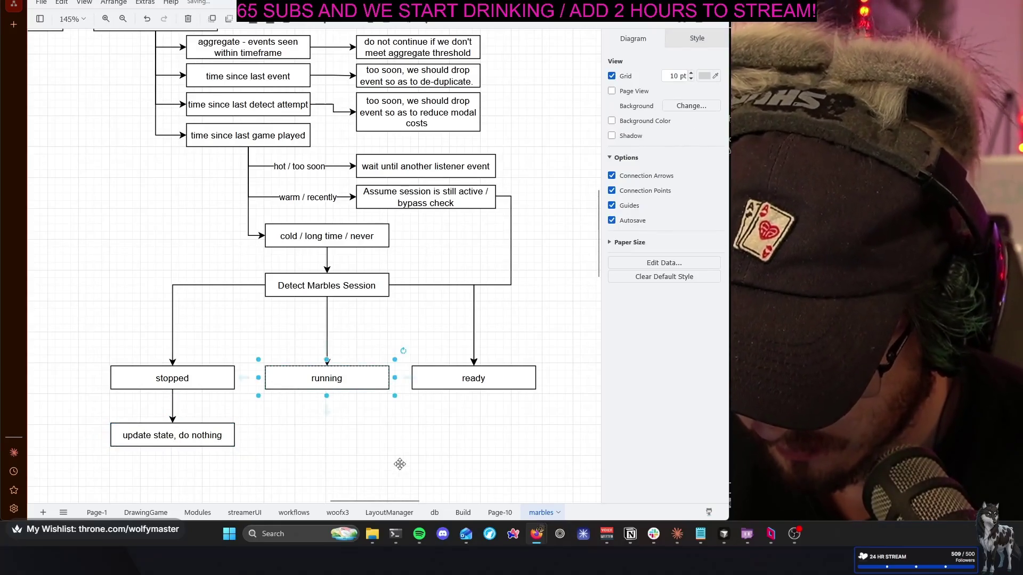
pyautogui.scroll(1, 382, 456)
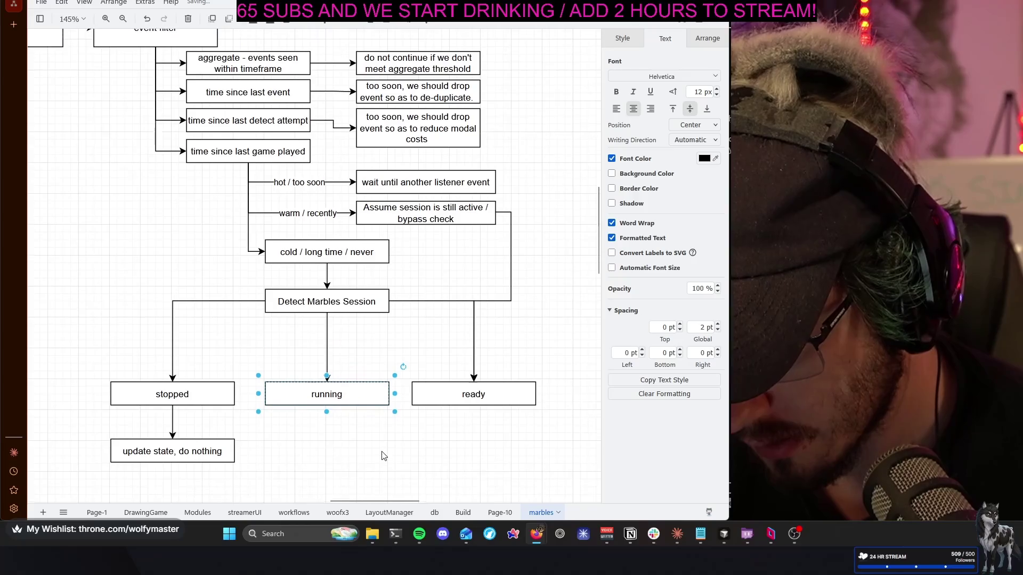
pyautogui.scroll(-2, 381, 456)
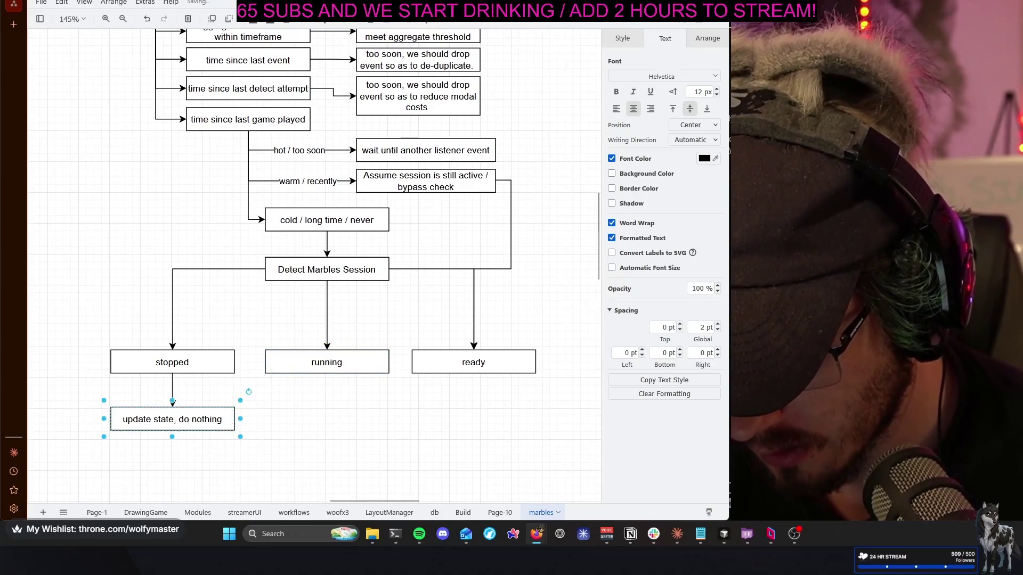
pyautogui.hotkey('ctrl', 'v')
pyautogui.moveTo(383, 429); pyautogui.dragTo(295, 423)
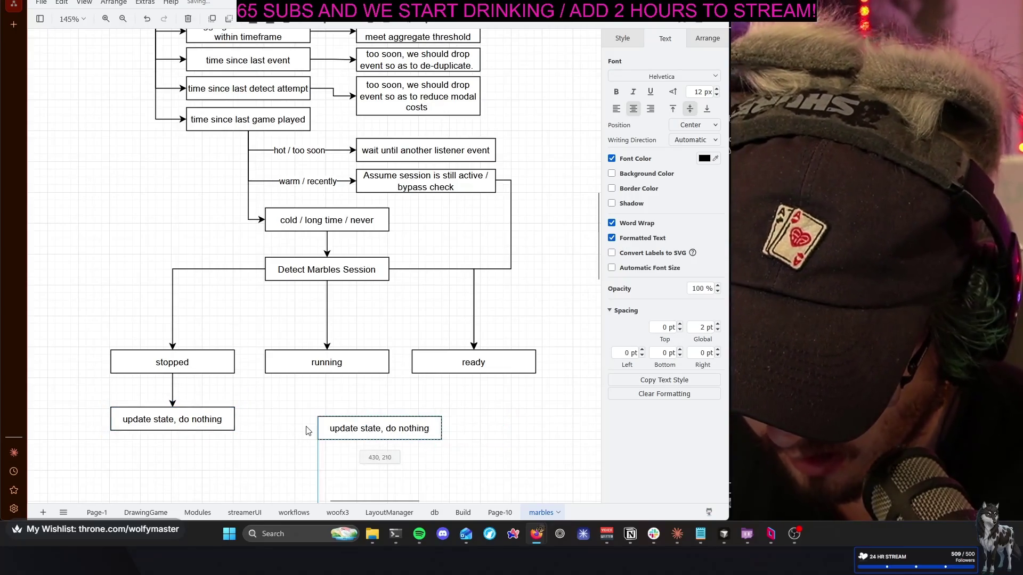
# Edit the copy under 'running' and select its 'do nothing' wording for replacement
pyautogui.doubleClick(354, 420)
pyautogui.click(336, 420)
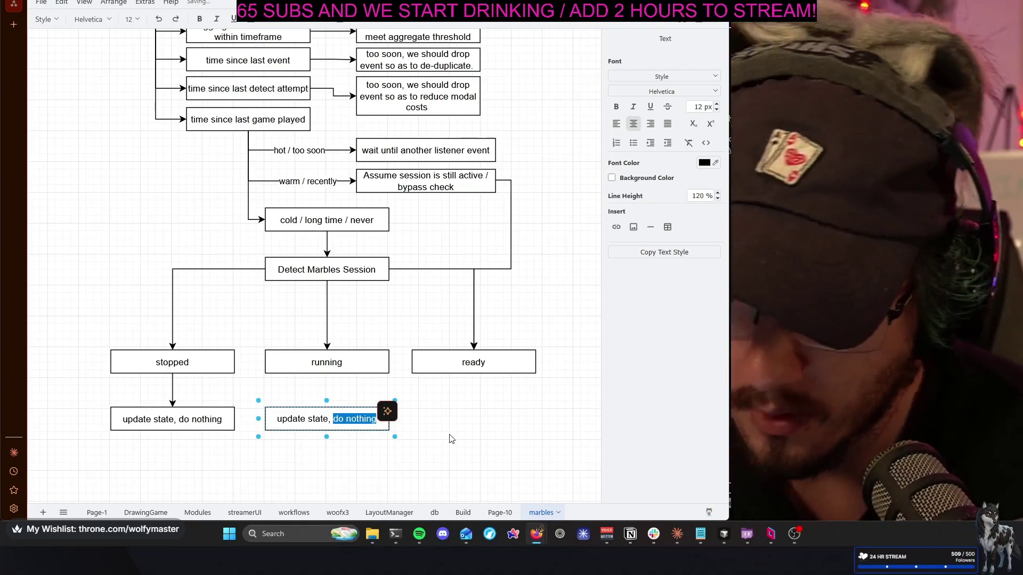
pyautogui.scroll(2, 451, 439)
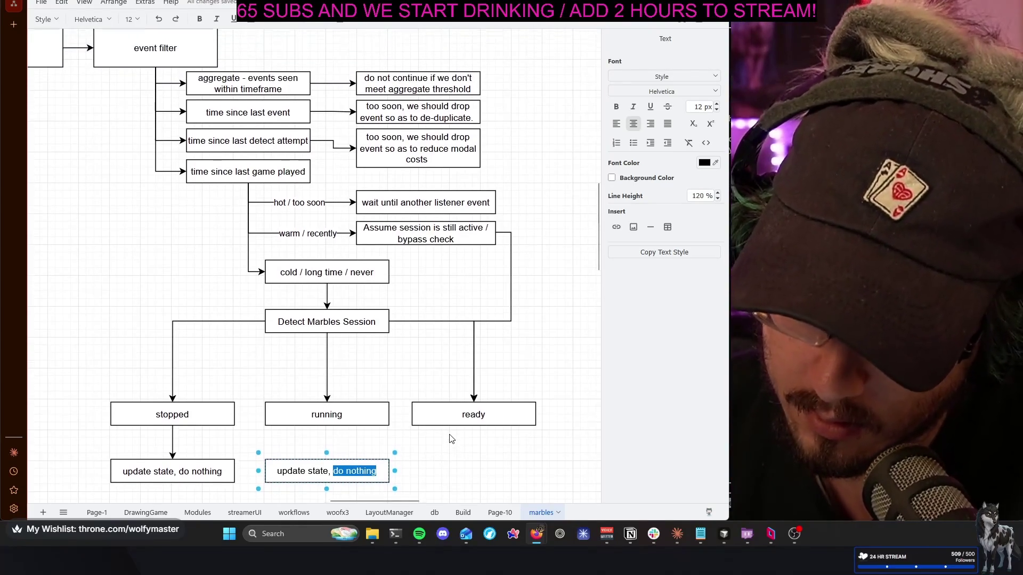
pyautogui.scroll(1, 449, 434)
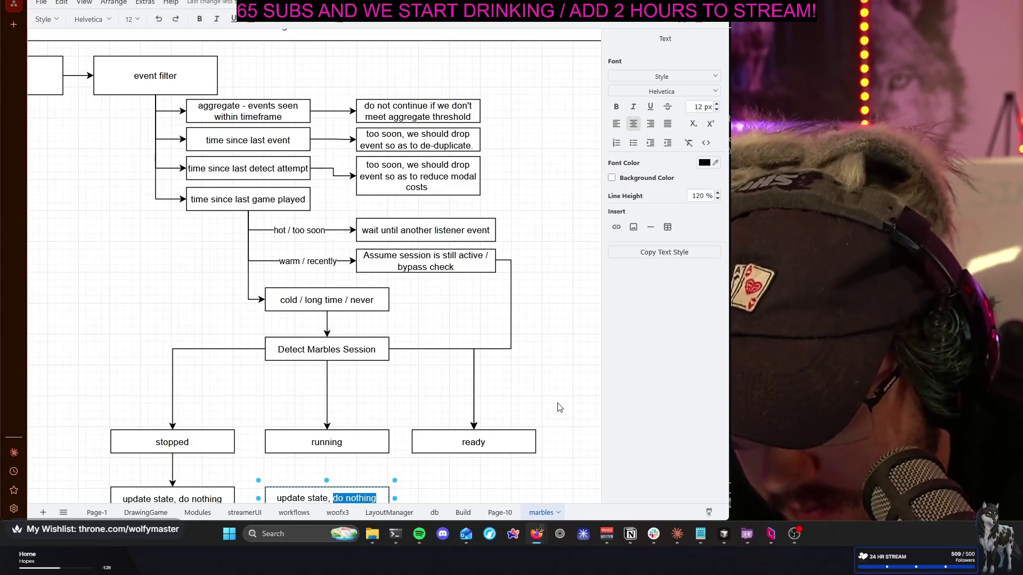
pyautogui.hscroll(-3, 496, 340)
pyautogui.hscroll(-1, 475, 331)
pyautogui.hscroll(-1, 474, 331)
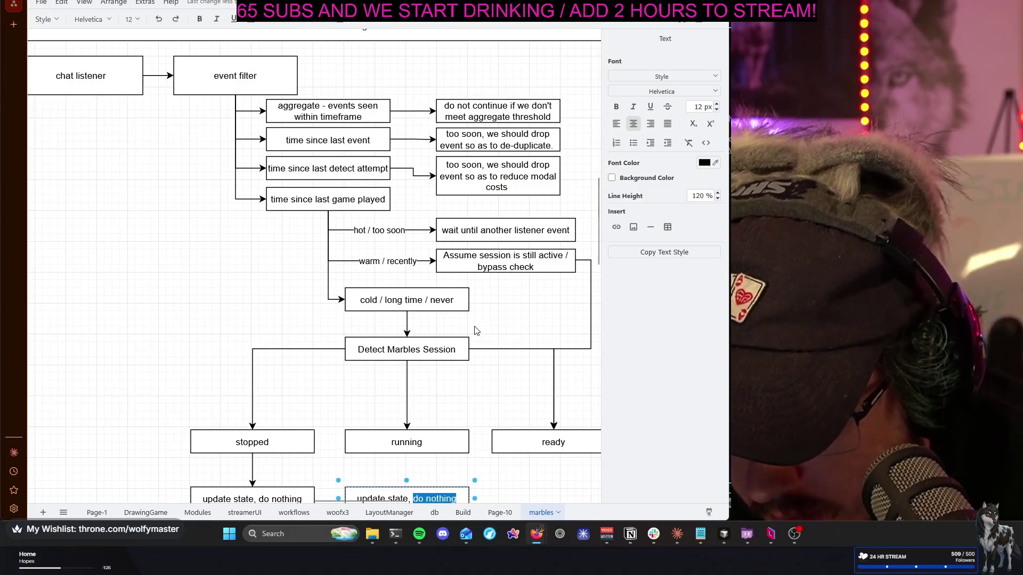
pyautogui.hscroll(2, 475, 331)
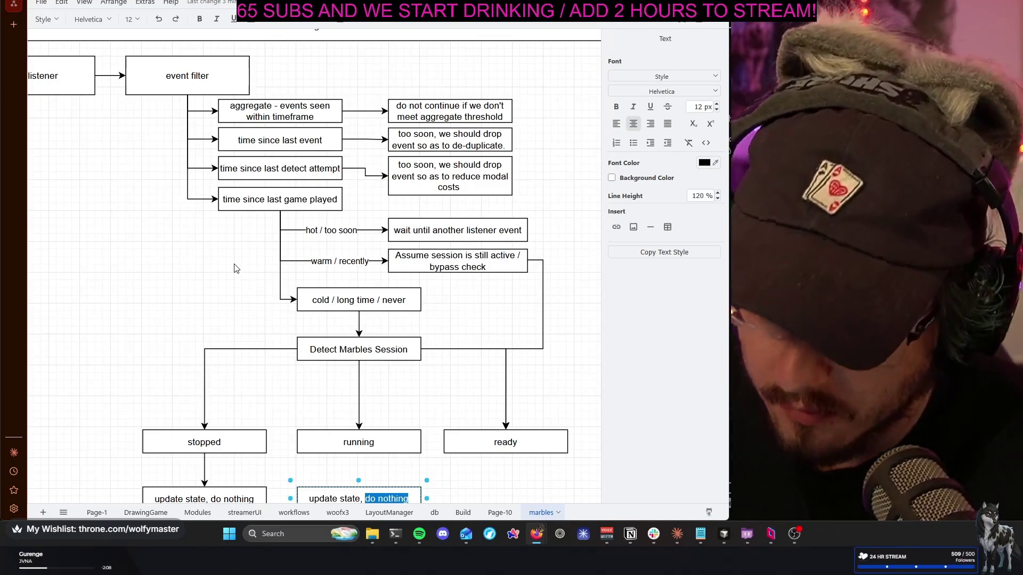
pyautogui.hscroll(2, 346, 223)
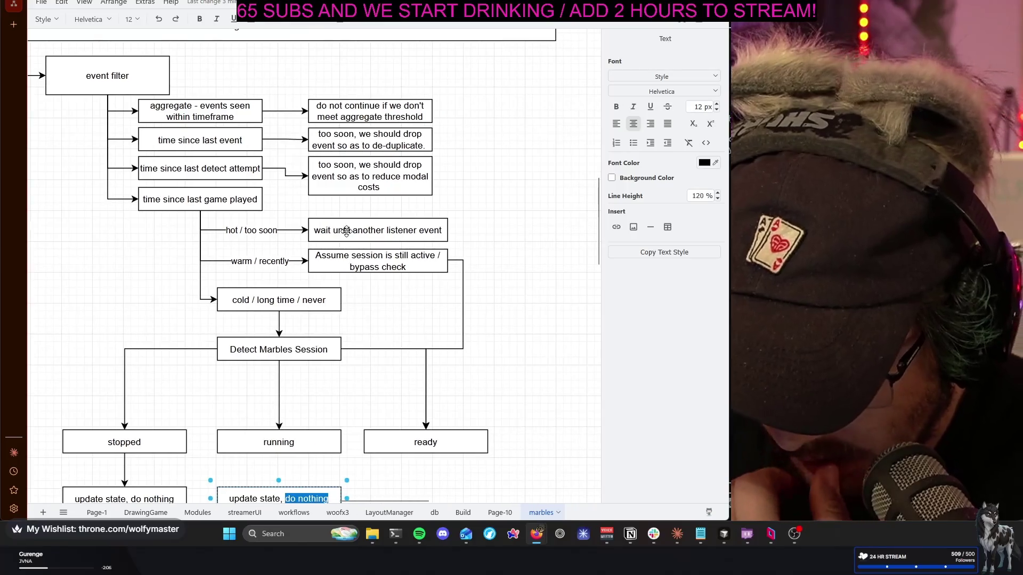
pyautogui.scroll(-3, 346, 224)
pyautogui.scroll(-1, 347, 228)
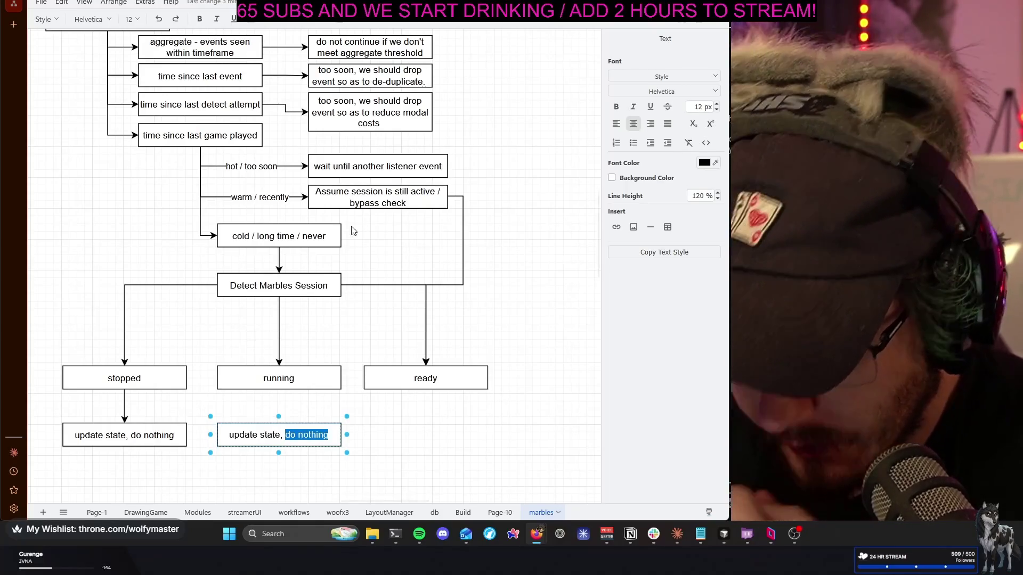
pyautogui.press('Escape')
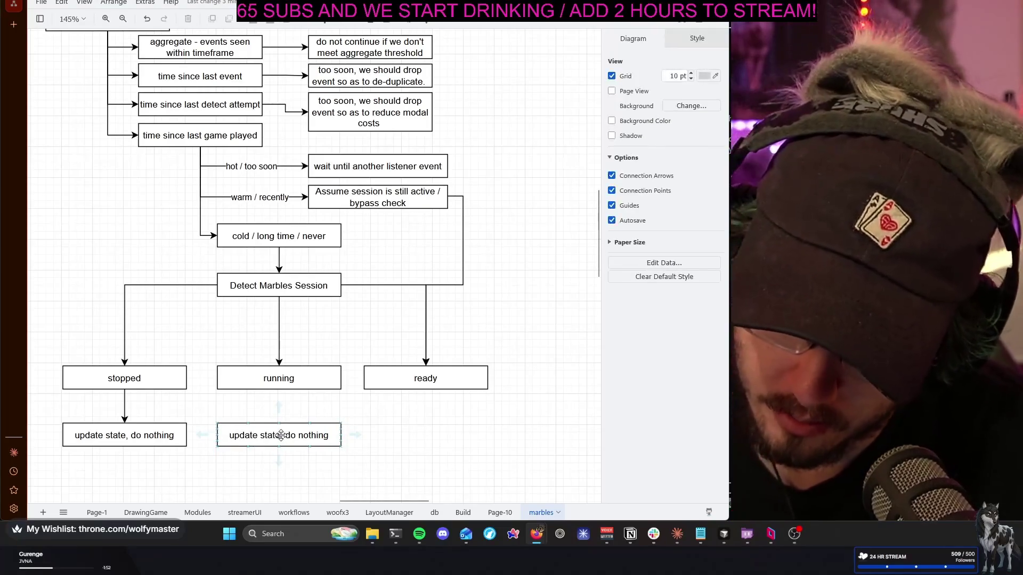
# Paste another copy of the update state box and place it under 'ready'
pyautogui.hotkey('ctrl', 'c')
pyautogui.hotkey('ctrl', 'v')
pyautogui.moveTo(437, 460)
pyautogui.mouseDown()
pyautogui.moveTo(412, 445)
pyautogui.moveTo(428, 444)
pyautogui.mouseUp()
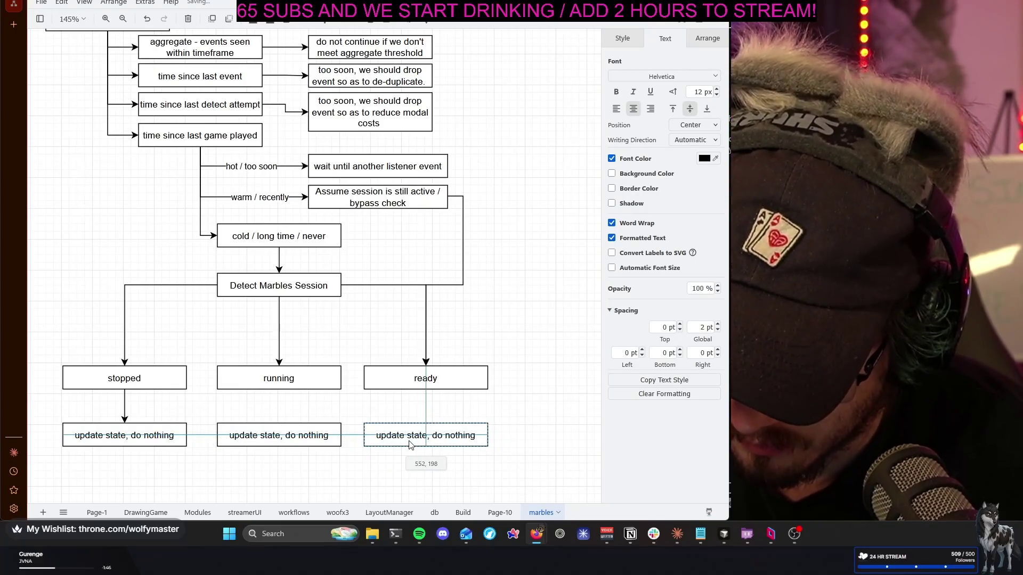
# Reword the copy to 'update state - consider this the lastGamePlayedAt time'
pyautogui.doubleClick(432, 435)
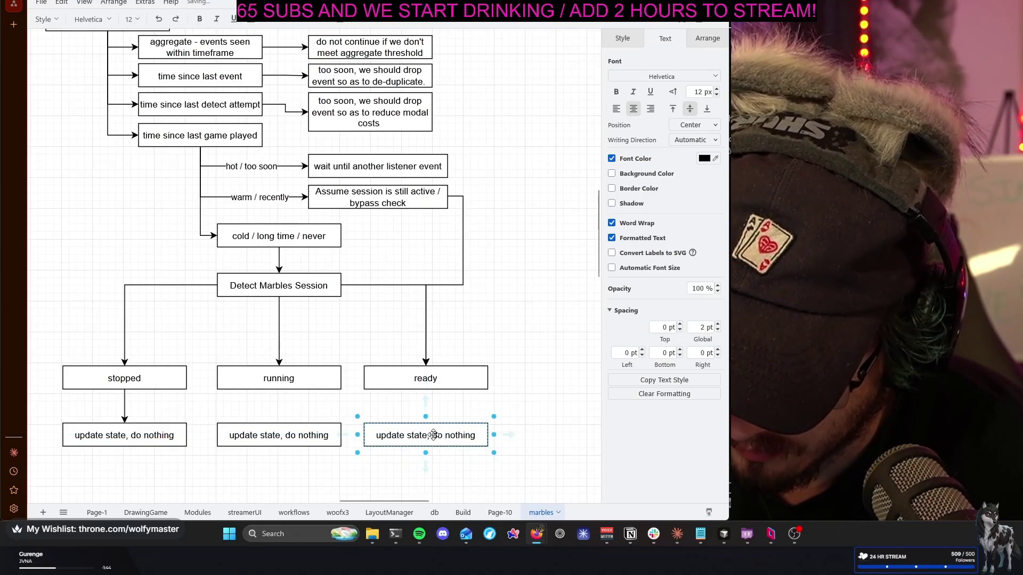
pyautogui.moveTo(431, 435); pyautogui.dragTo(472, 434)
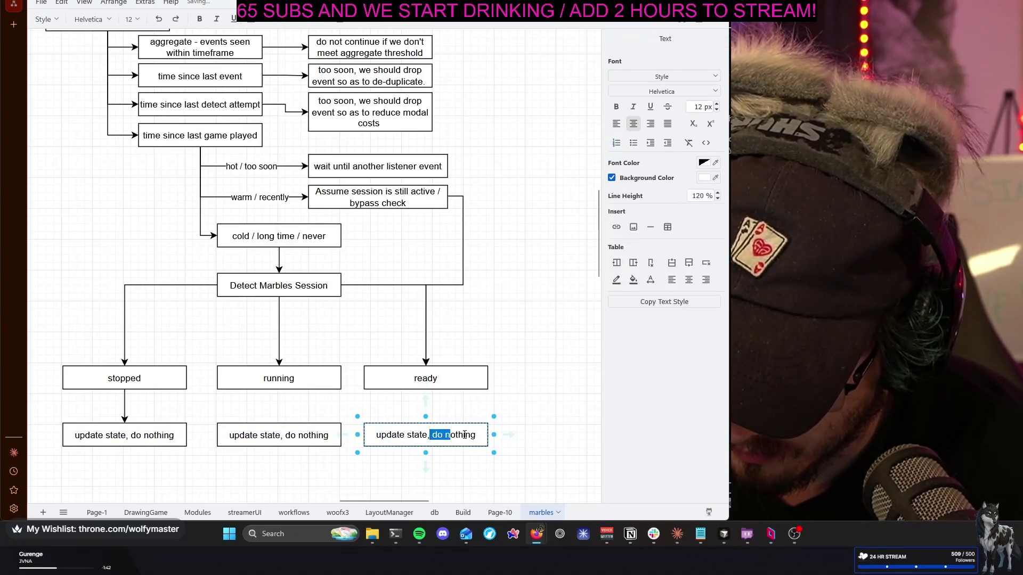
pyautogui.press('BackSpace')
pyautogui.press('BackSpace')
pyautogui.write('- ')
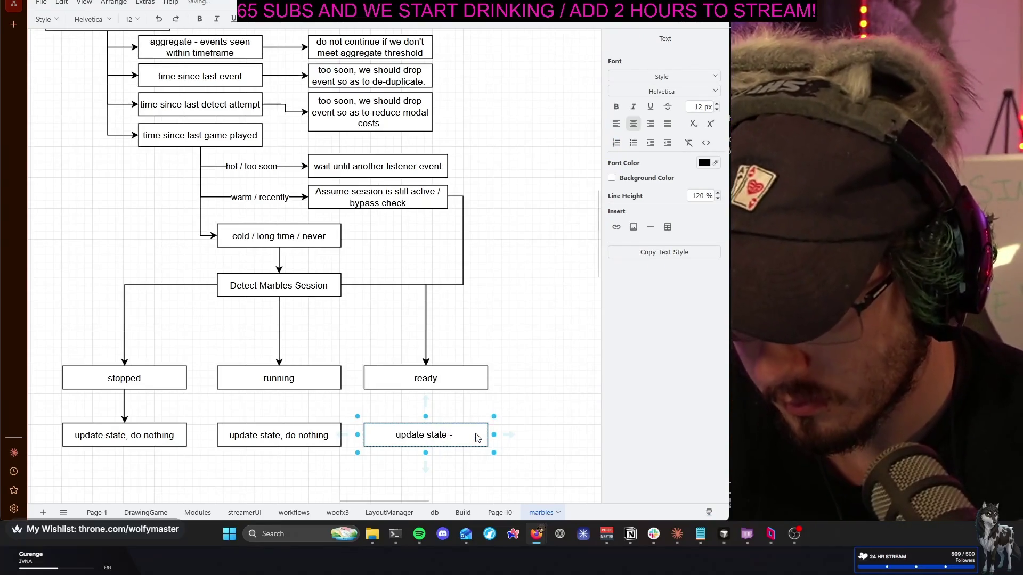
pyautogui.write('consid')
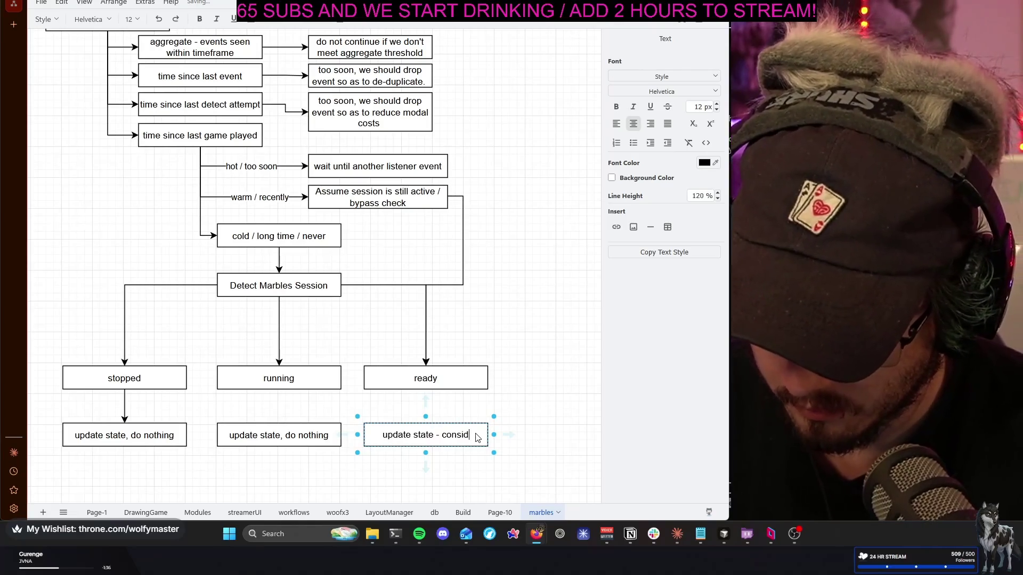
pyautogui.write('er this th')
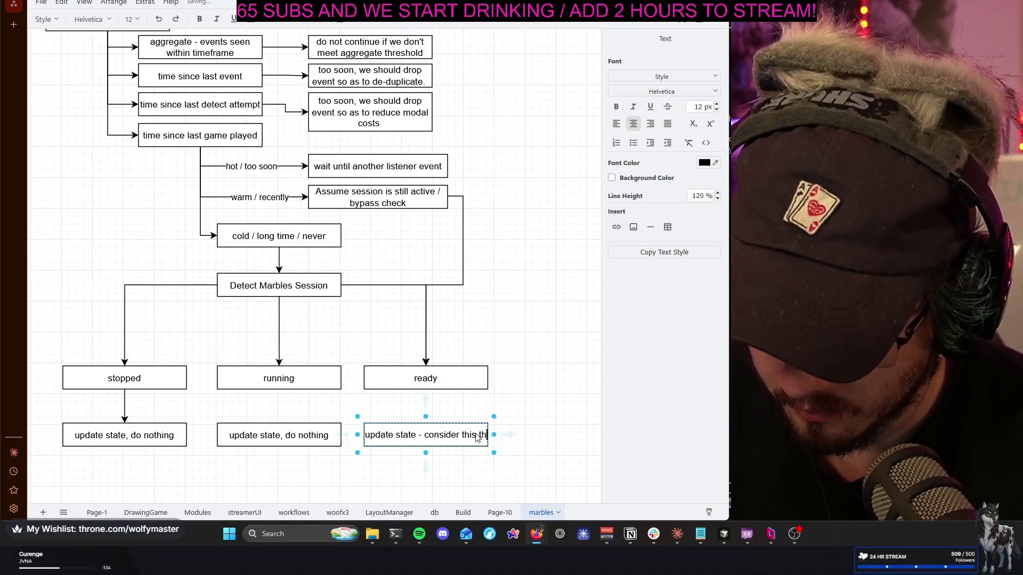
pyautogui.write('e lastG')
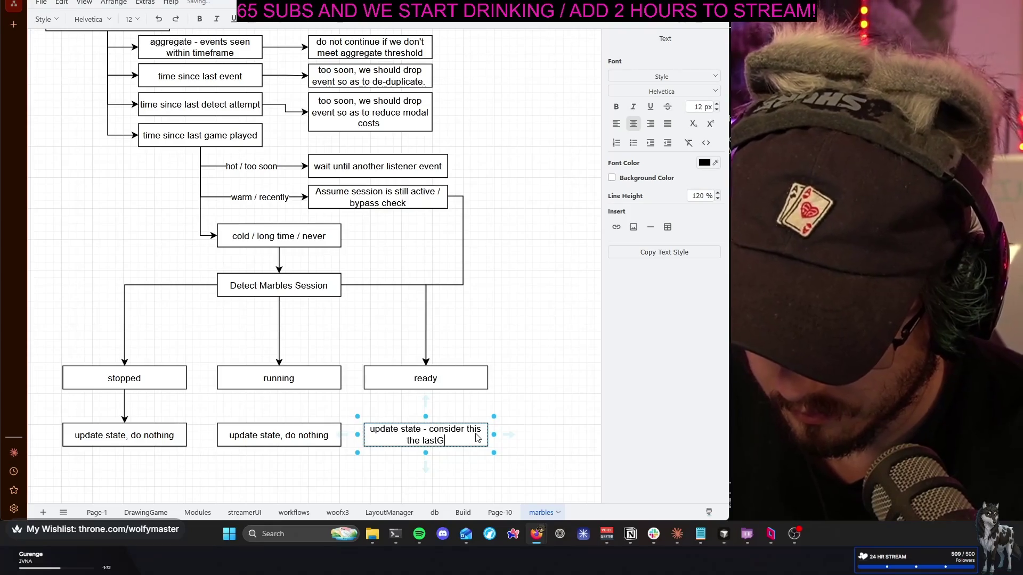
pyautogui.write('amePlat')
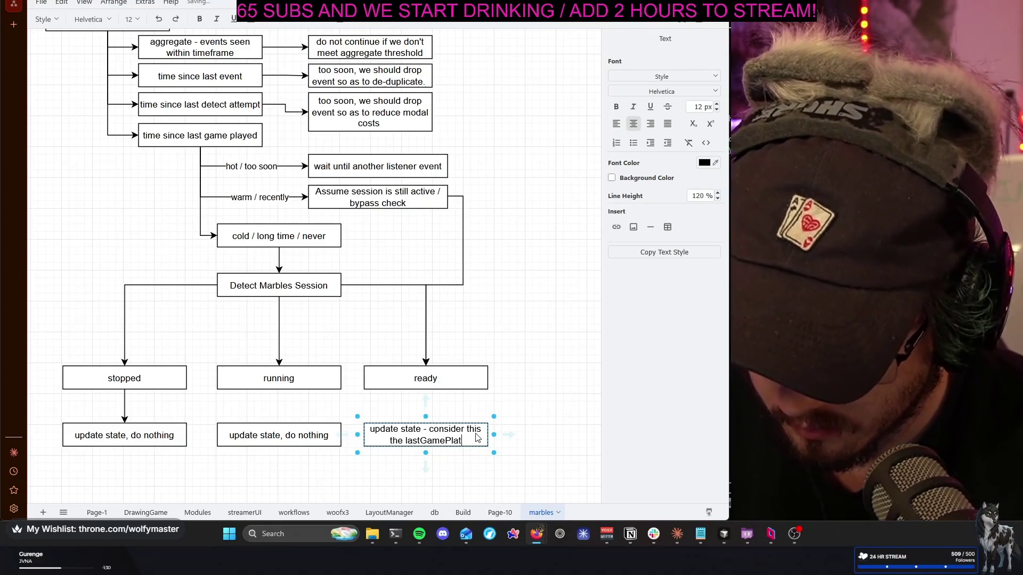
pyautogui.press('BackSpace')
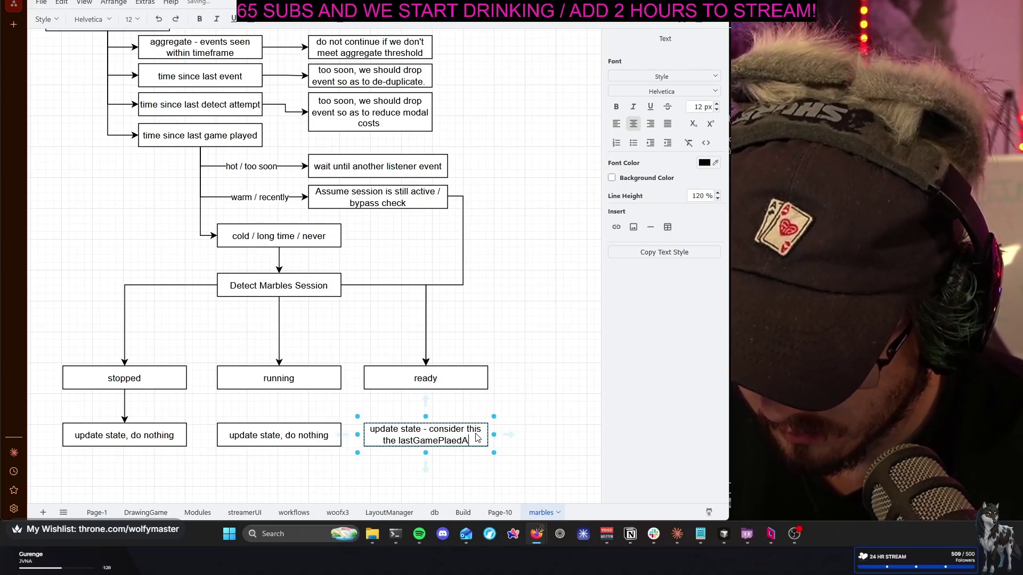
pyautogui.write('a')
pyautogui.press('BackSpace')
pyautogui.write('yed')
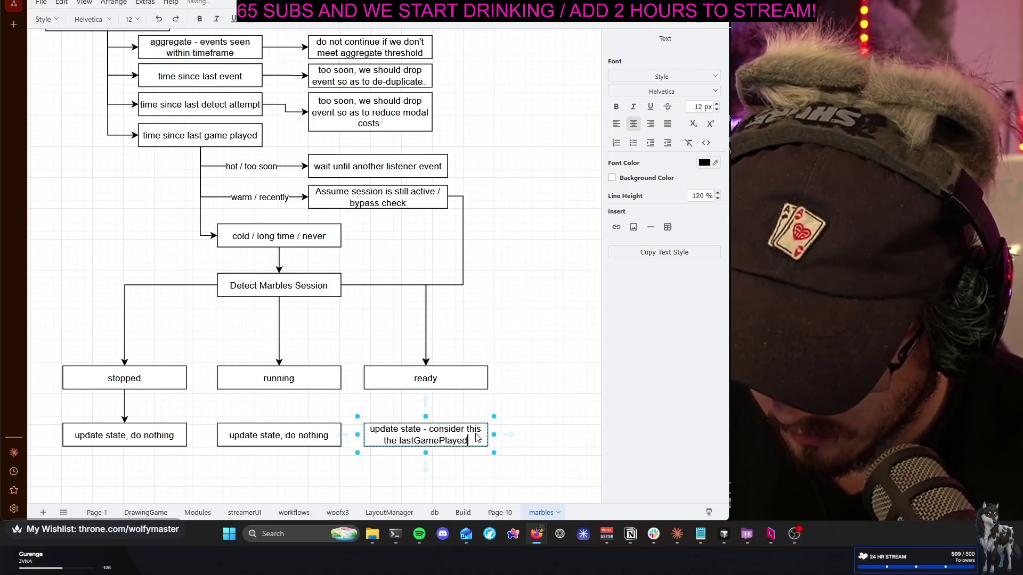
pyautogui.write('At time')
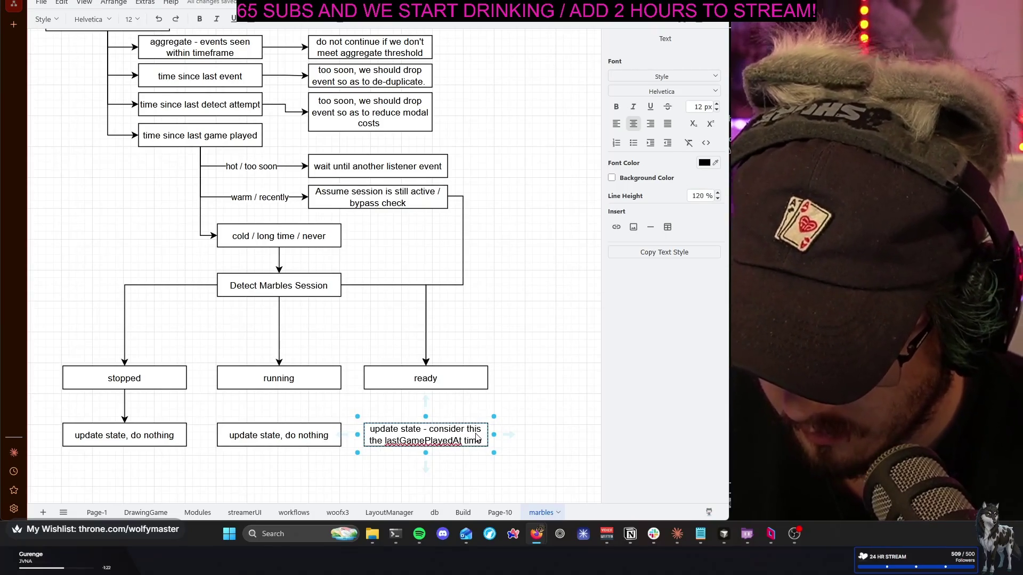
pyautogui.scroll(-2, 520, 447)
pyautogui.press('Escape')
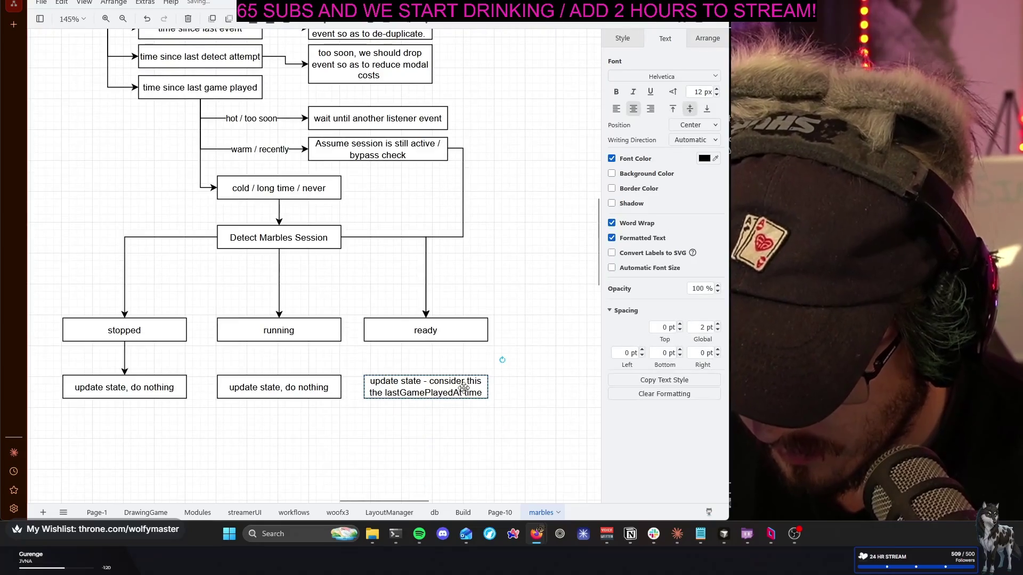
# Duplicate the box under 'ready' and label the copy 'send !play message to chat'
pyautogui.moveTo(420, 390)
pyautogui.mouseDown()
pyautogui.moveTo(483, 387)
pyautogui.moveTo(477, 411)
pyautogui.moveTo(512, 404)
pyautogui.mouseUp()
pyautogui.moveTo(473, 432); pyautogui.dragTo(432, 426)
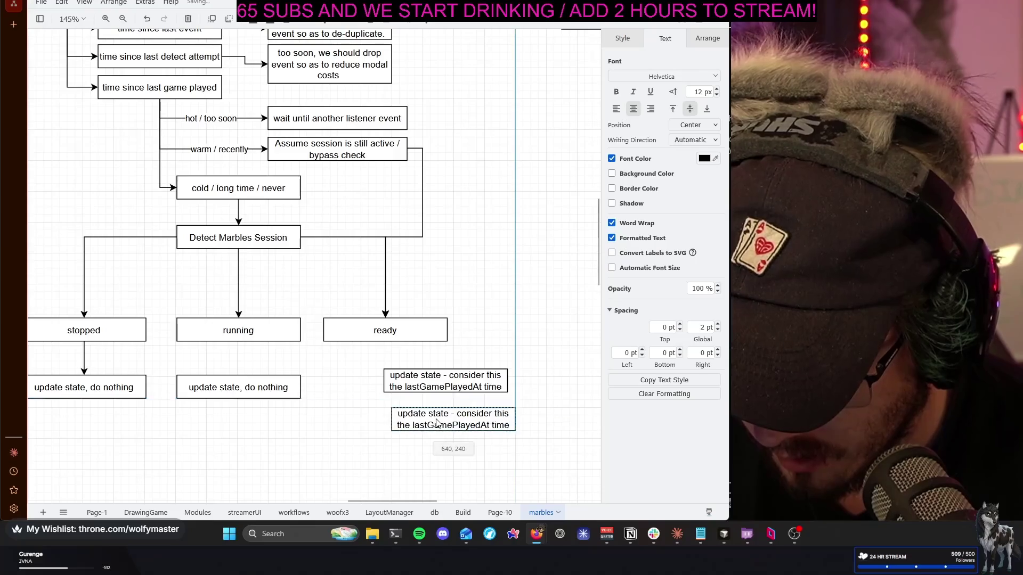
pyautogui.moveTo(447, 421); pyautogui.dragTo(446, 422)
pyautogui.doubleClick(446, 419)
pyautogui.write('s')
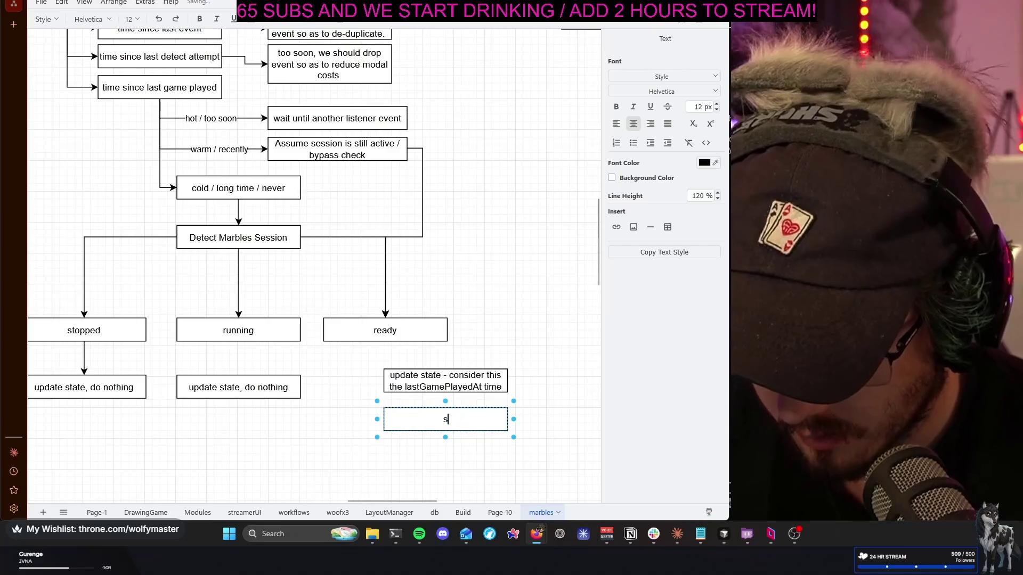
pyautogui.write('end lplay message to chat')
pyautogui.press('Escape')
# Connect 'ready' to the update state box and nudge the box into place
pyautogui.click(366, 322)
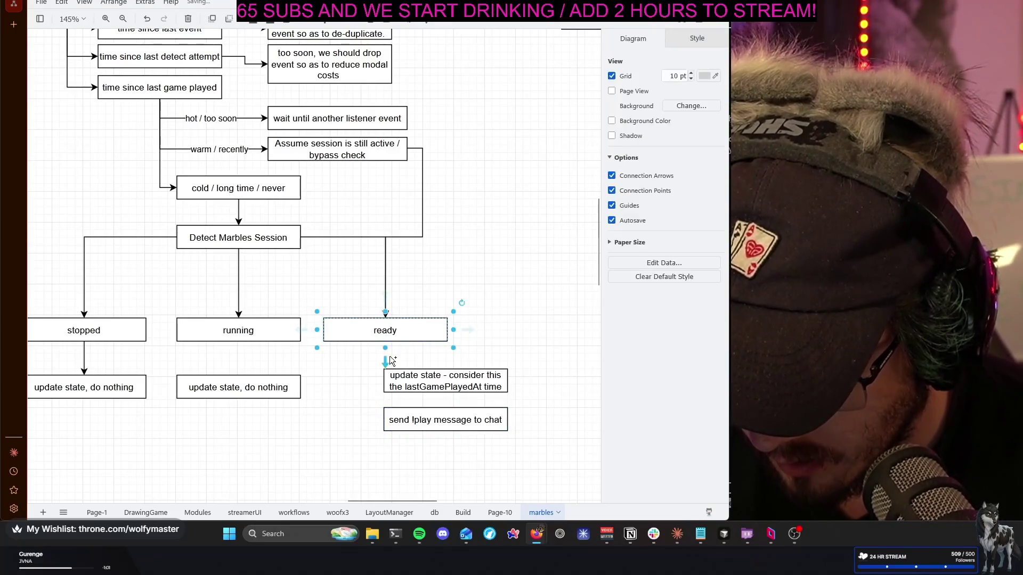
pyautogui.moveTo(386, 344); pyautogui.dragTo(382, 381)
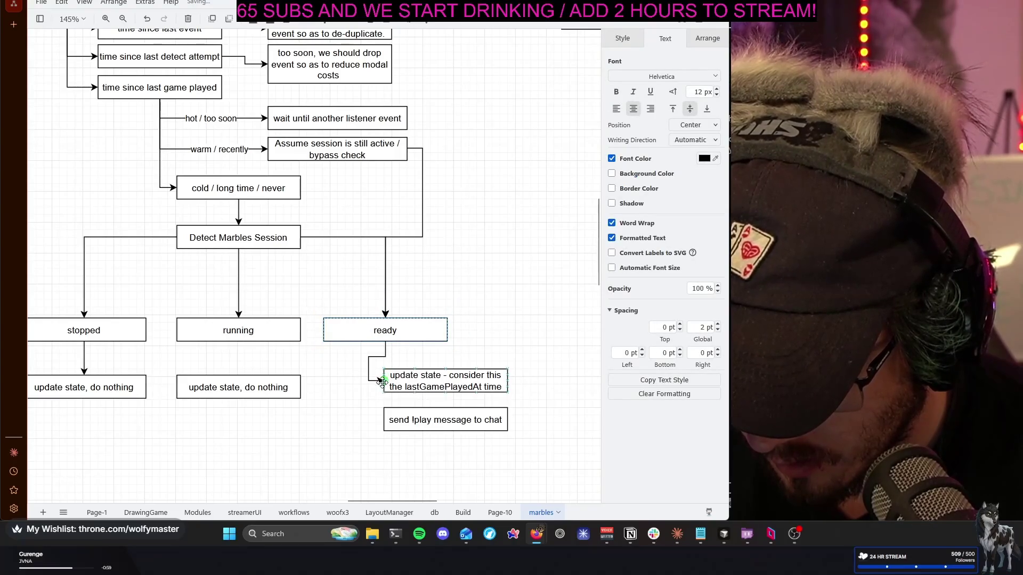
pyautogui.click(385, 349)
pyautogui.click(437, 384)
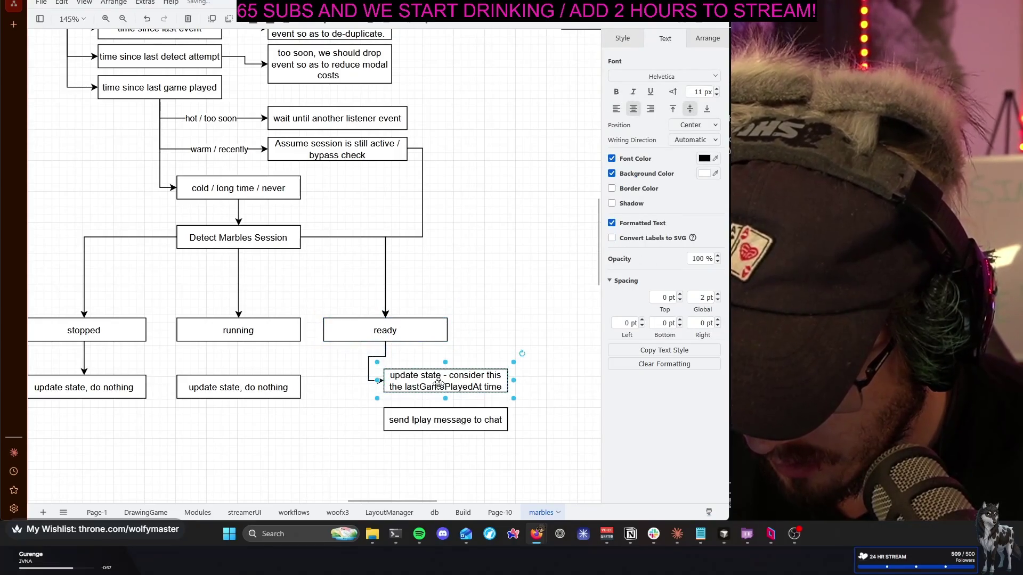
pyautogui.moveTo(439, 384); pyautogui.dragTo(442, 389)
pyautogui.press('Right')
# Connect 'ready' to the 'send !play message to chat' box and align the two boxes
pyautogui.click(398, 341)
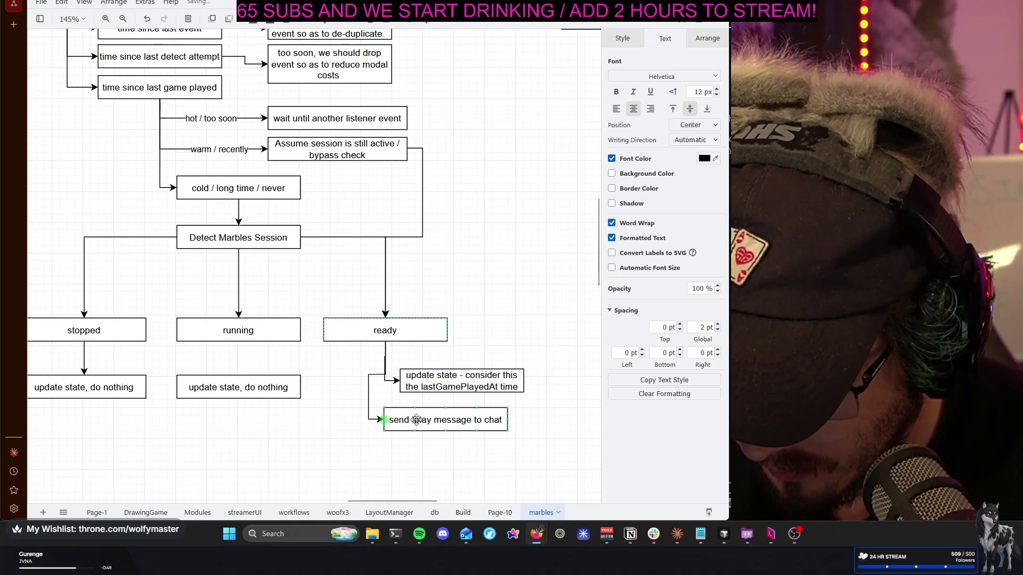
pyautogui.moveTo(411, 421); pyautogui.dragTo(431, 424)
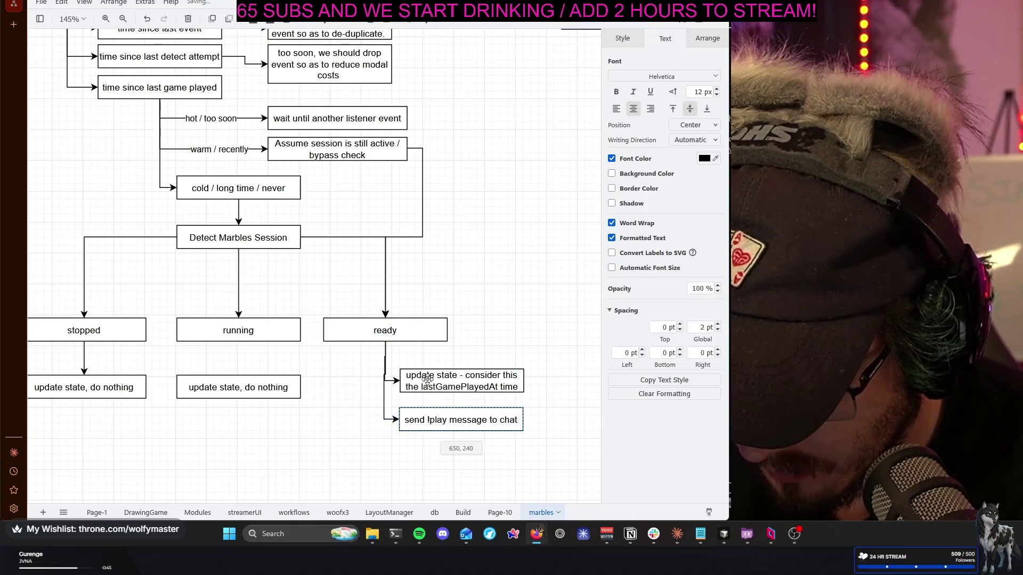
pyautogui.click(483, 375)
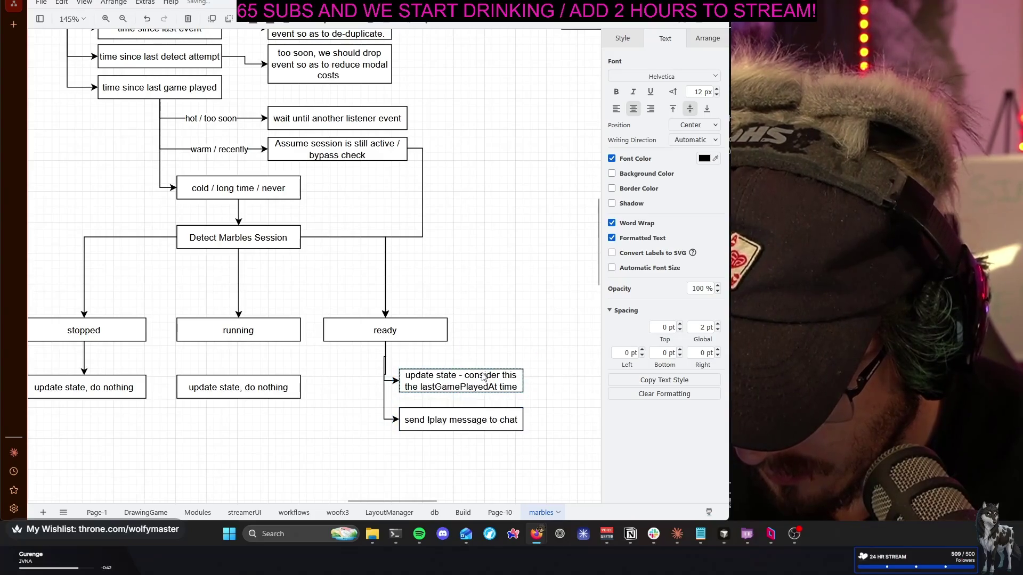
pyautogui.moveTo(483, 375); pyautogui.dragTo(483, 378)
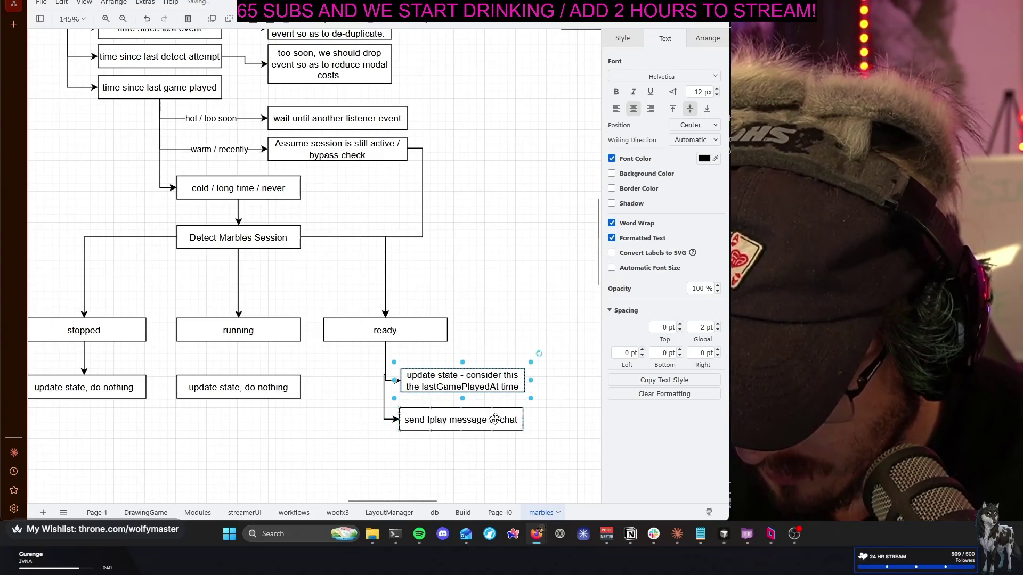
pyautogui.click(508, 330)
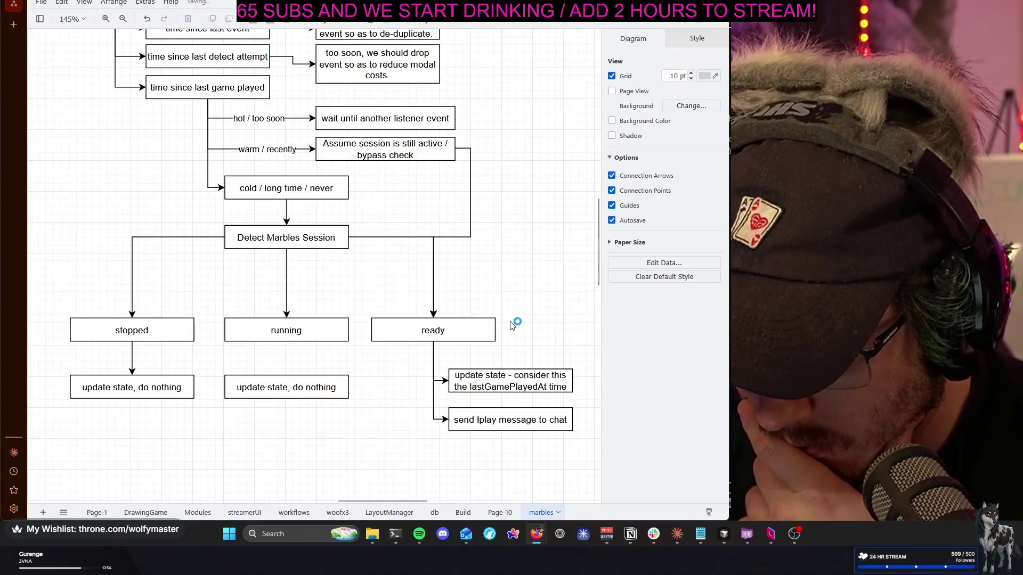
pyautogui.hscroll(-2, 510, 327)
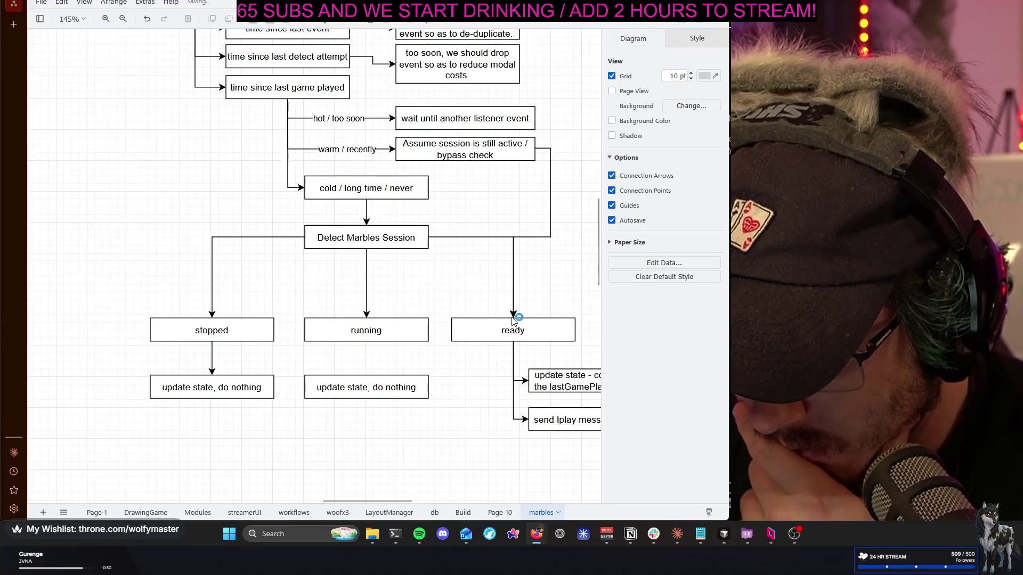
pyautogui.hscroll(2, 514, 320)
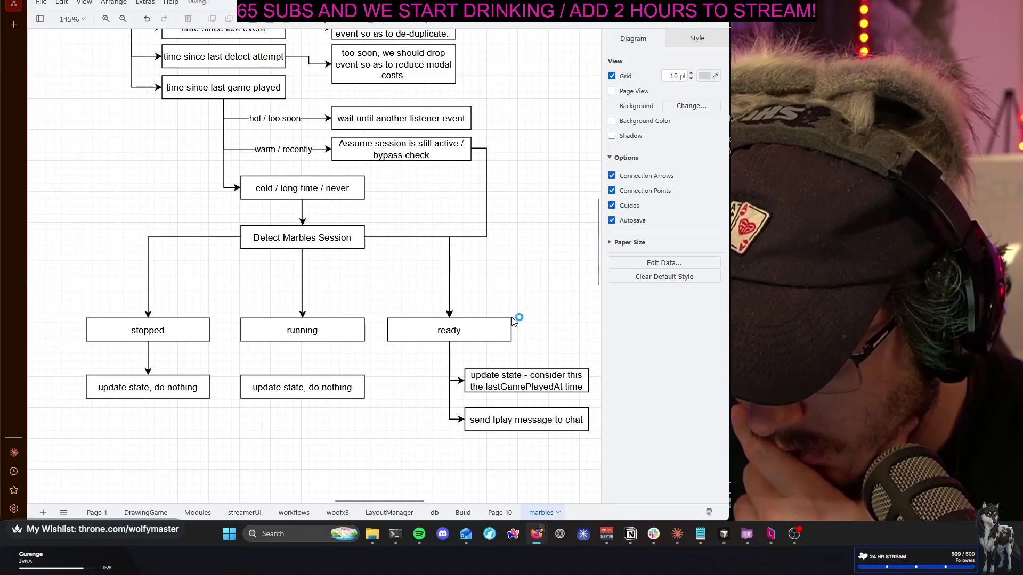
pyautogui.scroll(1, 514, 320)
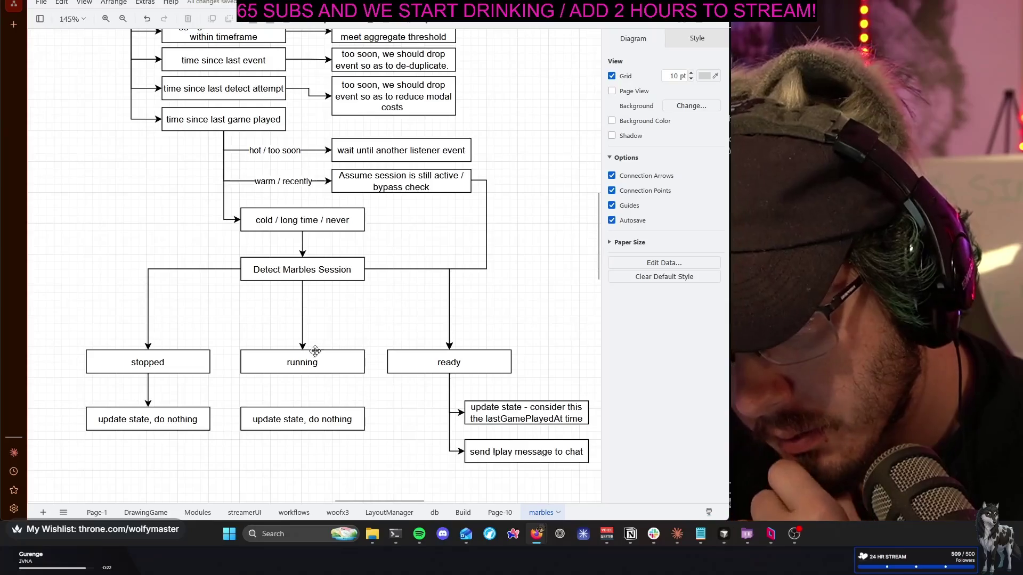
pyautogui.moveTo(303, 330)
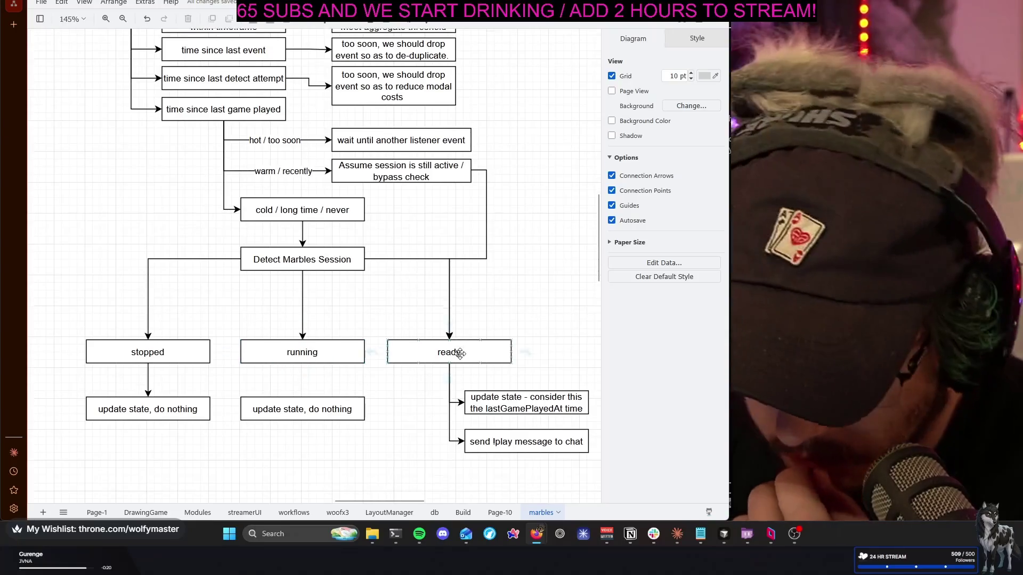
pyautogui.scroll(-1, 457, 356)
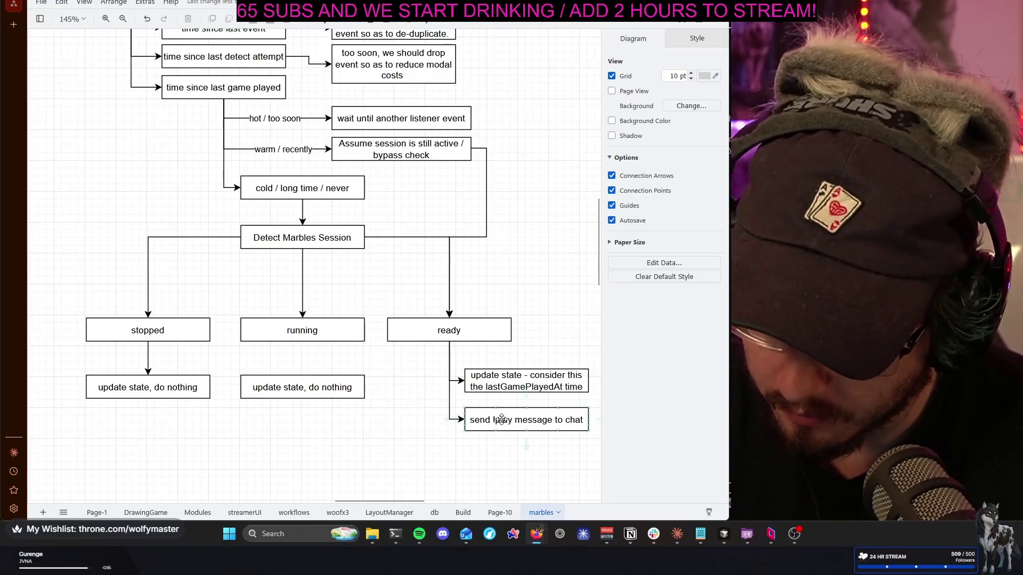
# Copy the 'send !play message to chat' box downward and open the copy's label to become 'wait'
pyautogui.click(541, 437)
pyautogui.moveTo(525, 420)
pyautogui.mouseDown()
pyautogui.moveTo(537, 458)
pyautogui.moveTo(442, 464)
pyautogui.mouseUp()
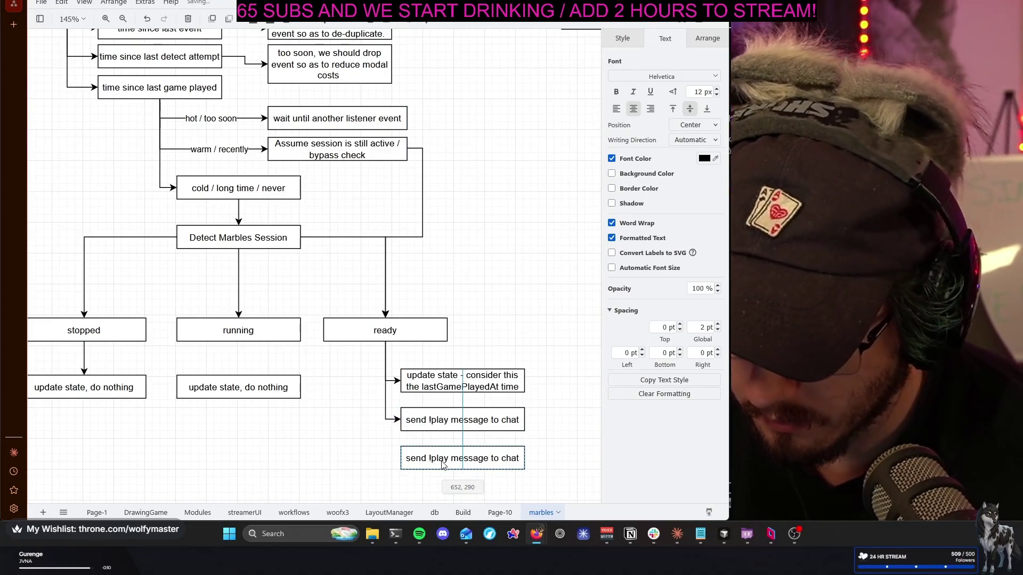
pyautogui.doubleClick(446, 461)
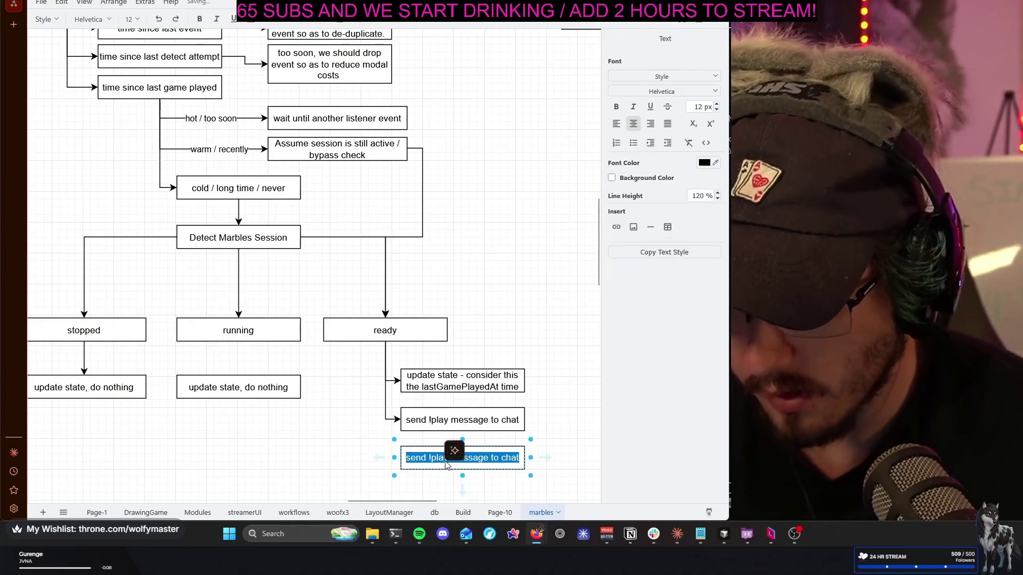
pyautogui.write('wait')
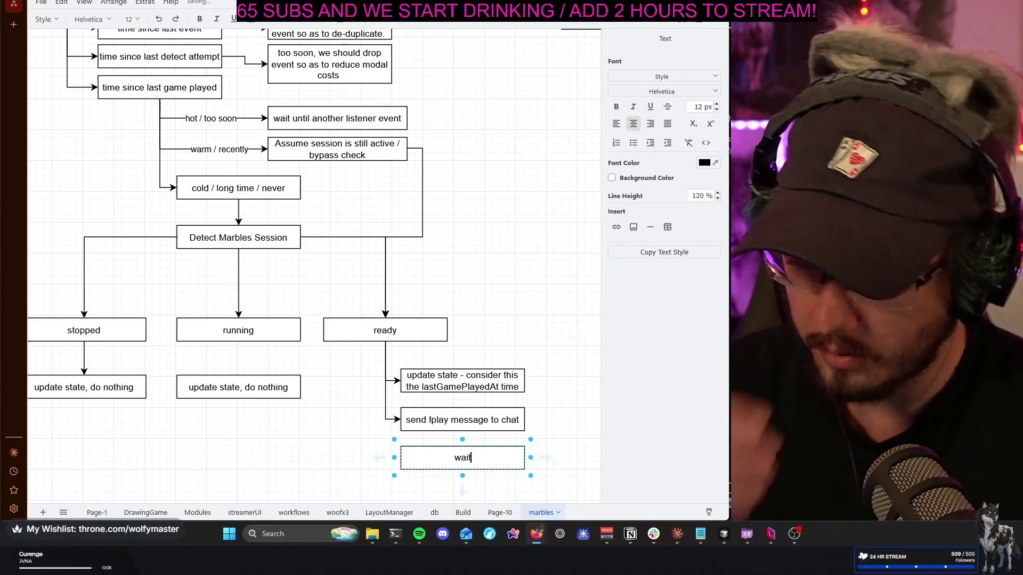